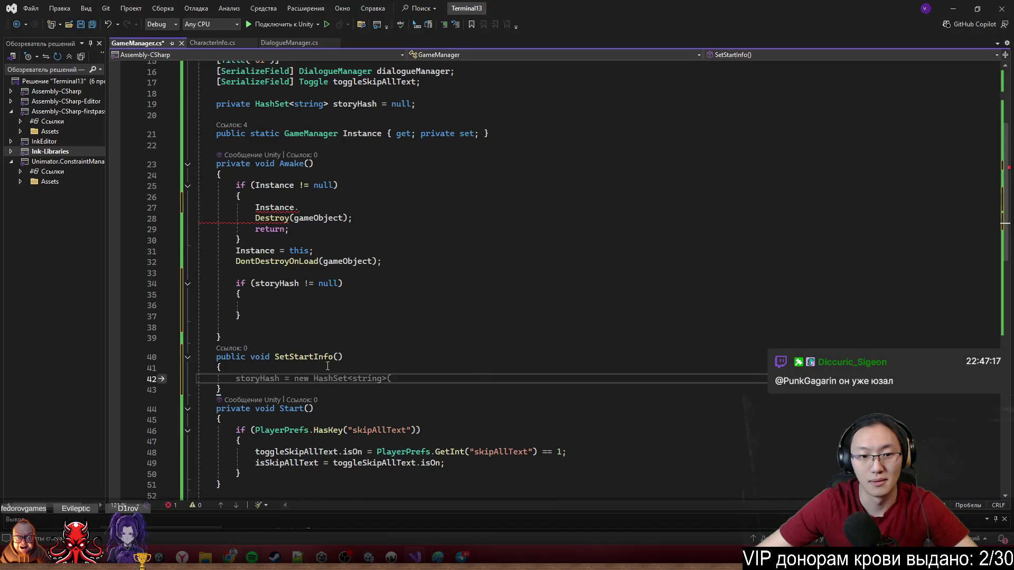
Type 'DialogueManager newDialogueManager,' into the SetStartInfo parameter list.
{"action": "type", "text": "Dil"}
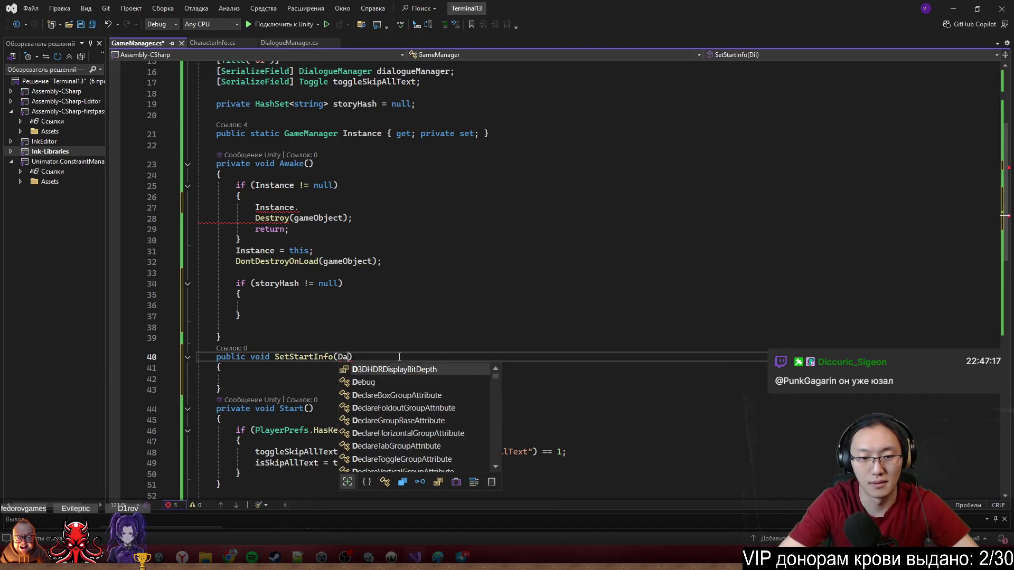
{"action": "key", "text": "BackSpace"}
{"action": "type", "text": "a"}
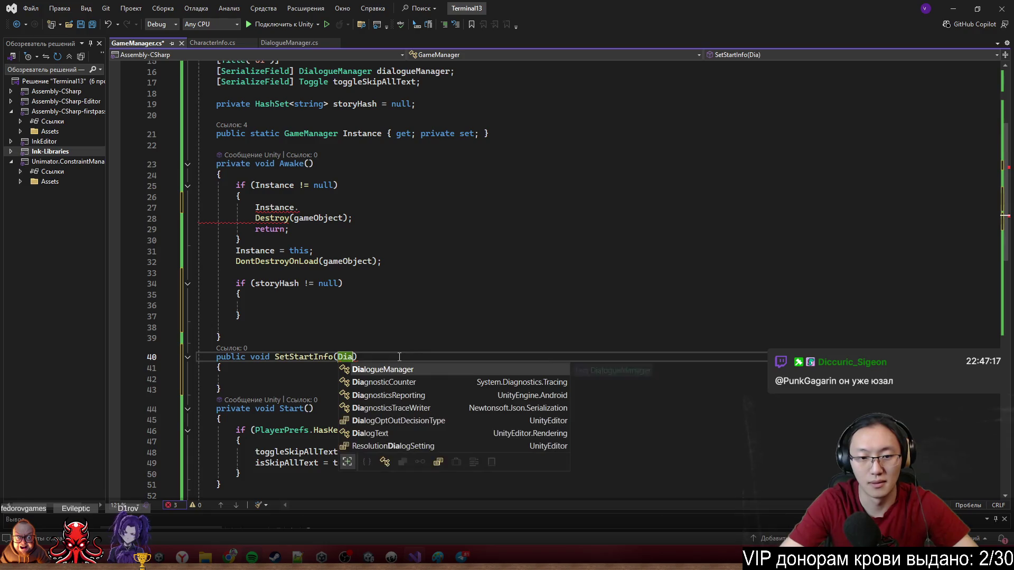
{"action": "key", "text": "Tab"}
{"action": "type", "text": "new"}
{"action": "type", "text": "Dialogue"}
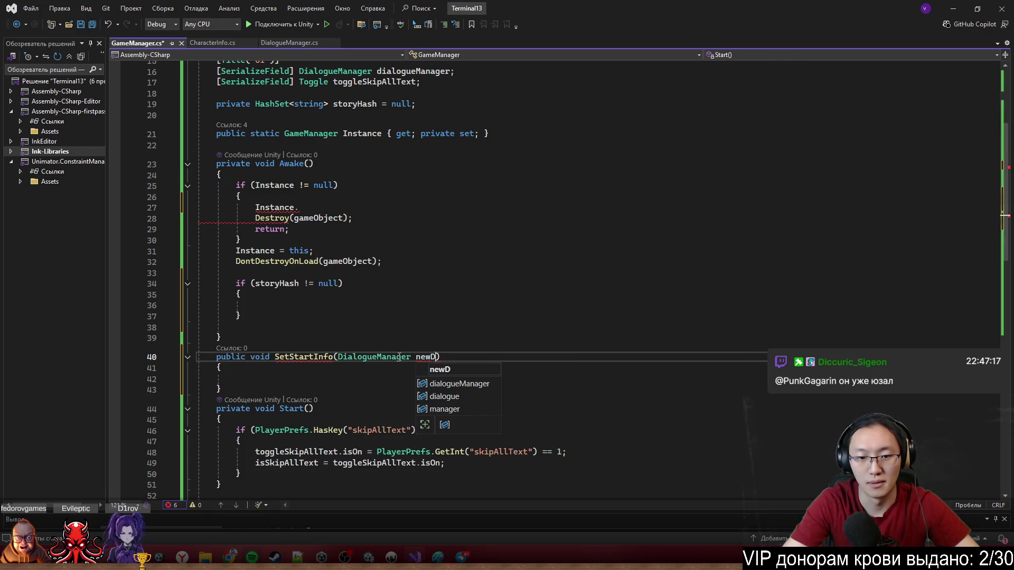
{"action": "type", "text": "Manager"}
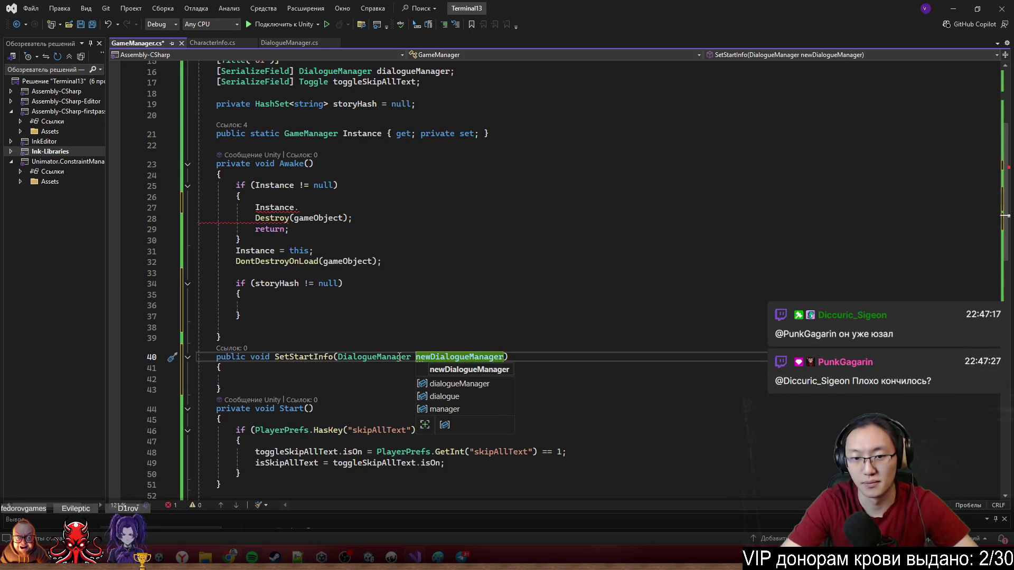
{"action": "type", "text": ","}
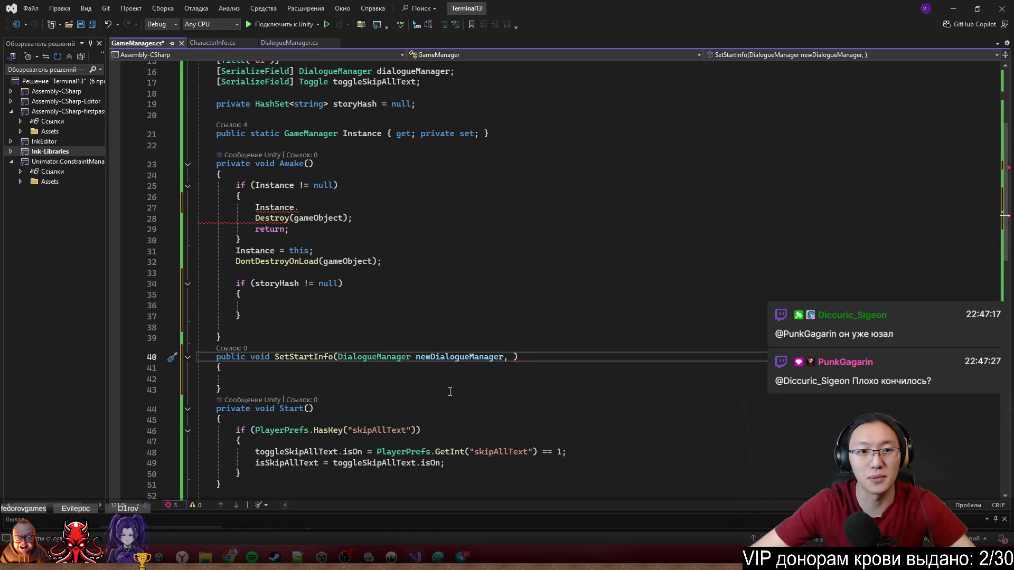
{"action": "scroll", "coordinate": [480, 356], "scroll_direction": "up", "scroll_amount": 1}
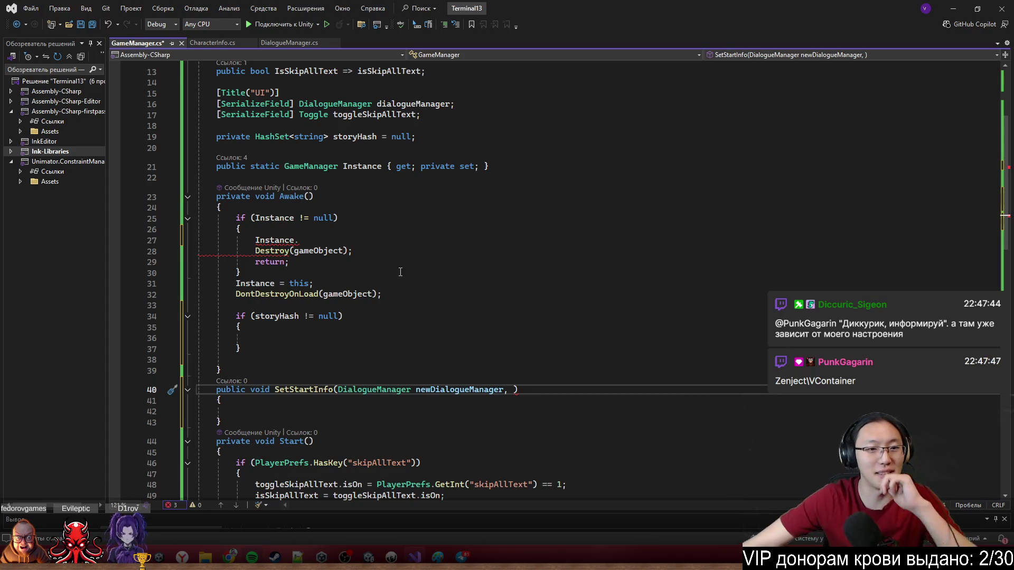
{"action": "left_click", "coordinate": [400, 244]}
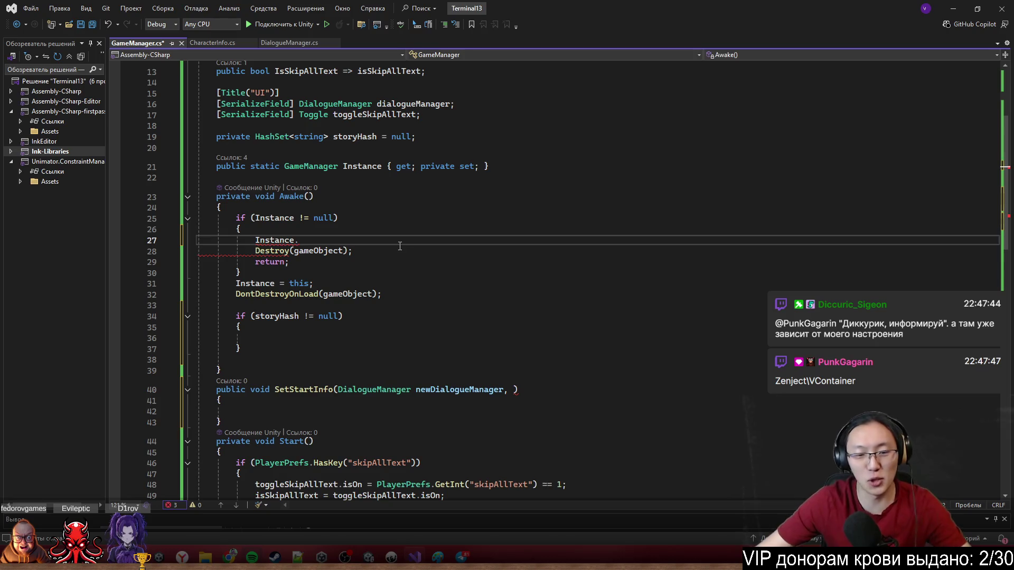
Add a Toggle toggleSkipAllText parameter to SetStartInfo.
{"action": "left_click", "coordinate": [515, 389]}
{"action": "left_click", "coordinate": [313, 115]}
{"action": "left_click", "coordinate": [515, 390]}
{"action": "type", "text": "Toggle"}
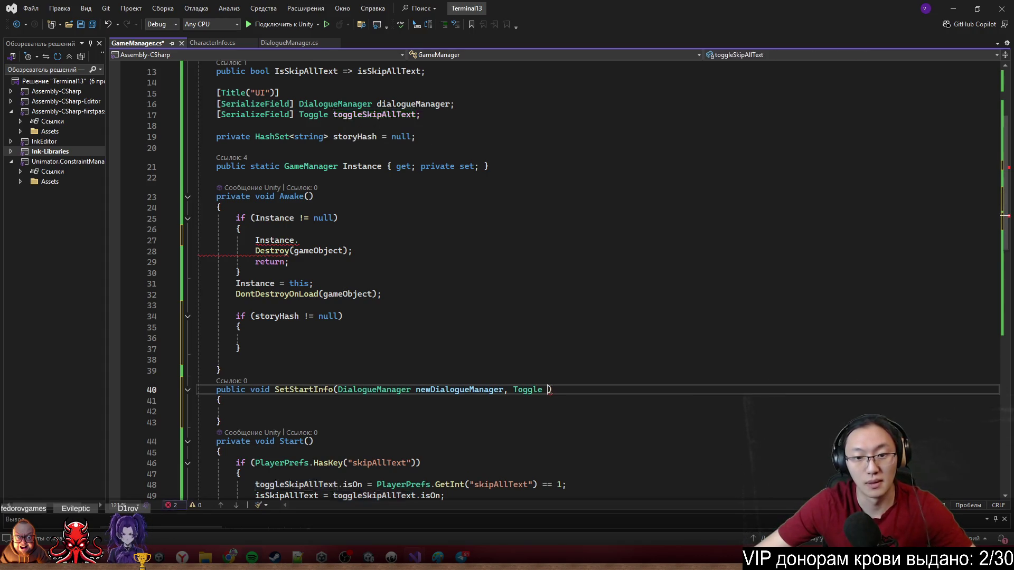
{"action": "left_click", "coordinate": [549, 396]}
{"action": "left_click", "coordinate": [550, 390]}
{"action": "type", "text": "toggleSkipAllText"}
Rename the first parameter to dialogueManager and assign both parameters to this.dialogueManager and this.toggleSkipAllText.
{"action": "left_click", "coordinate": [413, 104]}
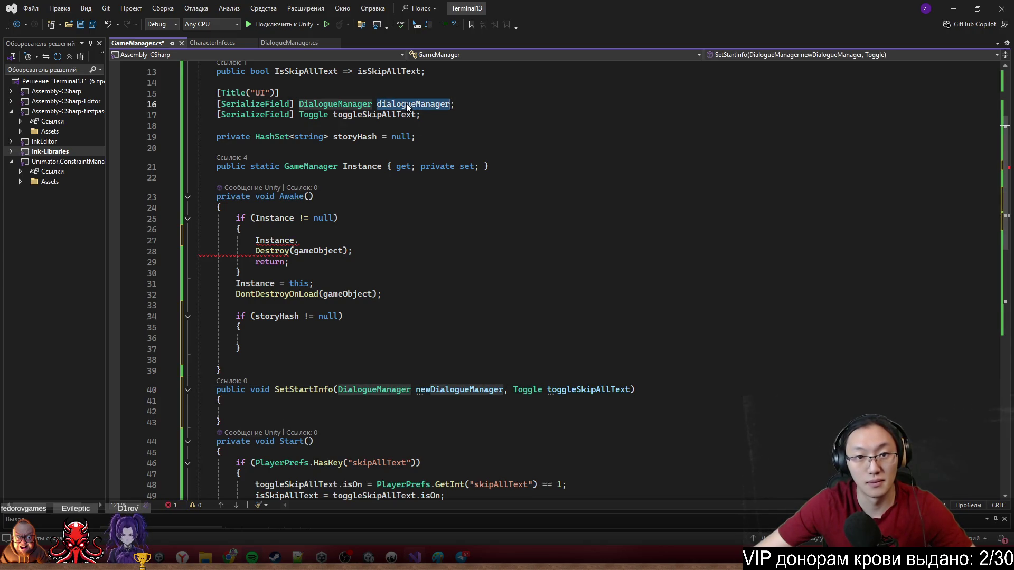
{"action": "double_click", "coordinate": [467, 390]}
{"action": "type", "text": "dialogueManager"}
{"action": "key", "text": "Down"}
{"action": "key", "text": "Down"}
{"action": "type", "text": "this."}
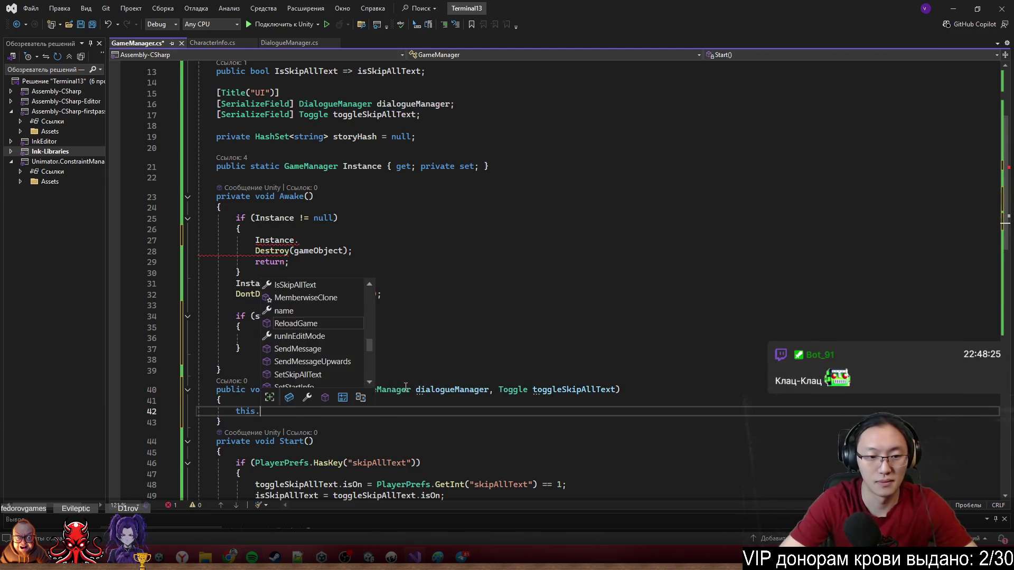
{"action": "type", "text": "dialogueManager = dialogueManager"}
{"action": "key", "text": "ctrl+semicolon"}
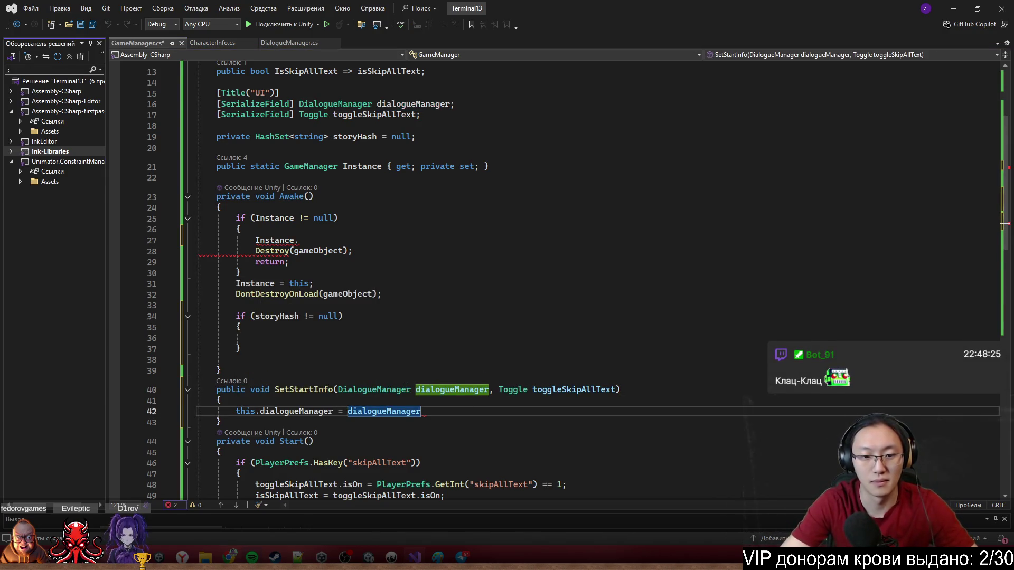
{"action": "key", "text": "Escape"}
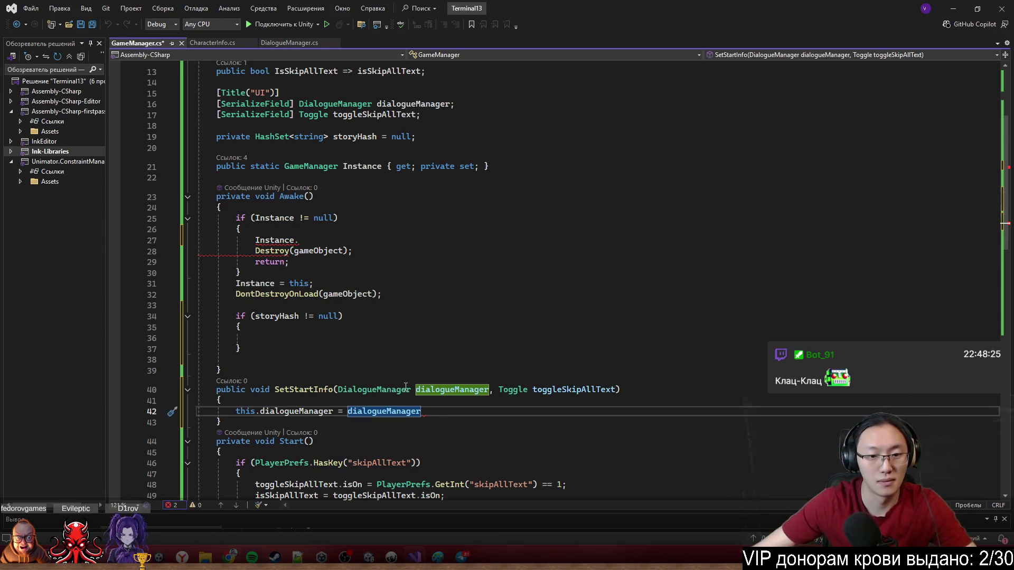
{"action": "type", "text": ";"}
{"action": "key", "text": "Return"}
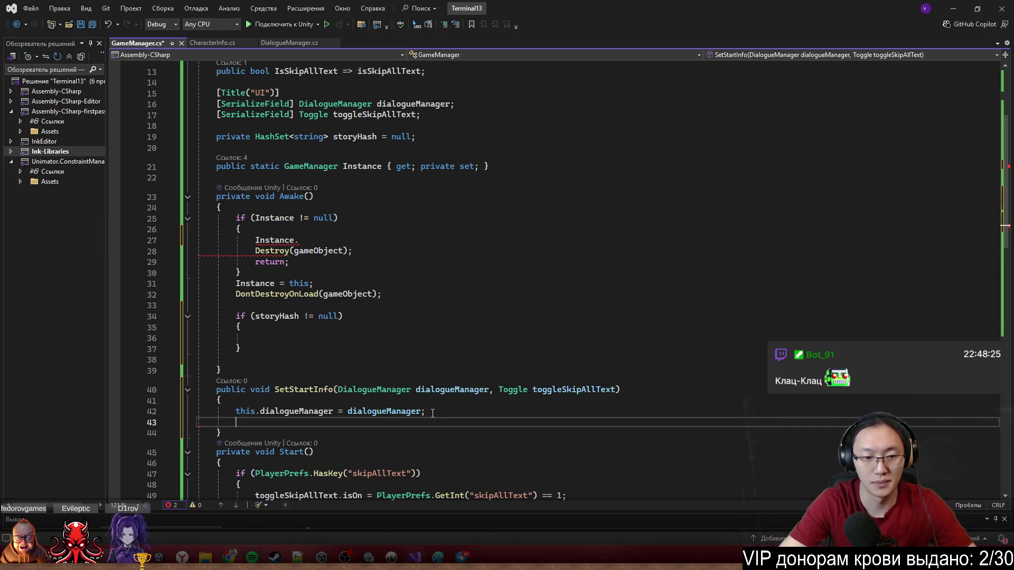
{"action": "type", "text": "this.to"}
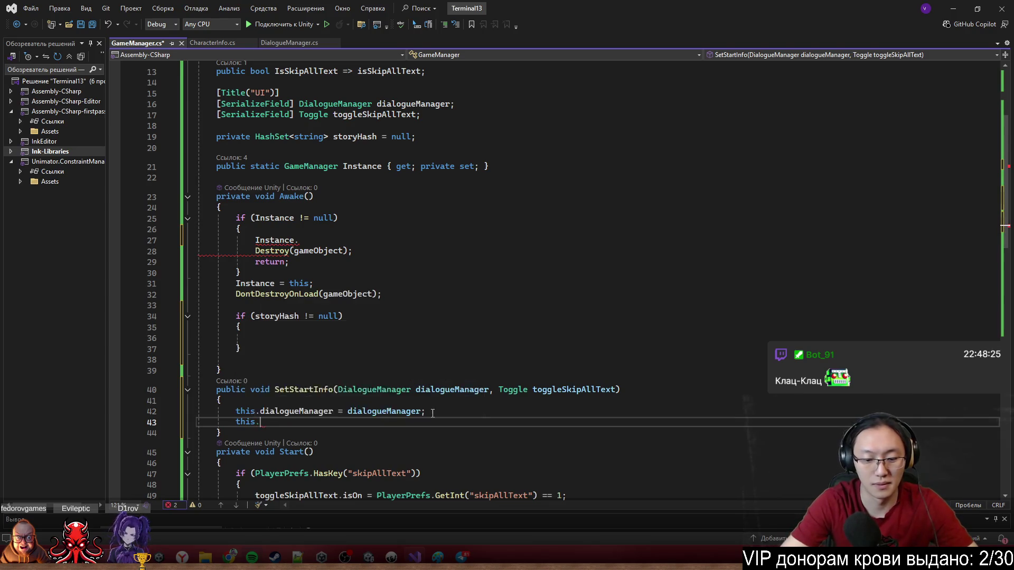
{"action": "key", "text": "Tab"}
{"action": "key", "text": "Tab"}
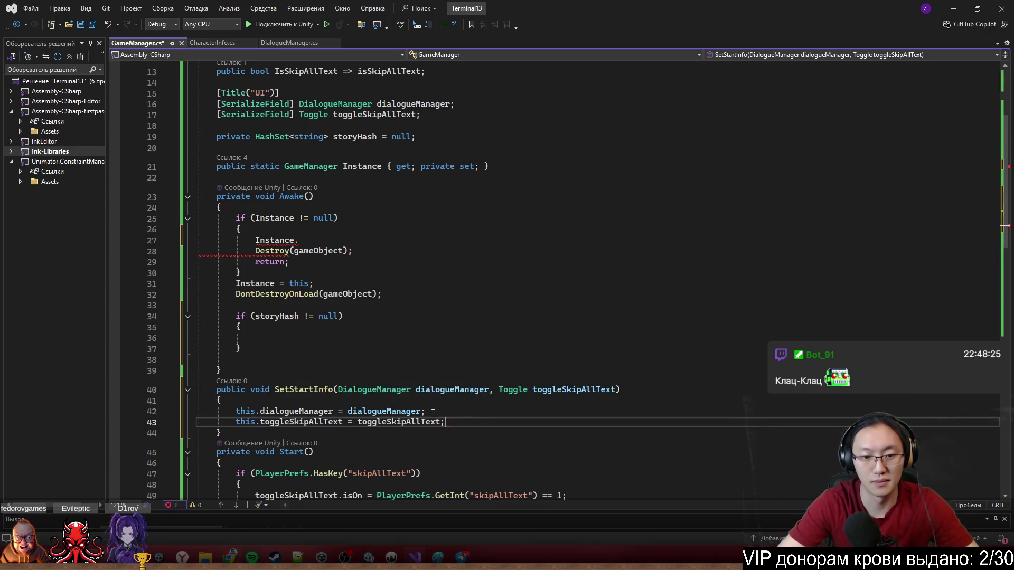
Start an argument list after Instance on Awake's line 27.
{"action": "left_click", "coordinate": [333, 240]}
{"action": "key", "text": "BackSpace"}
{"action": "type", "text": ")"}
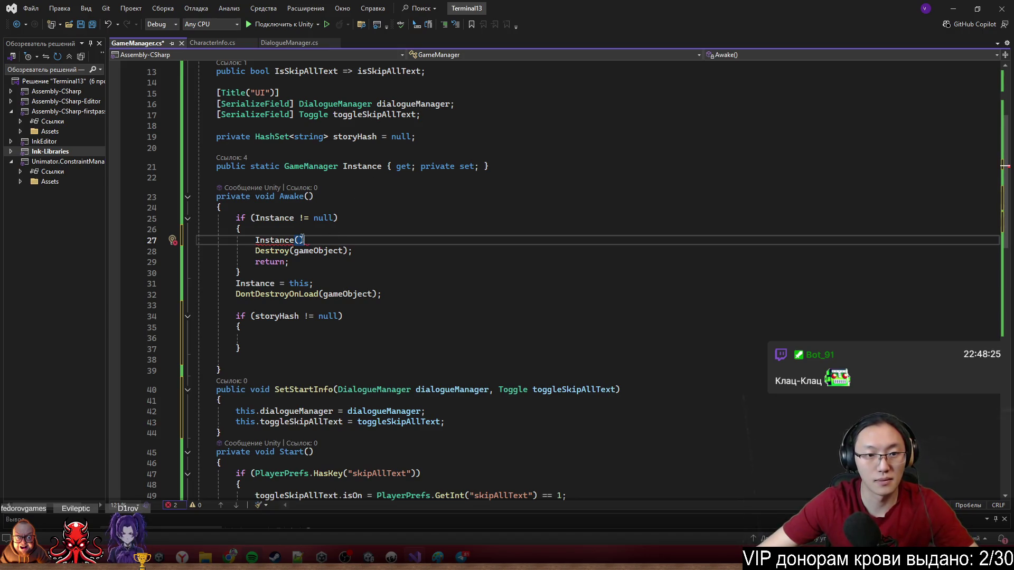
{"action": "type", "text": "dia"}
Fill in dialogueManager arguments on line 27 and end the statement with a semicolon.
{"action": "key", "text": "Tab"}
{"action": "type", "text": "d"}
{"action": "key", "text": "Tab"}
{"action": "type", "text": ";"}
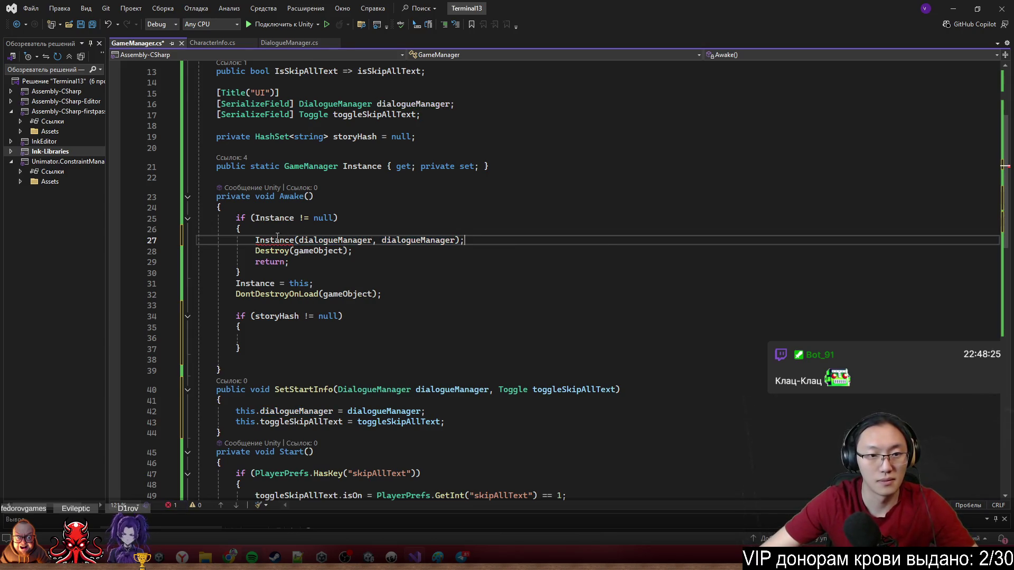
{"action": "left_click", "coordinate": [293, 240]}
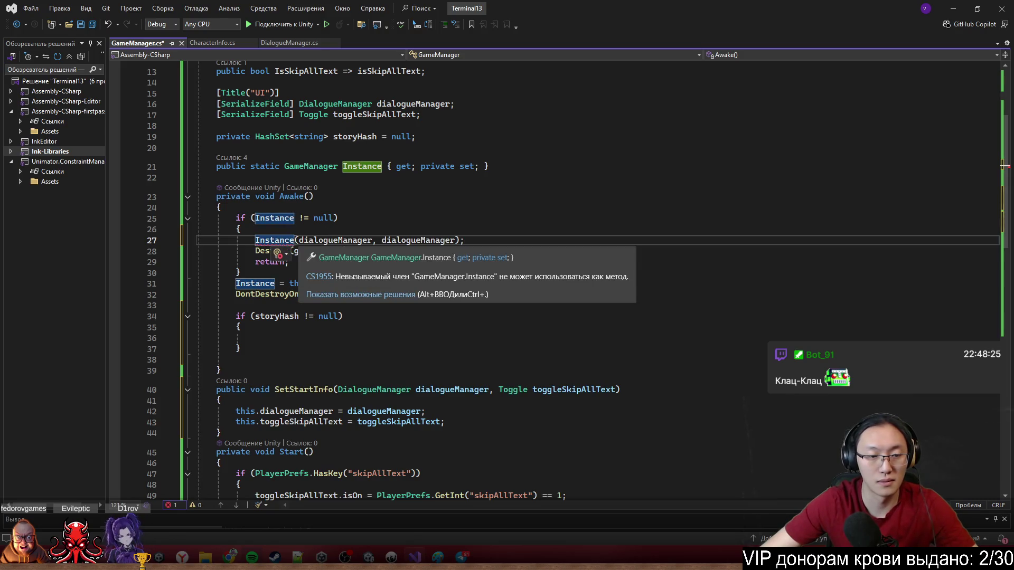
{"action": "mouse_move", "coordinate": [256, 280]}
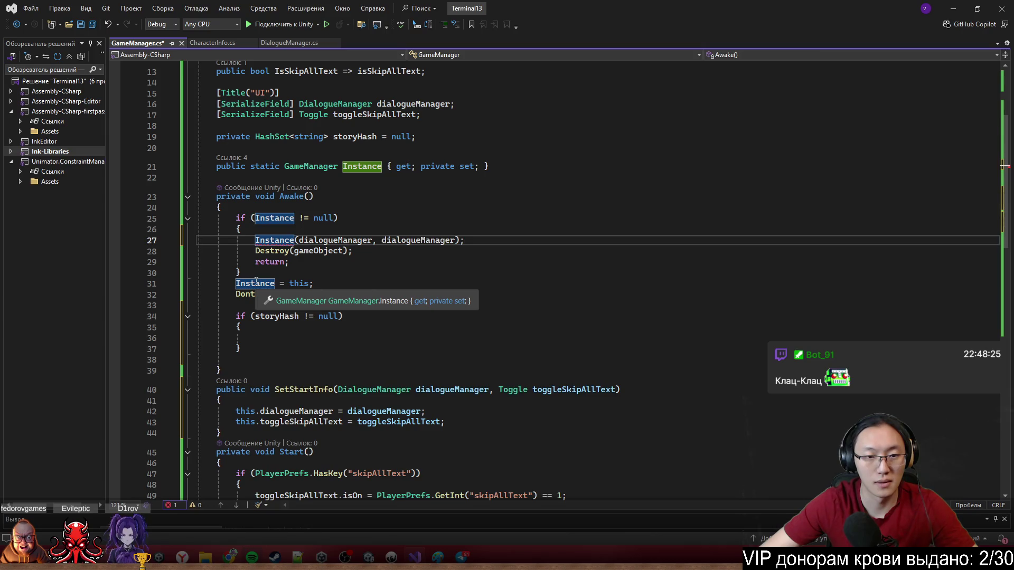
Copy the SetStartInfo name from line 40 and paste it after 'Instance.' on line 27.
{"action": "double_click", "coordinate": [301, 389]}
{"action": "key", "text": "ctrl+c"}
{"action": "left_click", "coordinate": [295, 237]}
{"action": "type", "text": "."}
{"action": "key", "text": "ctrl+v"}
Replace the second argument with toggleSkipAllText.
{"action": "left_click", "coordinate": [390, 294]}
{"action": "double_click", "coordinate": [485, 243]}
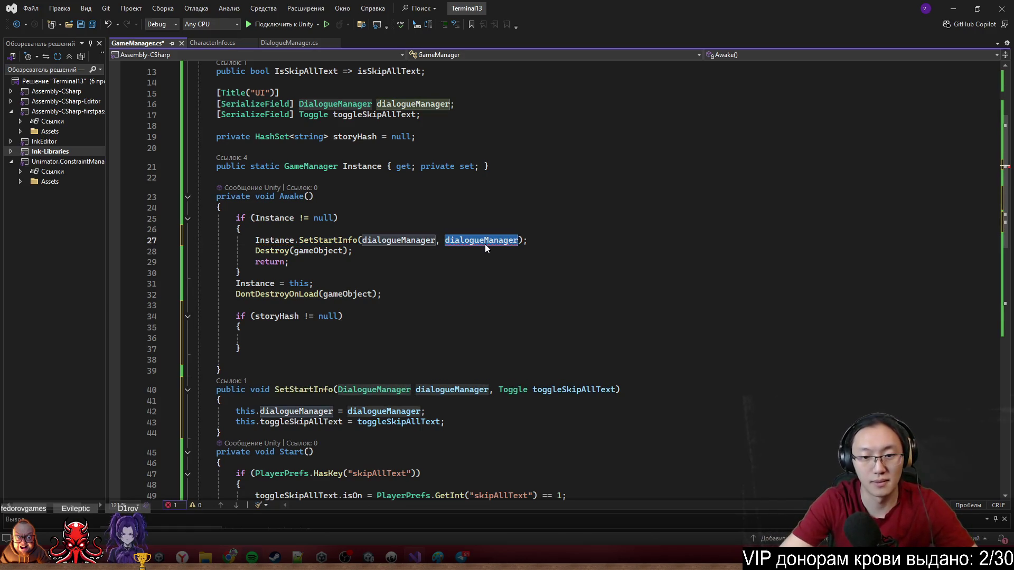
{"action": "type", "text": "to"}
{"action": "key", "text": "Tab"}
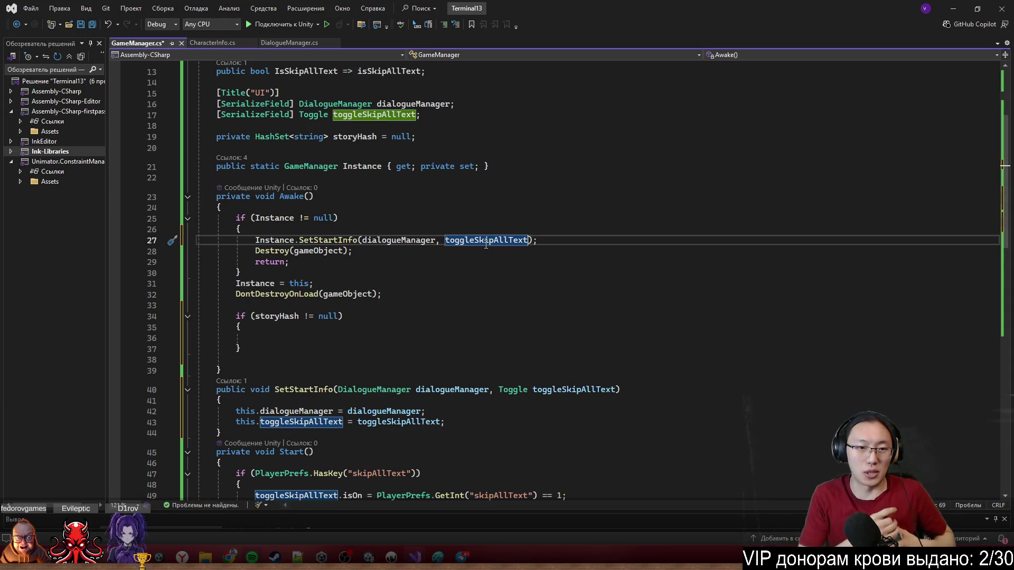
{"action": "left_click", "coordinate": [454, 338]}
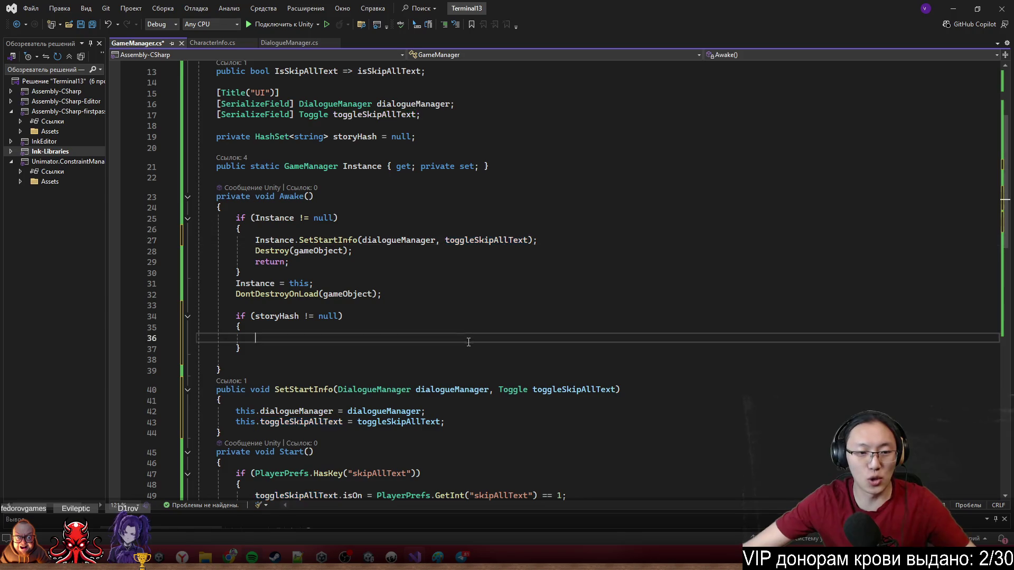
Review Awake's code, then begin a 'dialogueManager.' statement inside the storyHash null check on line 36.
{"action": "scroll", "coordinate": [451, 335], "scroll_direction": "down", "scroll_amount": 4}
{"action": "left_click", "coordinate": [310, 281]}
{"action": "scroll", "coordinate": [309, 281], "scroll_direction": "up", "scroll_amount": 2}
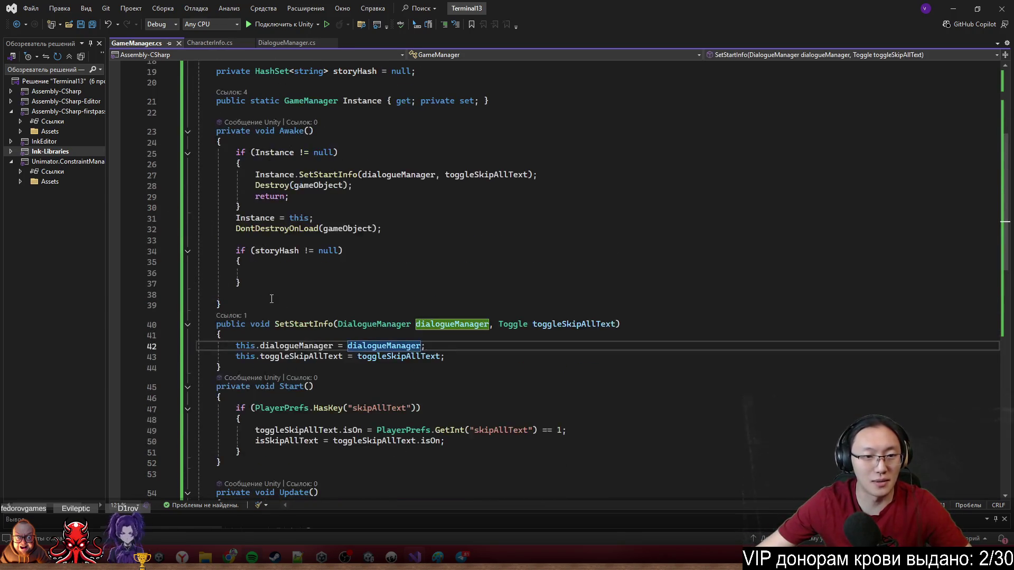
{"action": "mouse_move", "coordinate": [294, 174]}
{"action": "left_mouse_down"}
{"action": "mouse_move", "coordinate": [561, 165]}
{"action": "mouse_move", "coordinate": [565, 174]}
{"action": "left_mouse_up"}
{"action": "left_click", "coordinate": [258, 273]}
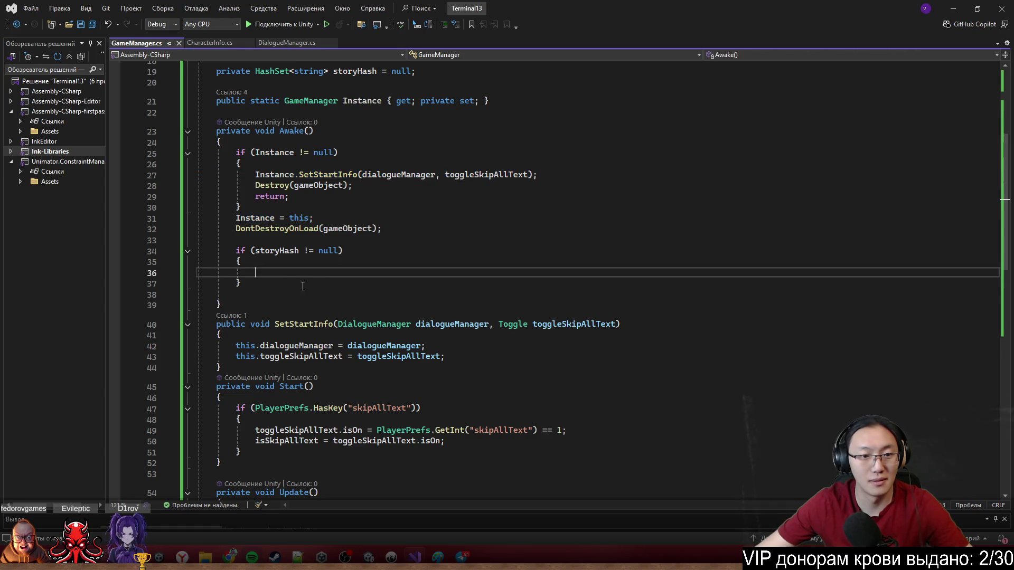
{"action": "left_click_drag", "start_coordinate": [241, 284], "coordinate": [304, 250]}
{"action": "left_click", "coordinate": [257, 274]}
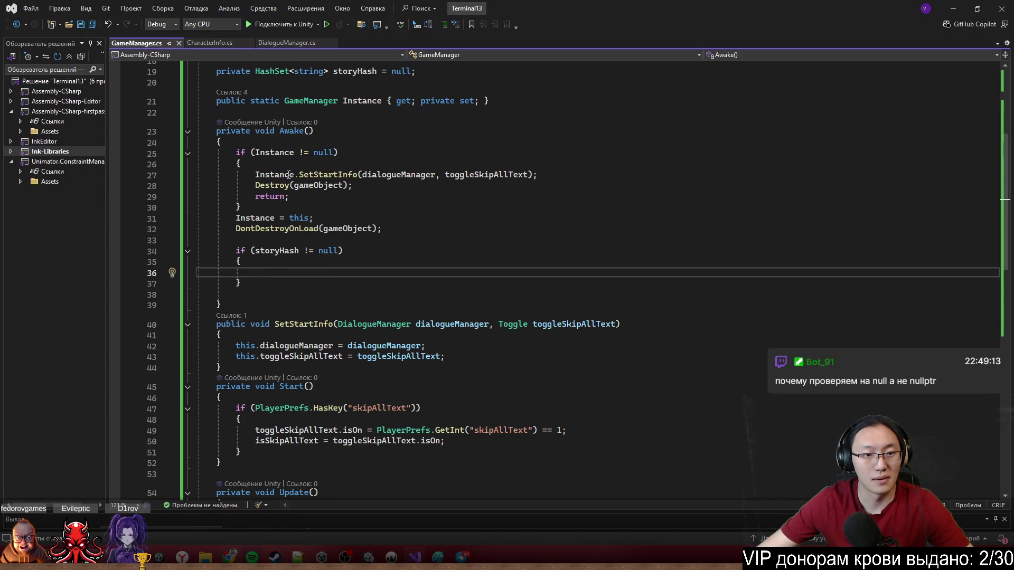
{"action": "scroll", "coordinate": [276, 305], "scroll_direction": "up", "scroll_amount": 2}
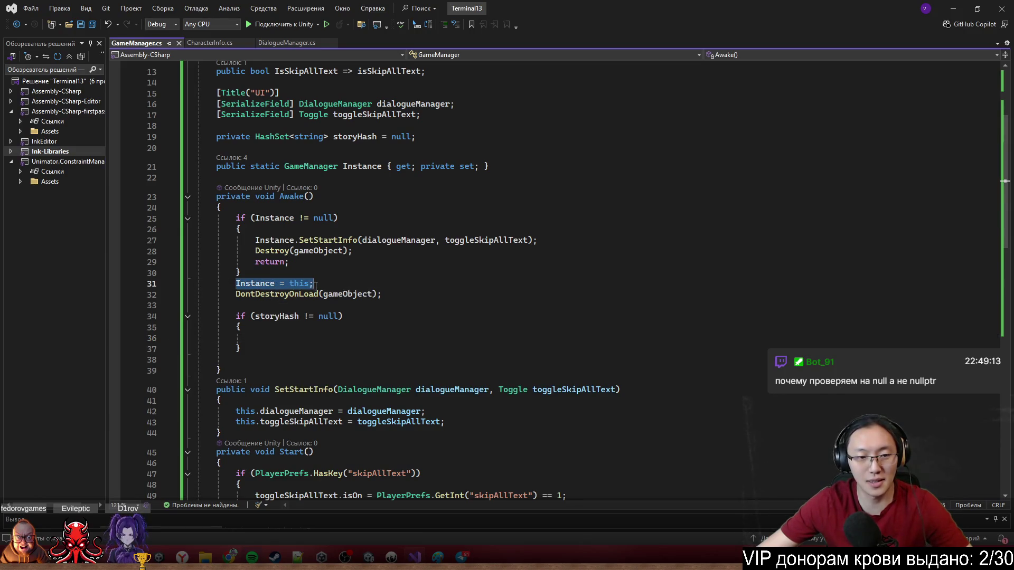
{"action": "left_click_drag", "start_coordinate": [236, 294], "coordinate": [381, 296]}
{"action": "left_click", "coordinate": [346, 340]}
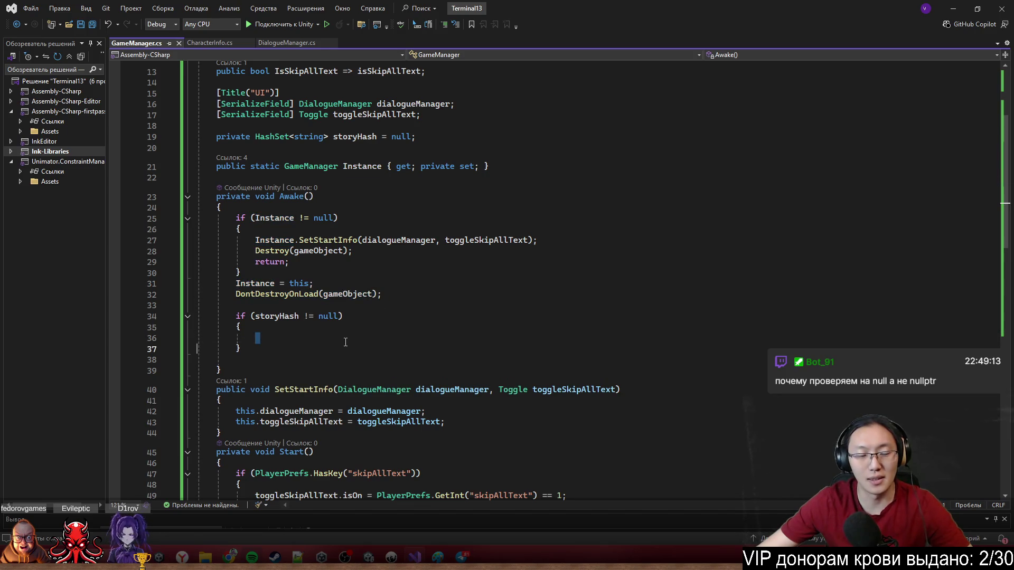
{"action": "type", "text": "dialogueManager."}
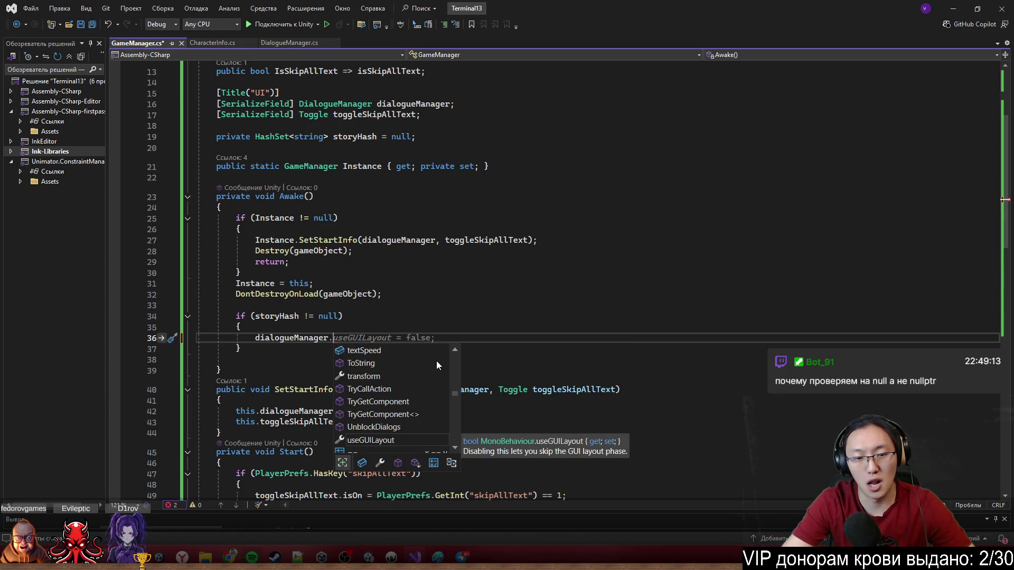
Open DialogueManager.cs and search it for the HashSet declaration.
{"action": "left_click", "coordinate": [265, 44]}
{"action": "scroll", "coordinate": [367, 410], "scroll_direction": "down", "scroll_amount": 8}
{"action": "scroll", "coordinate": [372, 348], "scroll_direction": "up", "scroll_amount": 6}
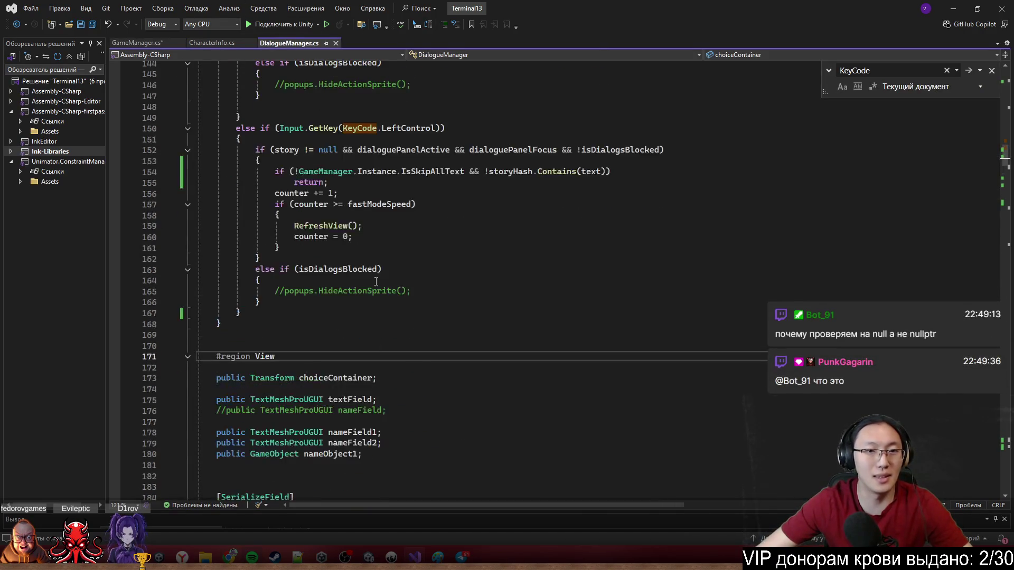
{"action": "scroll", "coordinate": [355, 309], "scroll_direction": "up", "scroll_amount": 7}
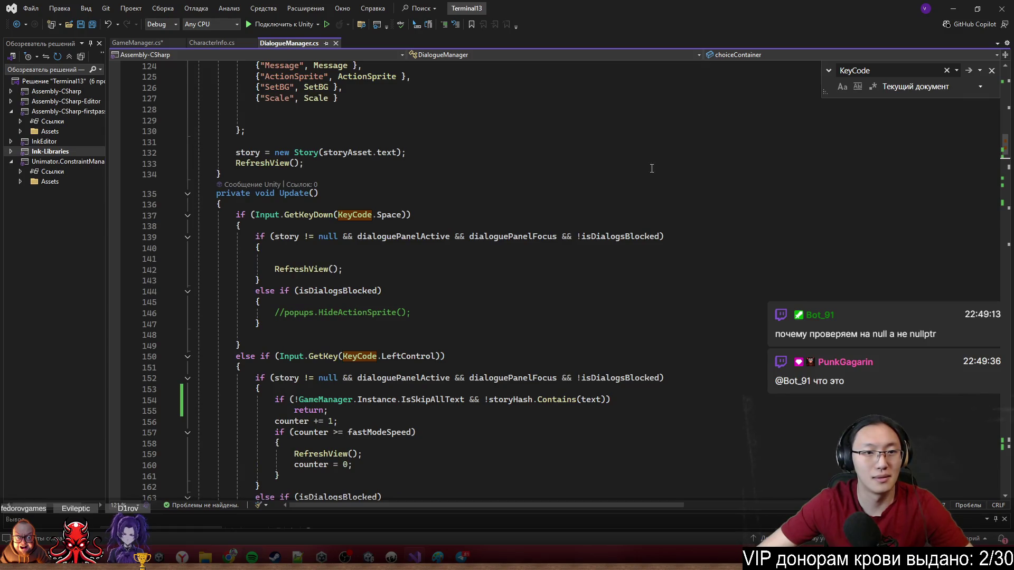
{"action": "key", "text": "ctrl+f"}
{"action": "type", "text": "HashSe"}
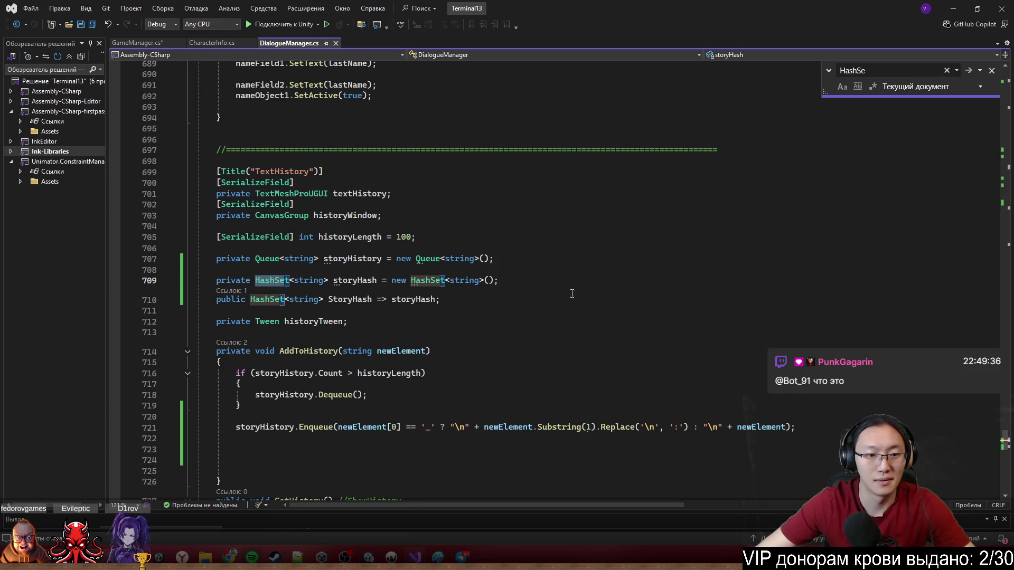
{"action": "scroll", "coordinate": [575, 296], "scroll_direction": "down", "scroll_amount": 7}
Add a public void SetStoryHash(HashSet<string> storyHash) method after AddToHistory.
{"action": "left_click", "coordinate": [266, 256]}
{"action": "key", "text": "Return"}
{"action": "type", "text": "pbulic"}
{"action": "key", "text": "BackSpace"}
{"action": "key", "text": "BackSpace"}
{"action": "key", "text": "BackSpace"}
{"action": "type", "text": "public void "}
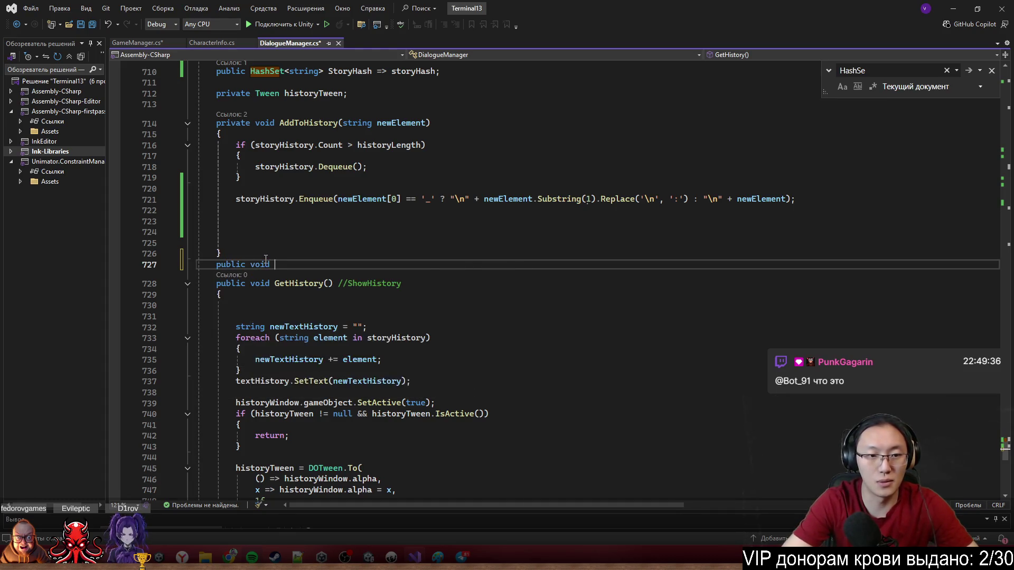
{"action": "type", "text": "Set"}
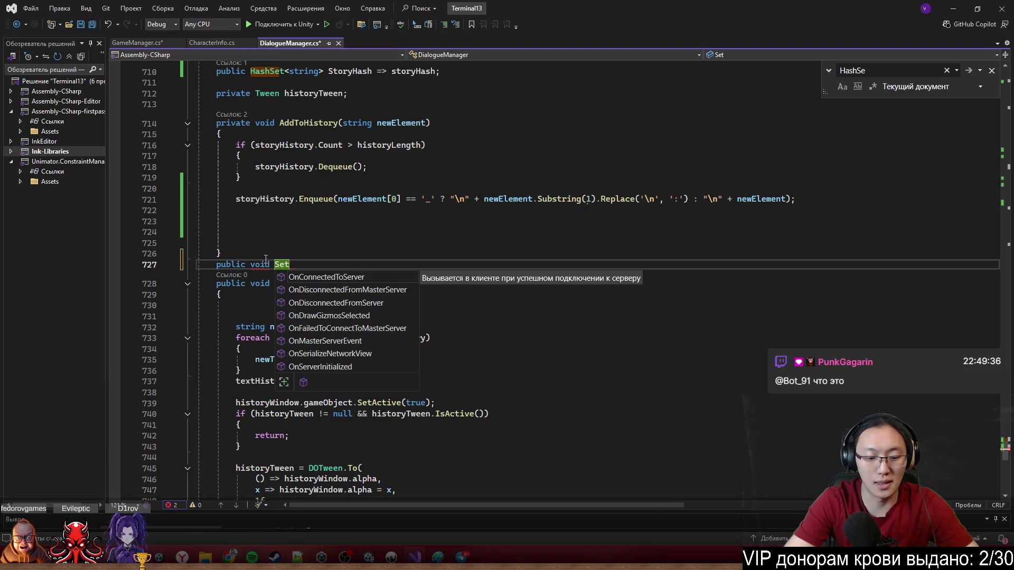
{"action": "type", "text": "Sh"}
{"action": "type", "text": "y"}
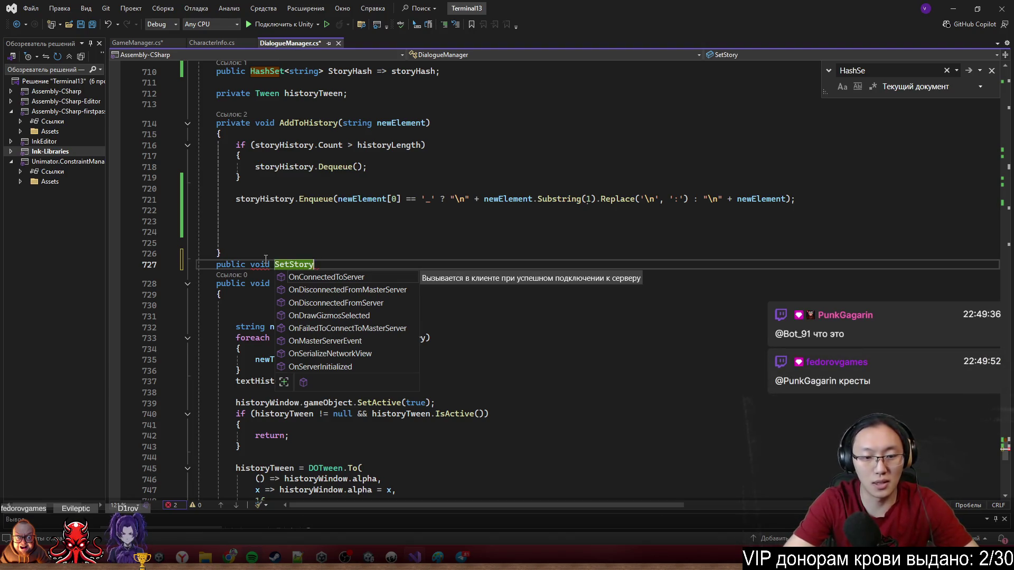
{"action": "type", "text": "()"}
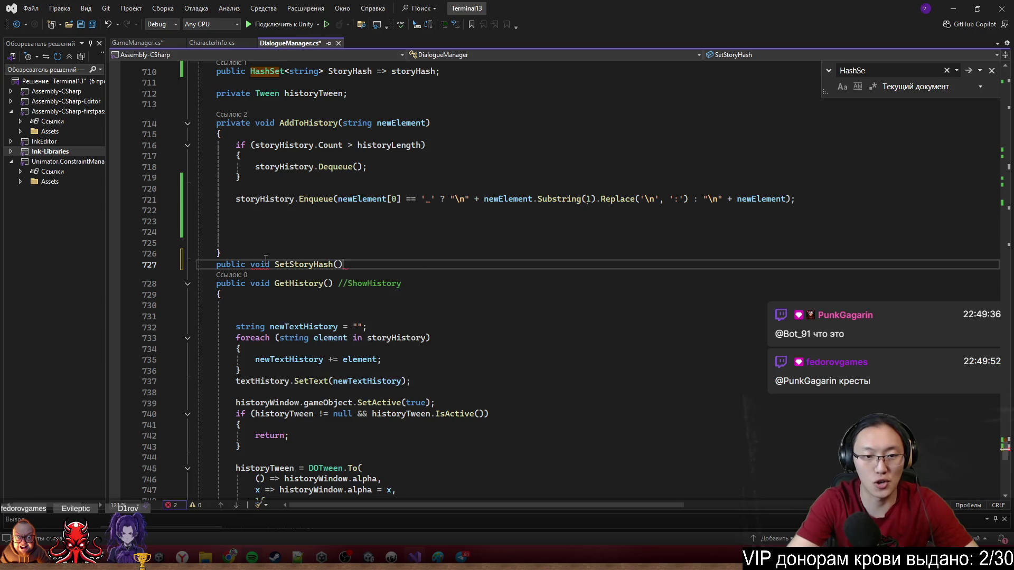
{"action": "key", "text": "Left"}
{"action": "type", "text": "Ha"}
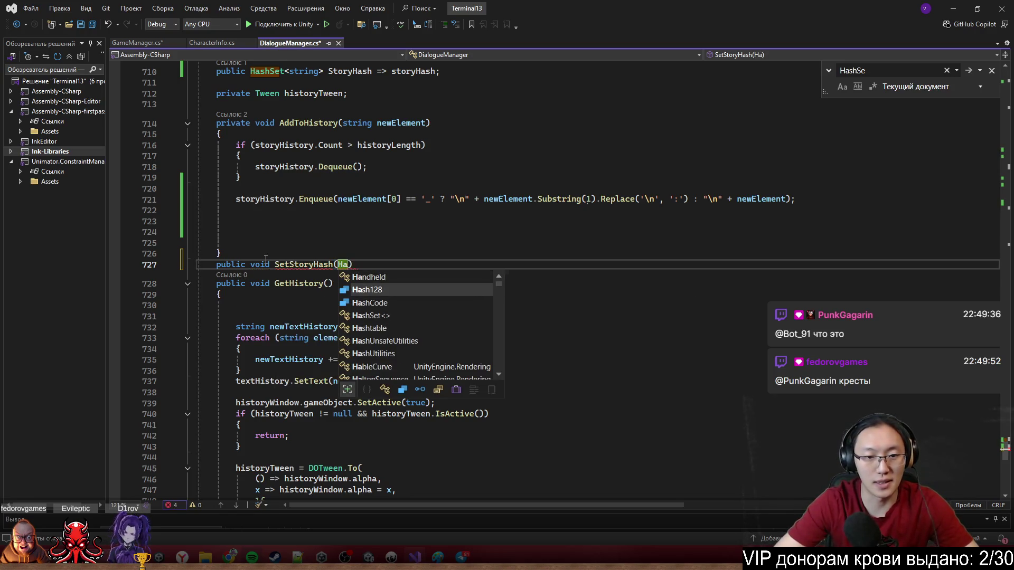
{"action": "type", "text": "shS"}
{"action": "key", "text": "Tab"}
{"action": "type", "text": "<s"}
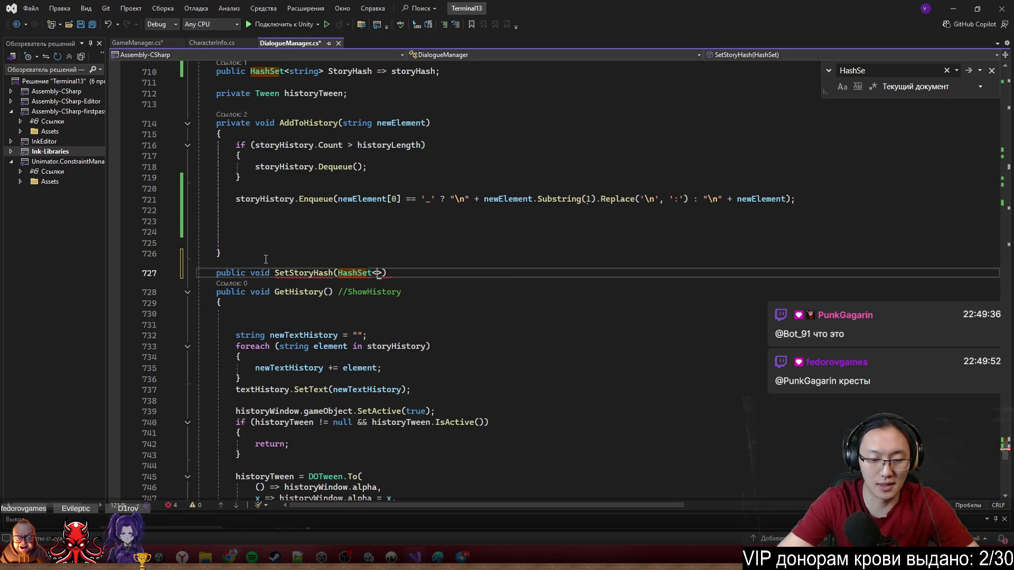
{"action": "type", "text": "t>"}
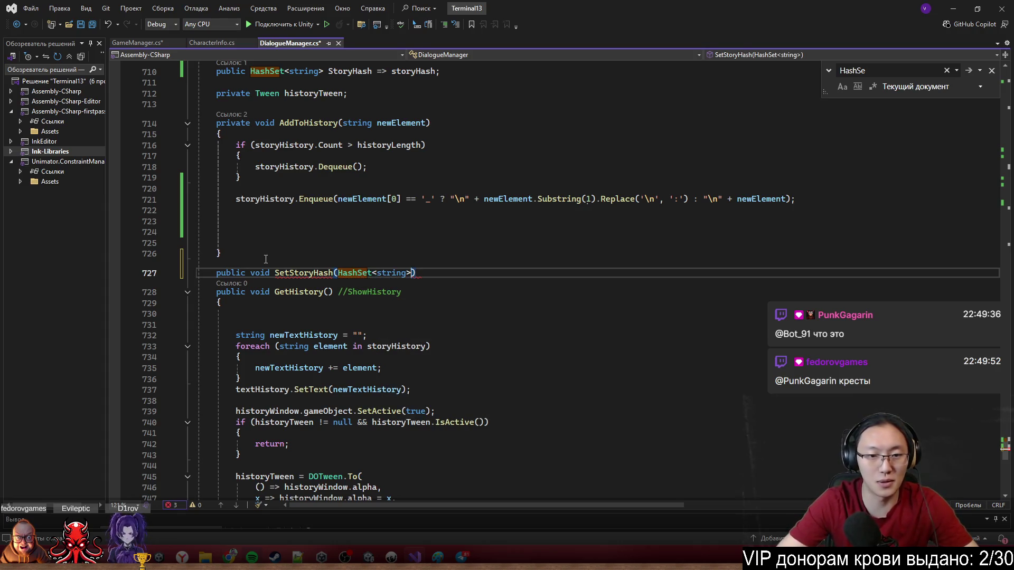
{"action": "type", "text": " storyHa"}
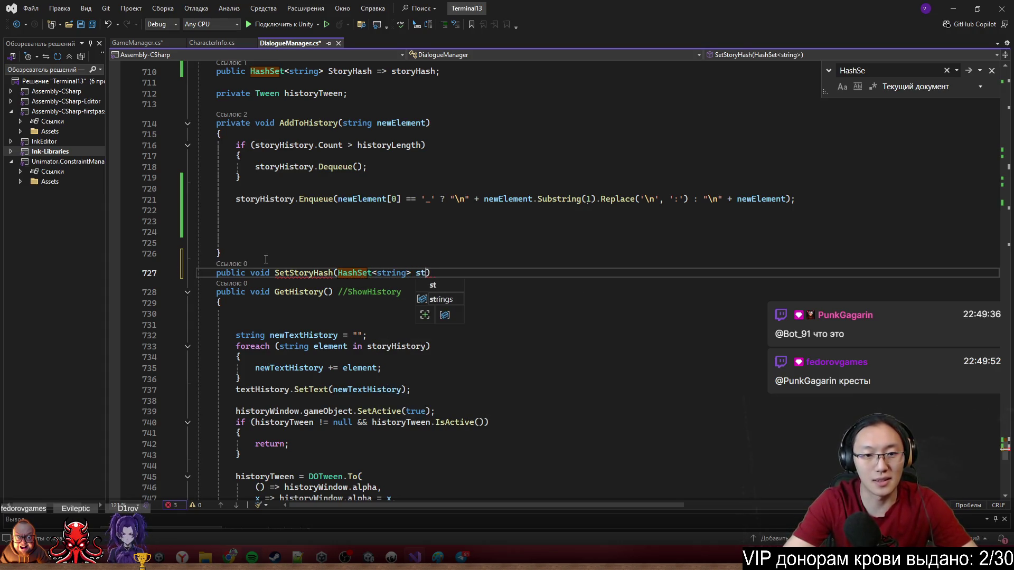
{"action": "type", "text": "sh"}
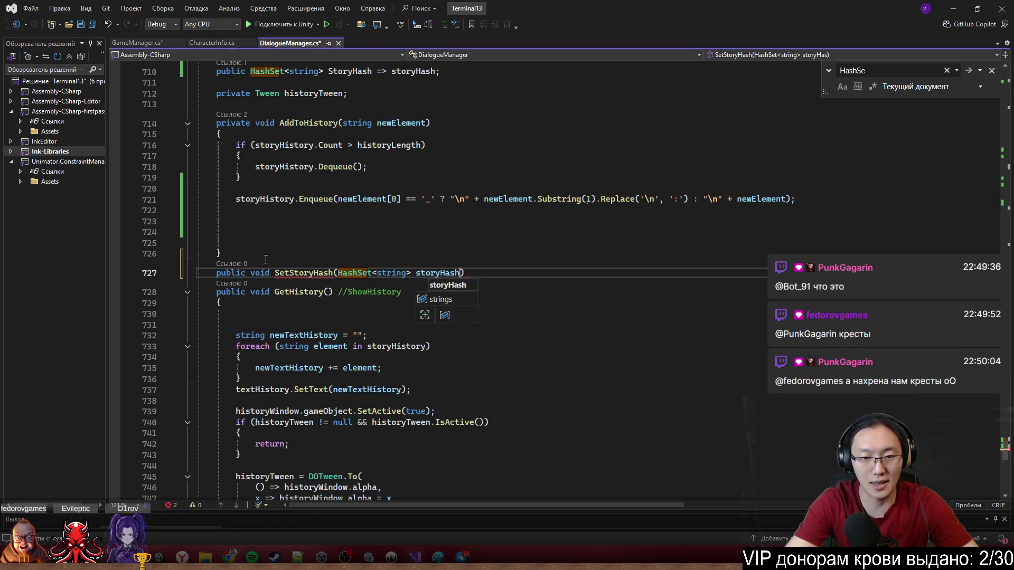
{"action": "type", "text": ") {"}
Make SetStoryHash assign this.storyHash = storyHash, and save DialogueManager.cs.
{"action": "key", "text": "Return"}
{"action": "type", "text": "this.s"}
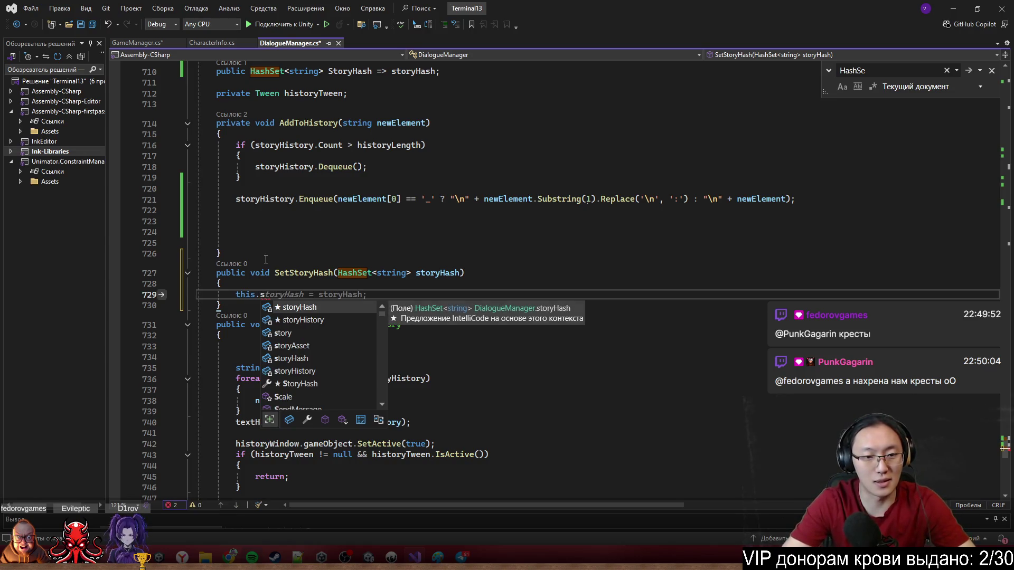
{"action": "key", "text": "Tab"}
{"action": "key", "text": "Tab"}
{"action": "key", "text": "ctrl+s"}
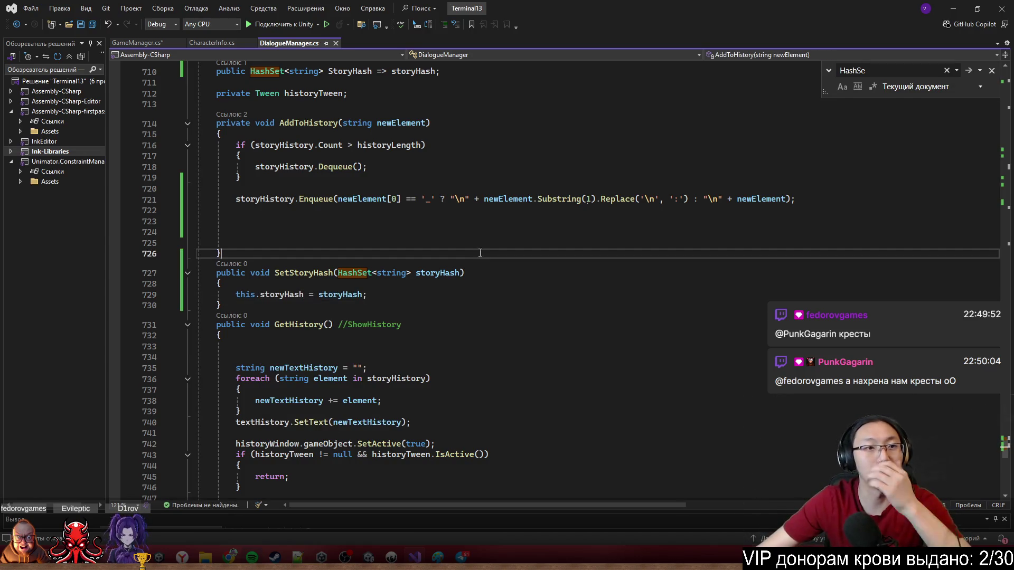
{"action": "left_click", "coordinate": [132, 43]}
Complete line 36 as dialogueManager.SetStoryHash(storyHash); and save GameManager.cs.
{"action": "type", "text": "etSt"}
{"action": "key", "text": "Tab"}
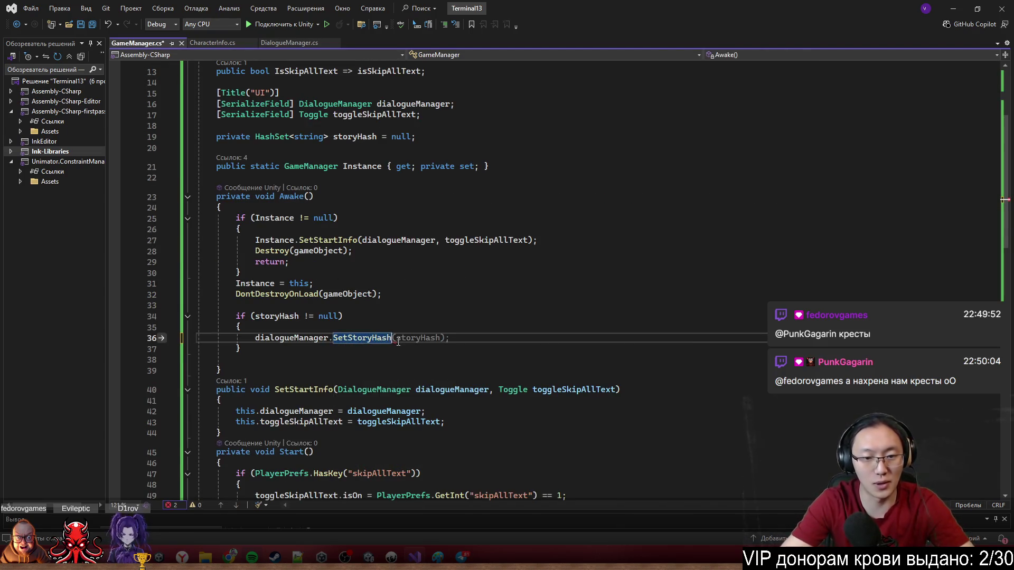
{"action": "key", "text": "Tab"}
{"action": "left_click", "coordinate": [687, 452]}
{"action": "key", "text": "ctrl+s"}
{"action": "left_click", "coordinate": [698, 328]}
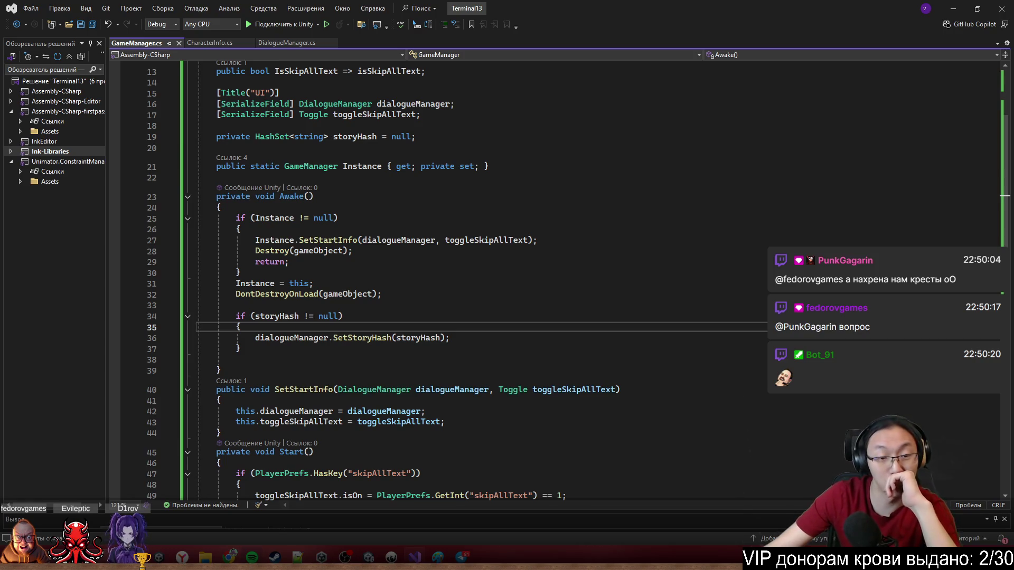
Walk through Awake, highlighting the Instance check, SetStartInfo call, DontDestroyOnLoad and storyHash check.
{"action": "left_click", "coordinate": [775, 196]}
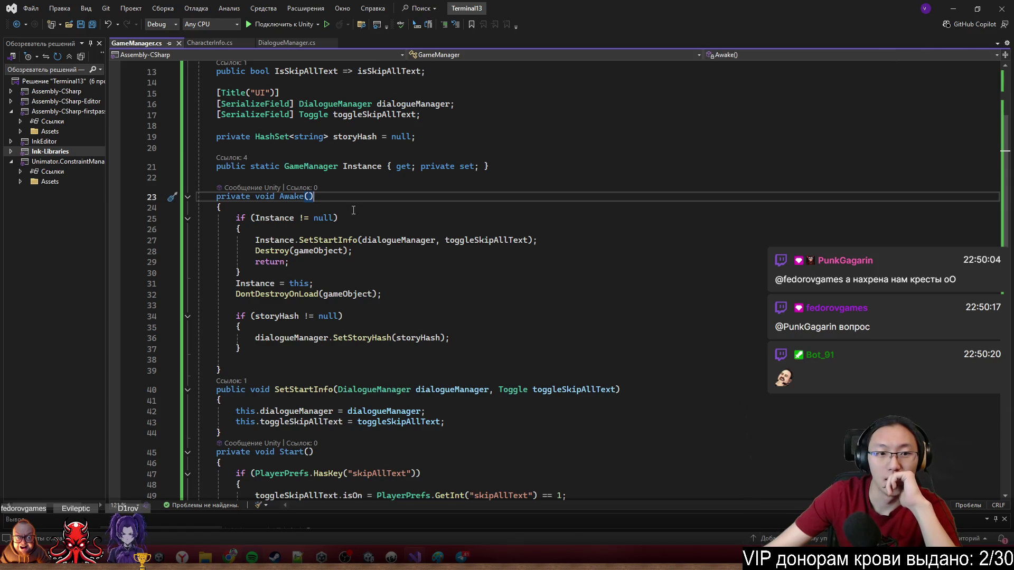
{"action": "left_click_drag", "start_coordinate": [255, 218], "coordinate": [417, 240]}
{"action": "left_click", "coordinate": [272, 251]}
{"action": "double_click", "coordinate": [486, 240]}
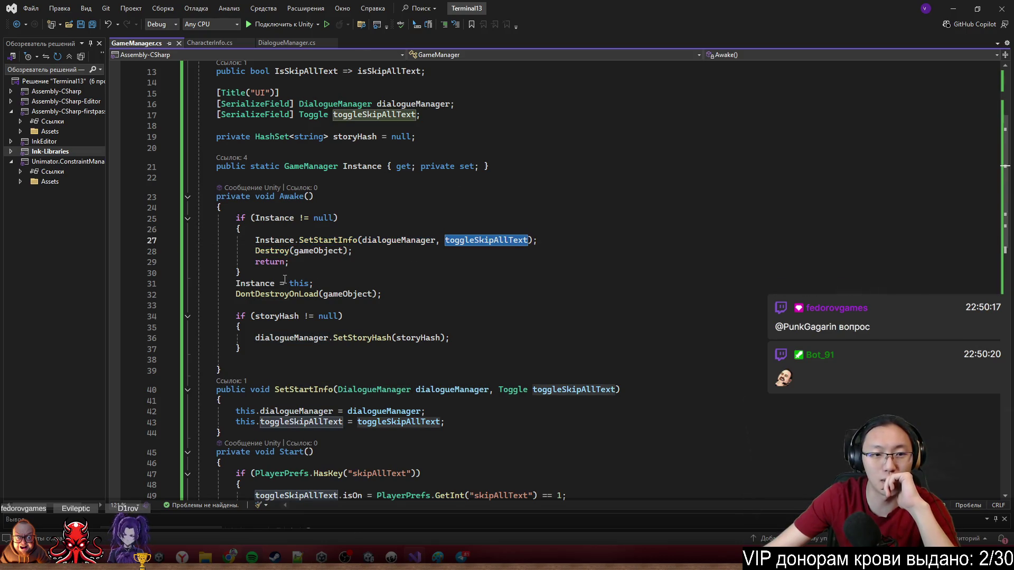
{"action": "left_click", "coordinate": [293, 240]}
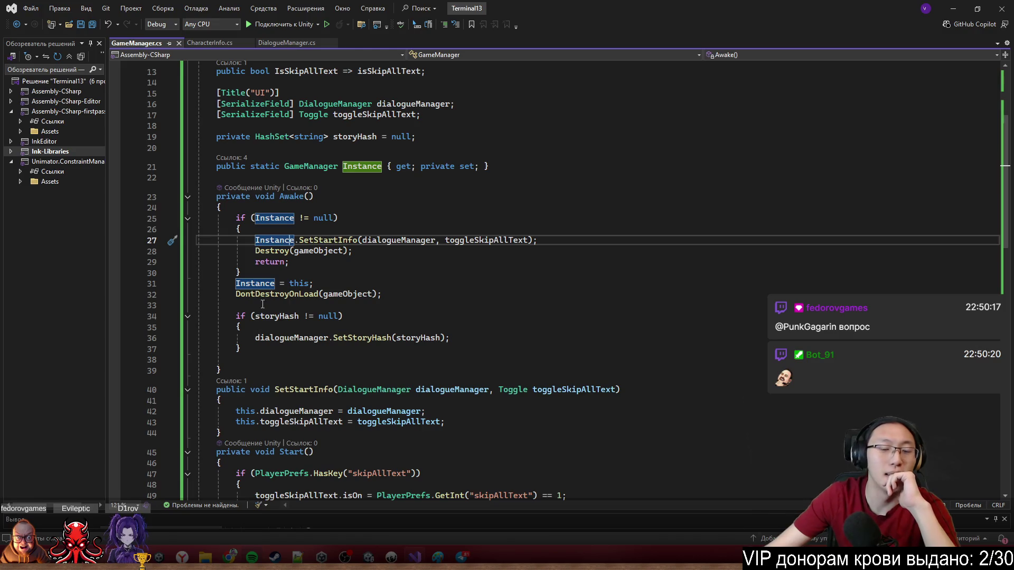
{"action": "left_click_drag", "start_coordinate": [236, 273], "coordinate": [277, 285]}
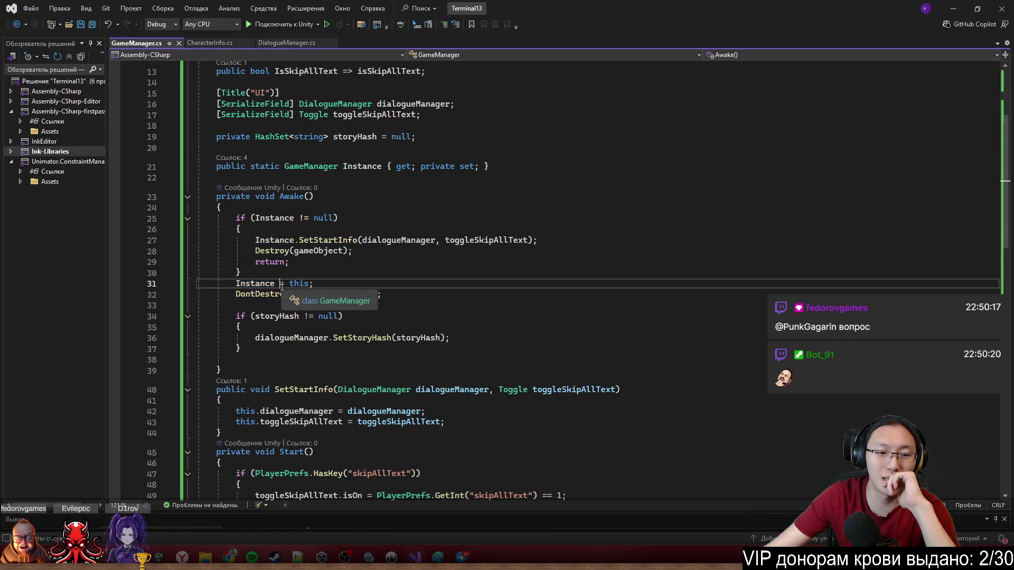
{"action": "double_click", "coordinate": [256, 294]}
{"action": "left_click_drag", "start_coordinate": [236, 284], "coordinate": [323, 287]}
{"action": "left_click", "coordinate": [235, 306]}
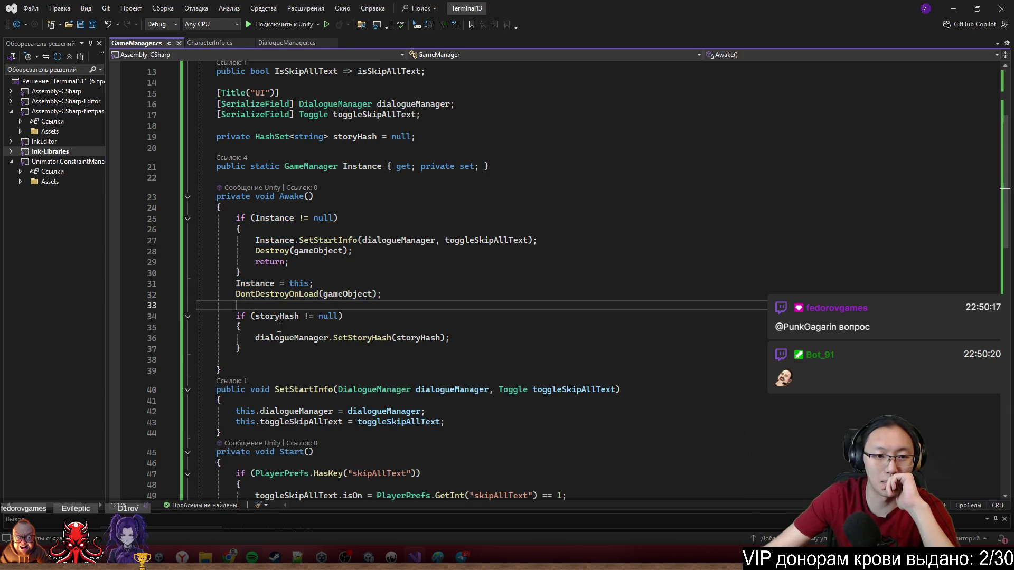
{"action": "left_click", "coordinate": [233, 317]}
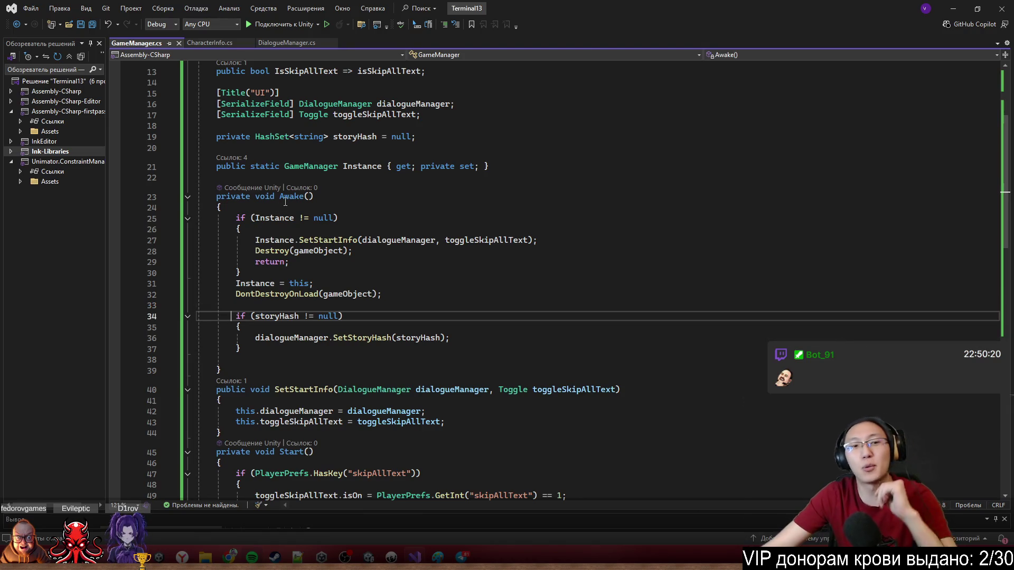
Select the whole Awake method, leaving the caret on empty line 38.
{"action": "mouse_move", "coordinate": [289, 195]}
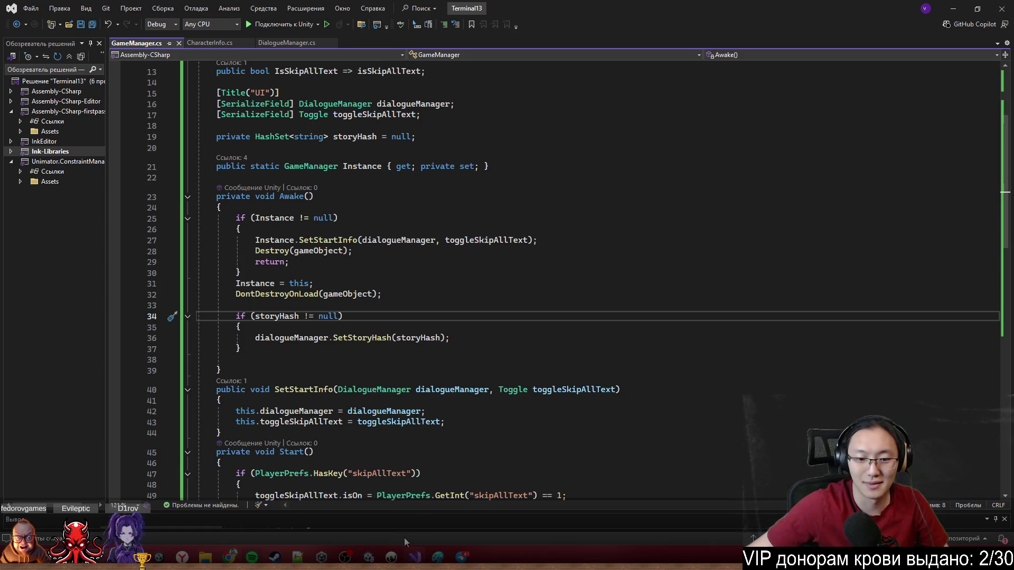
{"action": "mouse_move", "coordinate": [368, 557]}
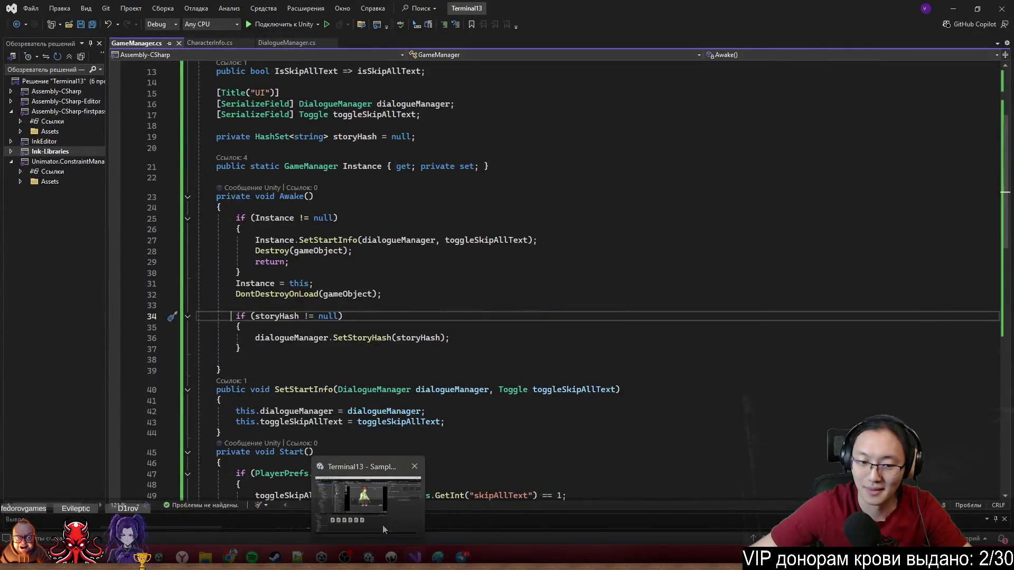
{"action": "mouse_move", "coordinate": [415, 557]}
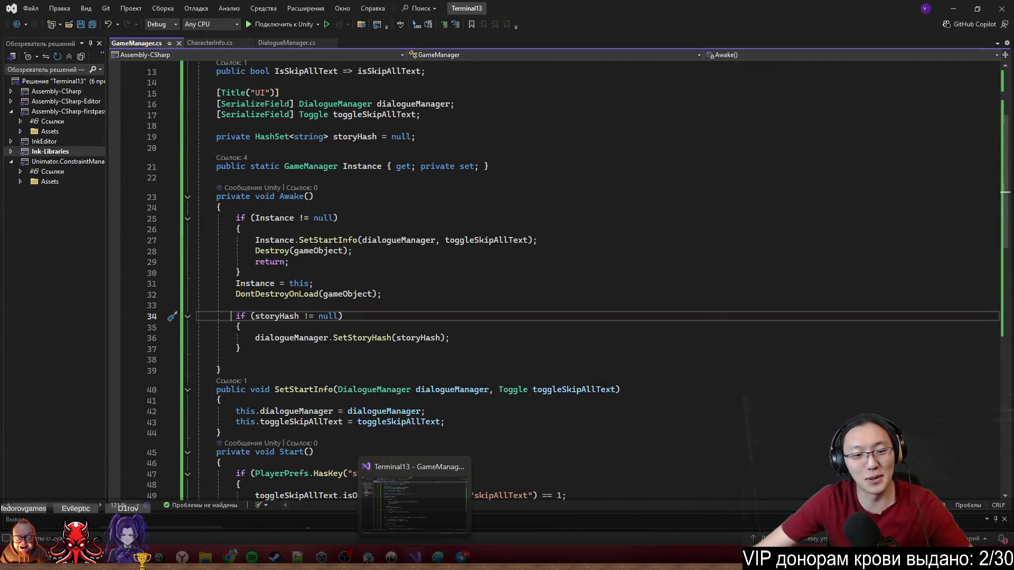
{"action": "mouse_move", "coordinate": [230, 557]}
{"action": "mouse_move", "coordinate": [296, 492]}
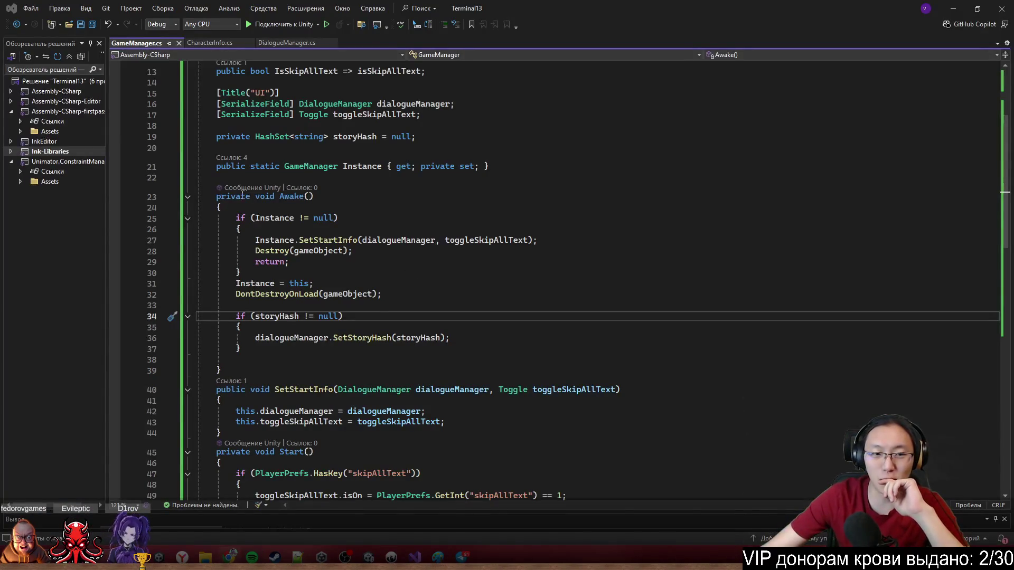
{"action": "left_click_drag", "start_coordinate": [242, 195], "coordinate": [236, 360]}
{"action": "left_click", "coordinate": [236, 359]}
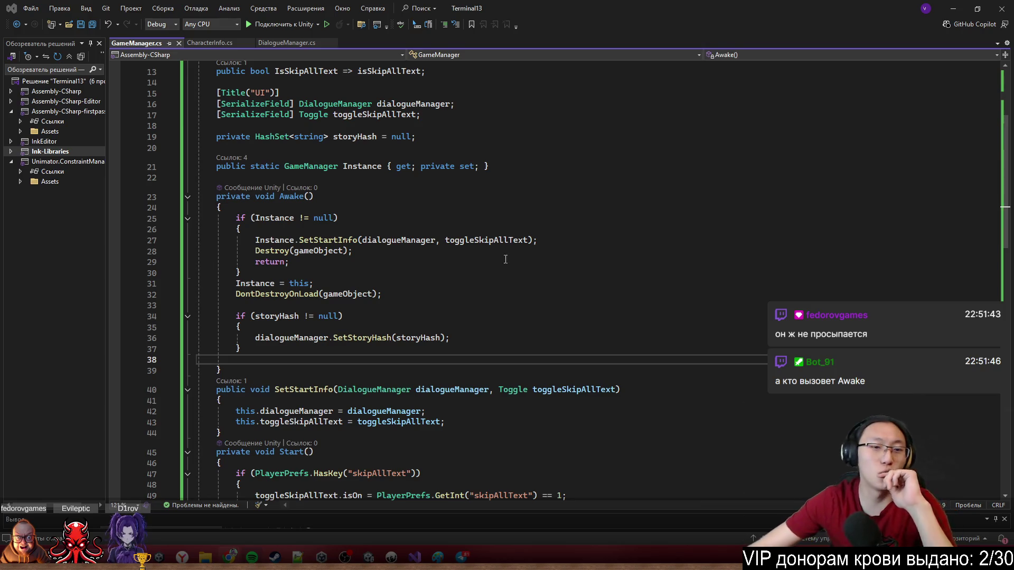
Add a new line after the SetStartInfo call and type Instance.
{"action": "left_click", "coordinate": [281, 243]}
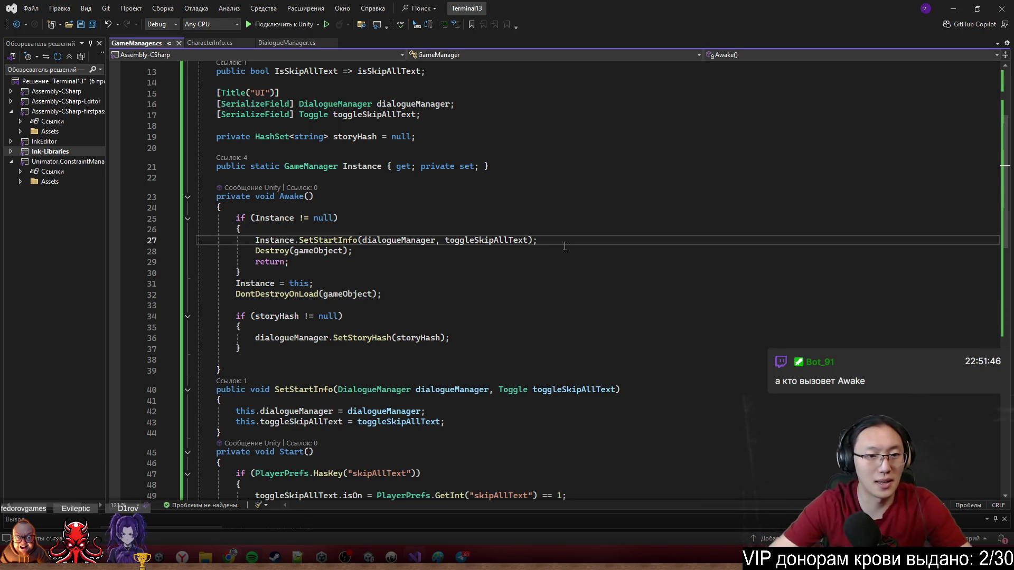
{"action": "key", "text": "End"}
{"action": "key", "text": "Return"}
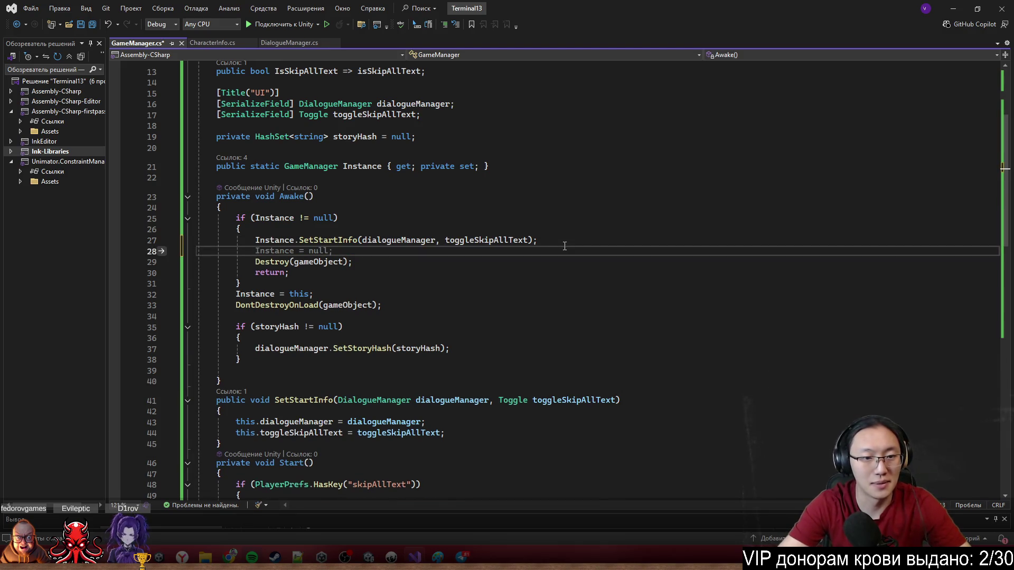
{"action": "type", "text": "ш"}
{"action": "key", "text": "BackSpace"}
{"action": "type", "text": "Instance"}
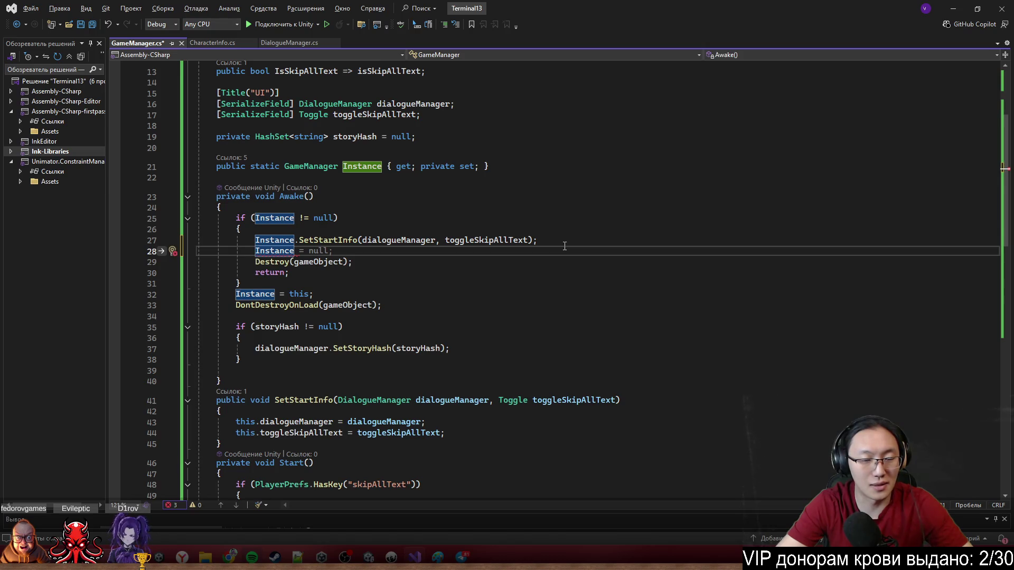
Replace the Instance = null statement with an unfinished if (Instance check above Destroy.
{"action": "key", "text": "ctrl+BackSpace"}
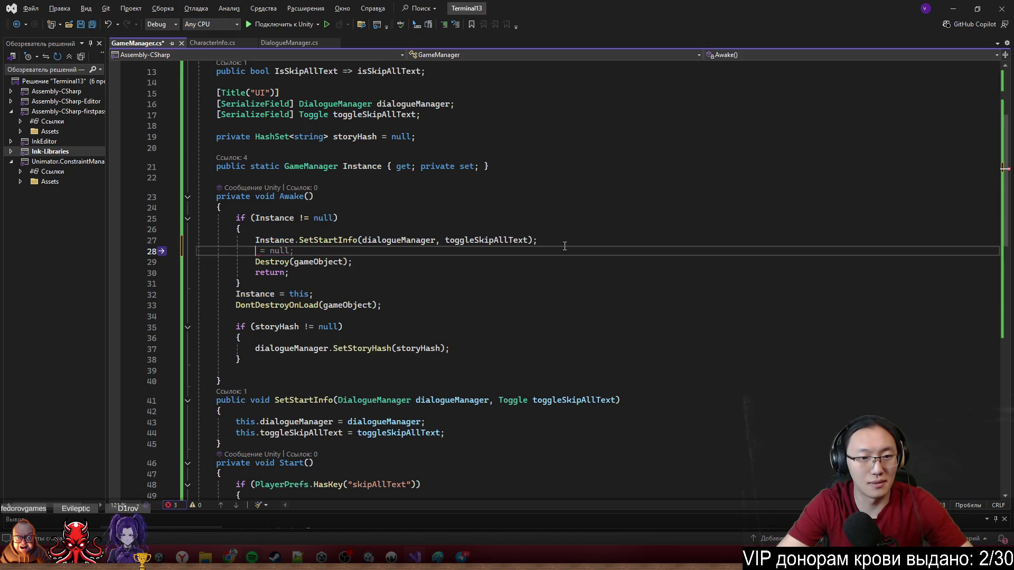
{"action": "key", "text": "Return"}
{"action": "key", "text": "Return"}
{"action": "key", "text": "Up"}
{"action": "type", "text": "if ("}
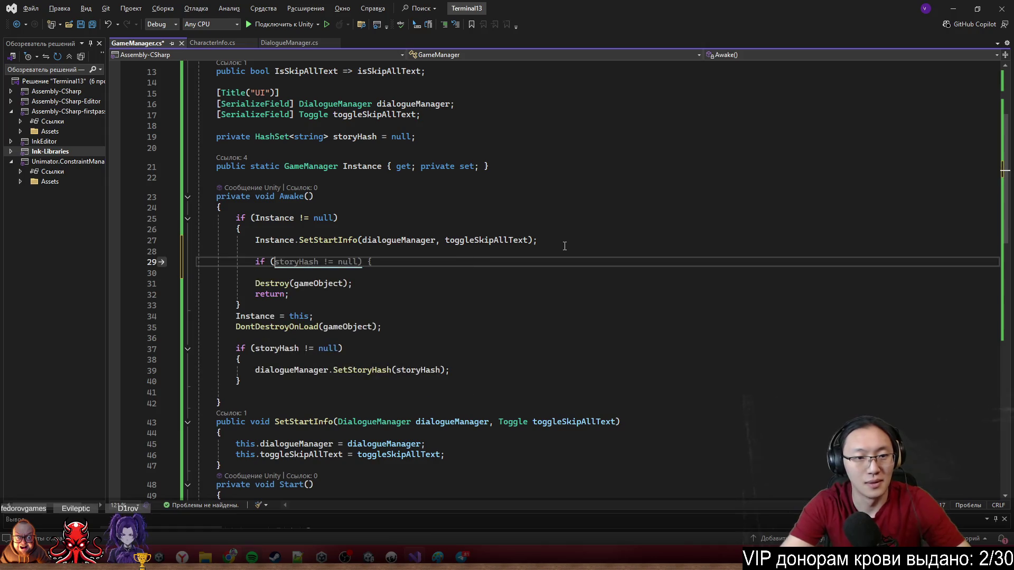
{"action": "type", "text": "In"}
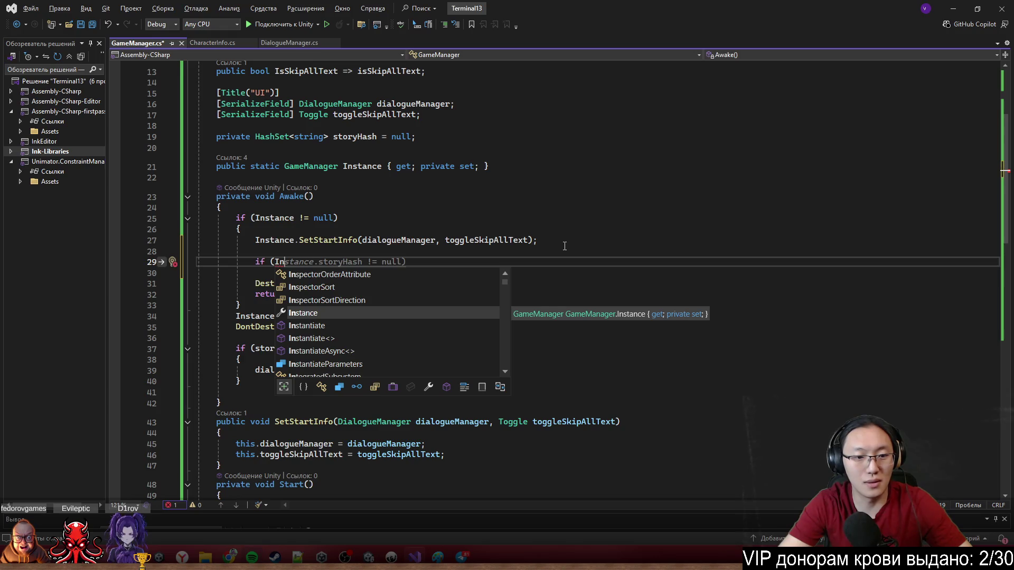
{"action": "key", "text": "Tab"}
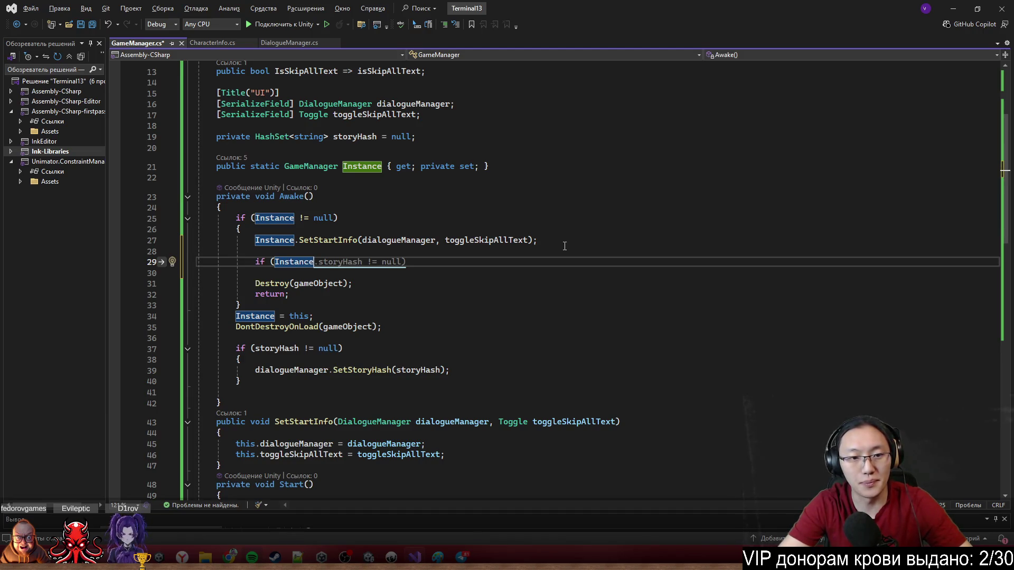
{"action": "left_click", "coordinate": [452, 128]}
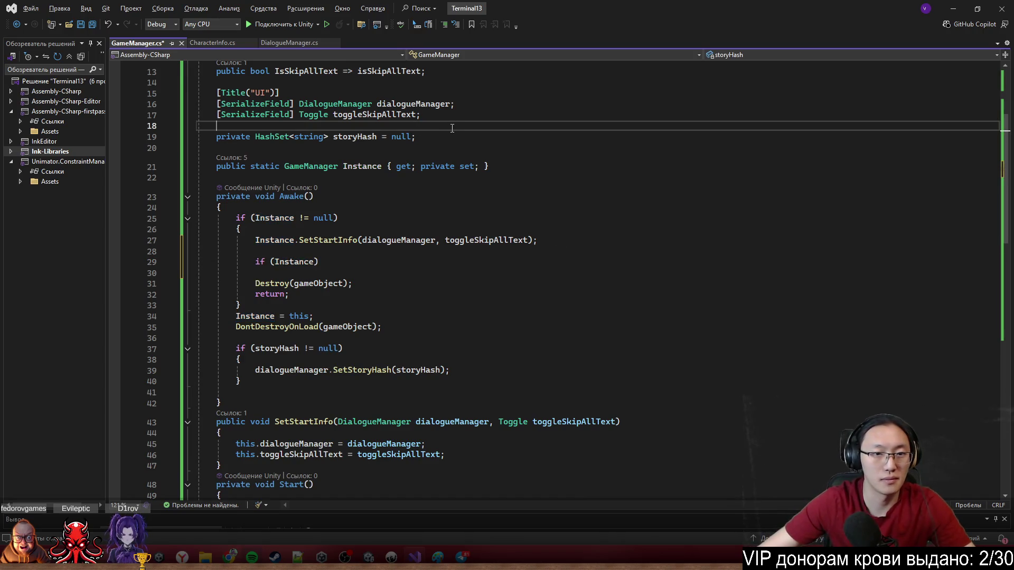
Add a 'public HashSet<string> StoryHash => storyHash;' property below the storyHash field.
{"action": "left_click", "coordinate": [459, 137]}
{"action": "key", "text": "Return"}
{"action": "type", "text": "public H"}
{"action": "key", "text": "Escape"}
{"action": "type", "text": "ashSet<string> StoryHash"}
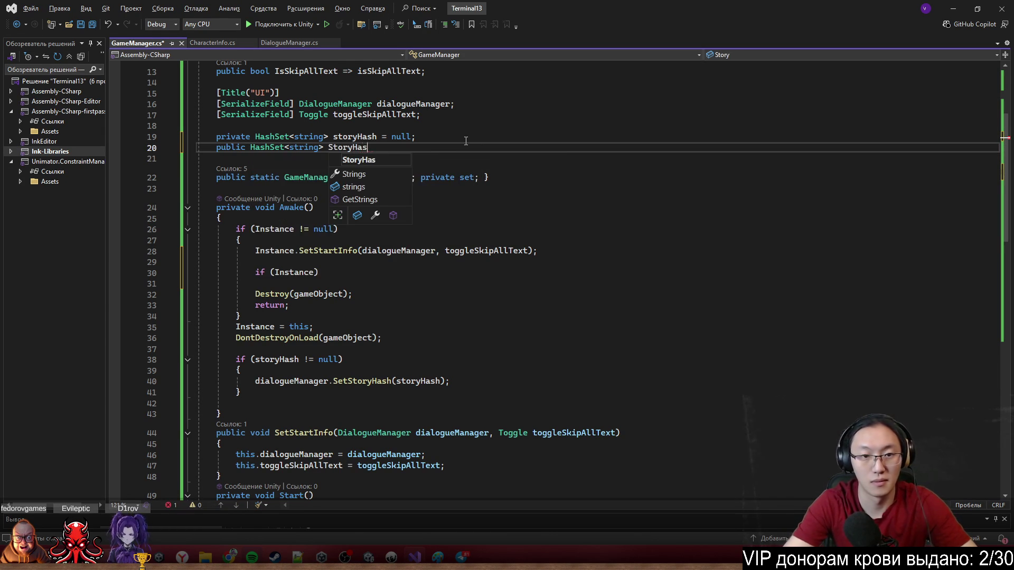
{"action": "key", "text": "Tab"}
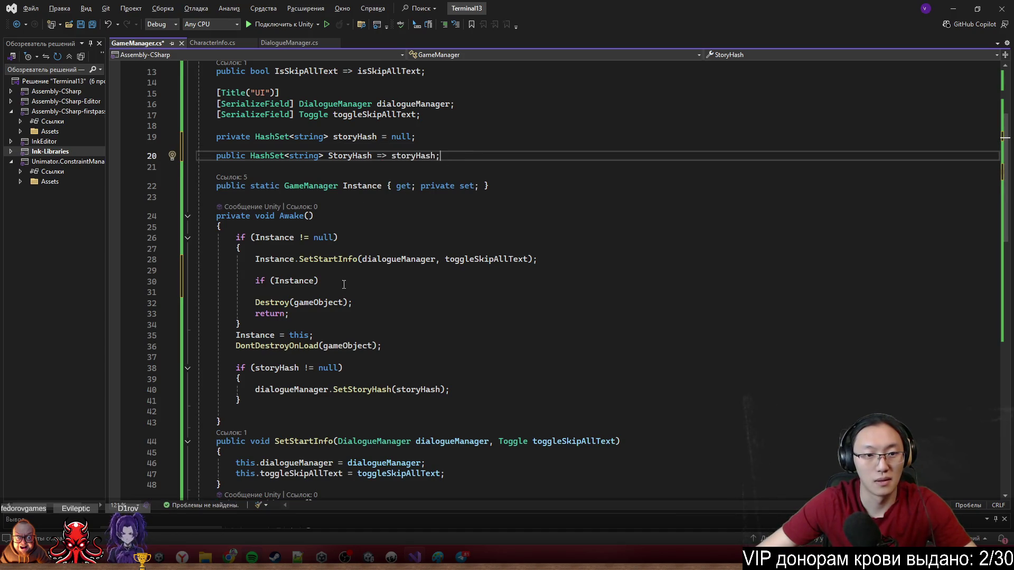
Complete the condition as if (Instance.StoryHash != null) and open its body block.
{"action": "left_click", "coordinate": [314, 280]}
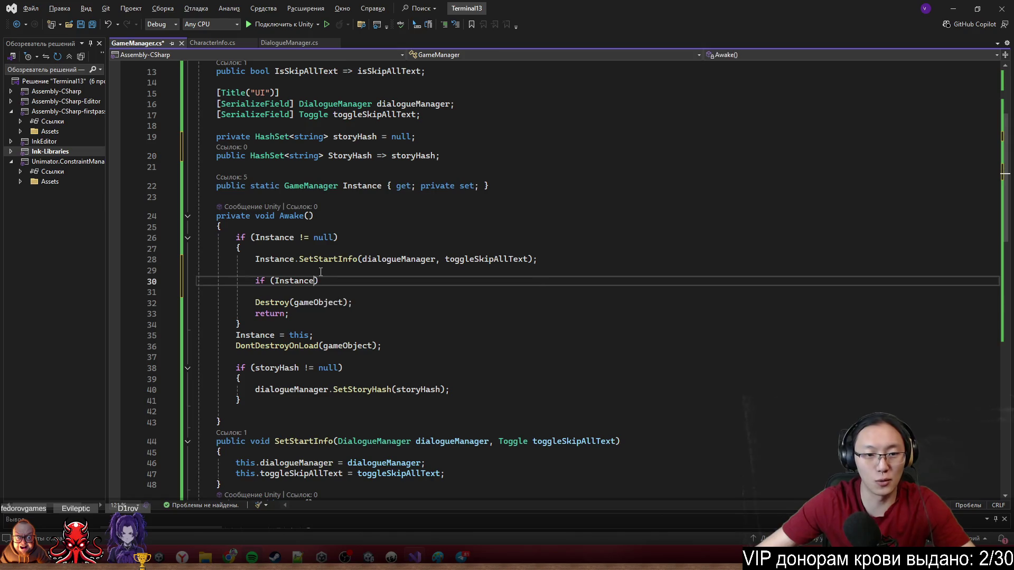
{"action": "type", "text": ".S"}
{"action": "type", "text": "tory"}
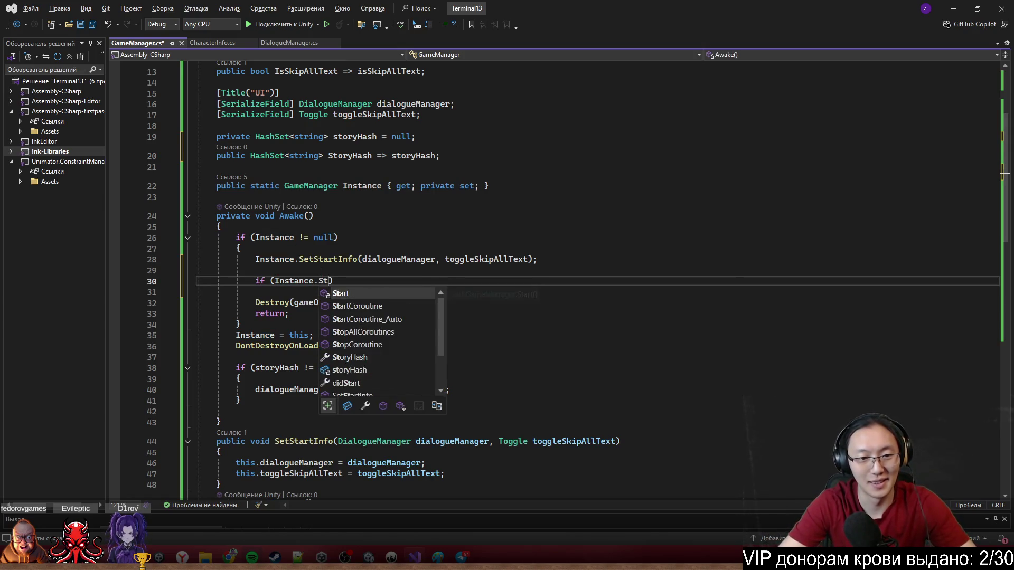
{"action": "key", "text": "Tab"}
{"action": "type", "text": "!= nu"}
{"action": "key", "text": "Tab"}
{"action": "key", "text": "End"}
{"action": "key", "text": "Return"}
{"action": "type", "text": "{"}
{"action": "key", "text": "Return"}
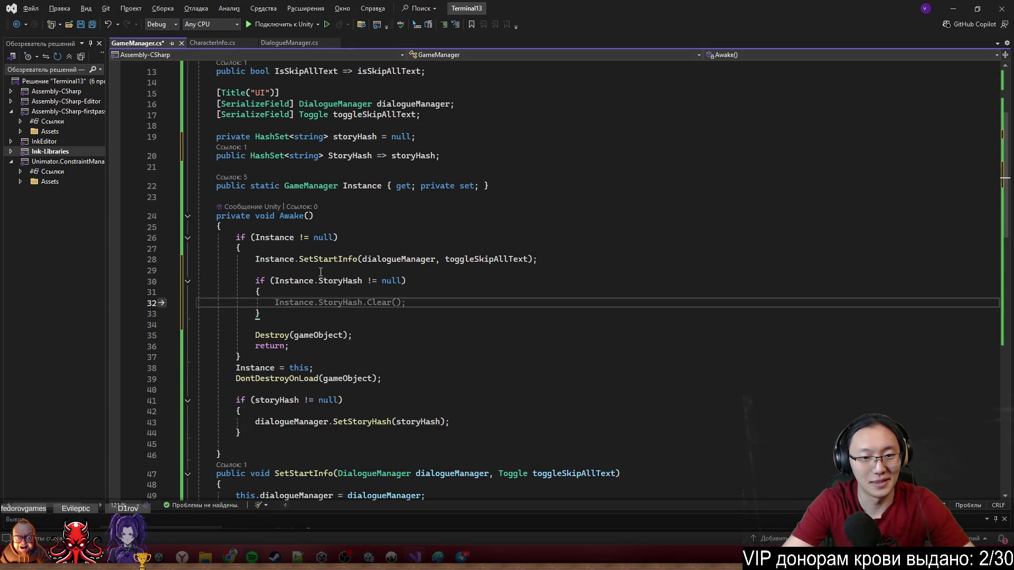
Copy the SetStoryHash call into the new block with StoryHash as its argument, and save.
{"action": "type", "text": "Instance."}
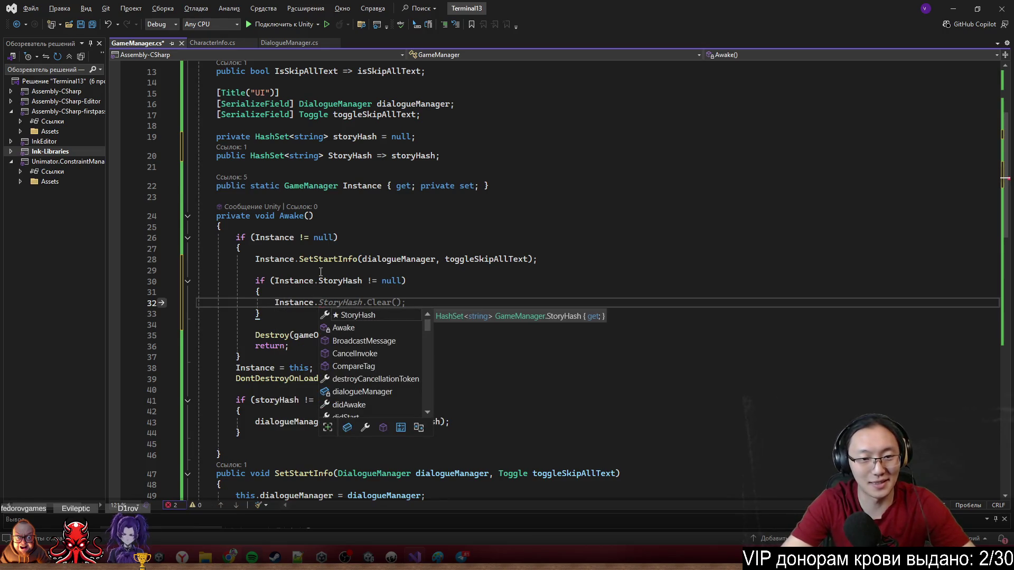
{"action": "type", "text": "Set"}
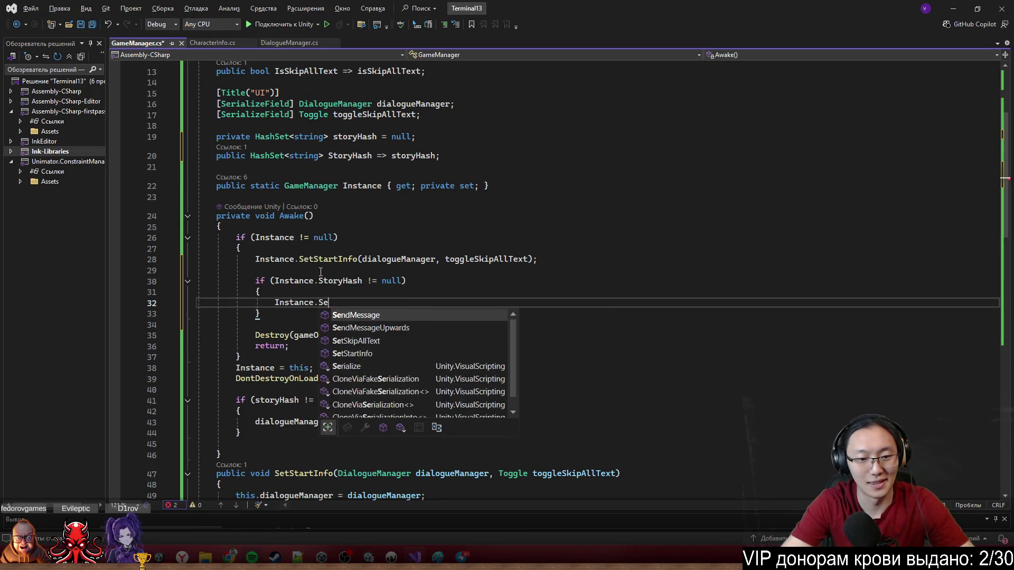
{"action": "key", "text": "BackSpace"}
{"action": "key", "text": "BackSpace"}
{"action": "key", "text": "BackSpace"}
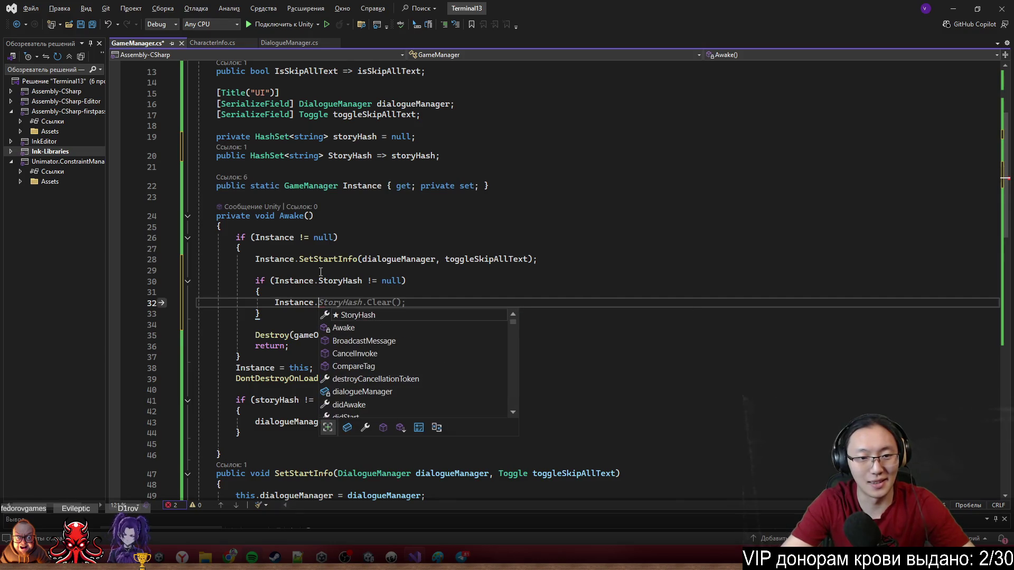
{"action": "scroll", "coordinate": [528, 296], "scroll_direction": "down", "scroll_amount": 4}
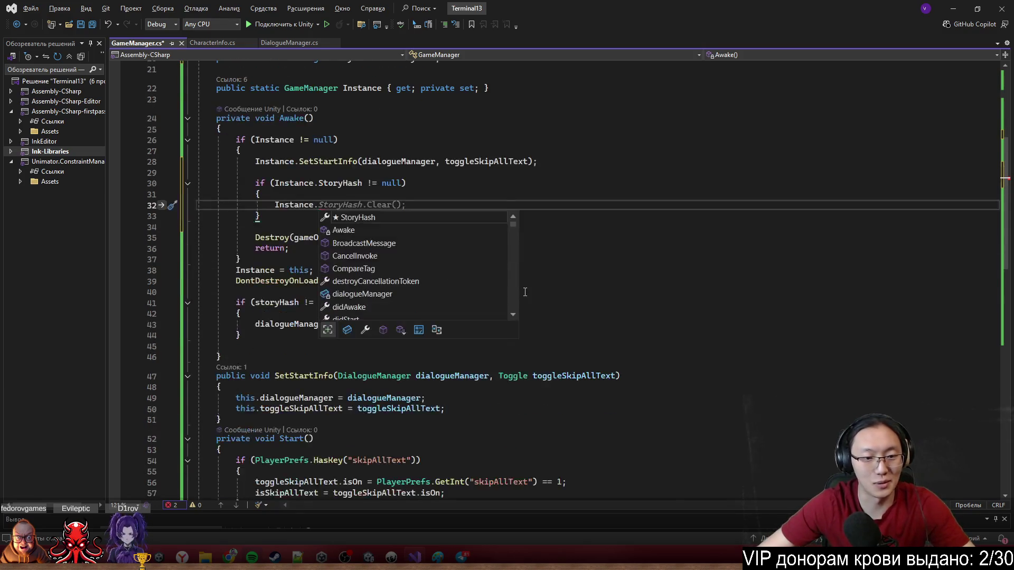
{"action": "left_click", "coordinate": [633, 302]}
{"action": "left_click", "coordinate": [286, 293]}
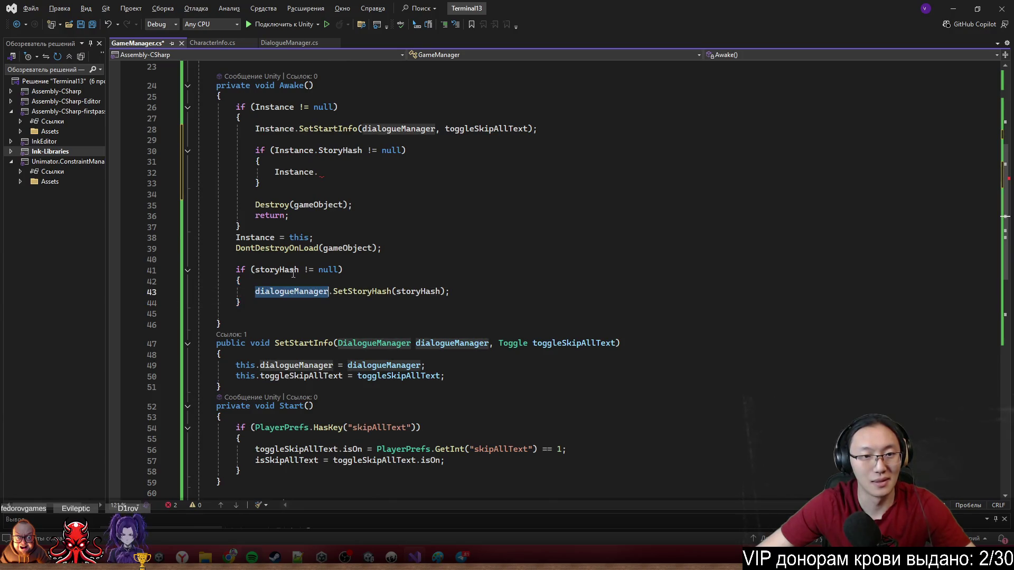
{"action": "scroll", "coordinate": [306, 183], "scroll_direction": "up", "scroll_amount": 2}
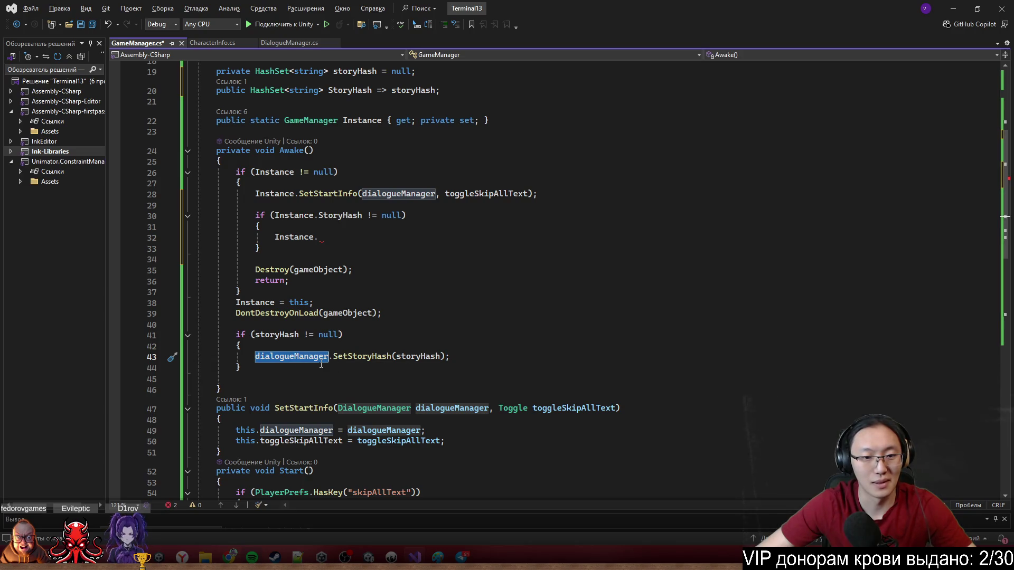
{"action": "key", "text": "shift+End"}
{"action": "key", "text": "ctrl+c"}
{"action": "double_click", "coordinate": [295, 237]}
{"action": "key", "text": "ctrl+v"}
{"action": "double_click", "coordinate": [438, 237]}
{"action": "type", "text": "StoryHash"}
{"action": "key", "text": "ctrl+s"}
Delete the old storyHash check block from Awake and save the script.
{"action": "left_click_drag", "start_coordinate": [242, 368], "coordinate": [368, 337]}
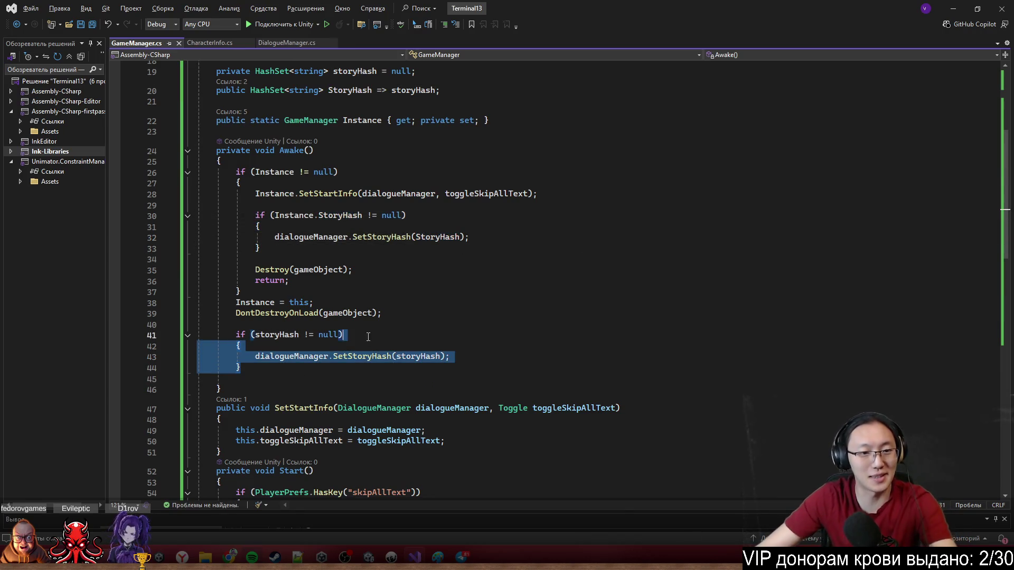
{"action": "key", "text": "shift+Up"}
{"action": "key", "text": "Delete"}
{"action": "key", "text": "ctrl+s"}
{"action": "left_click", "coordinate": [545, 347]}
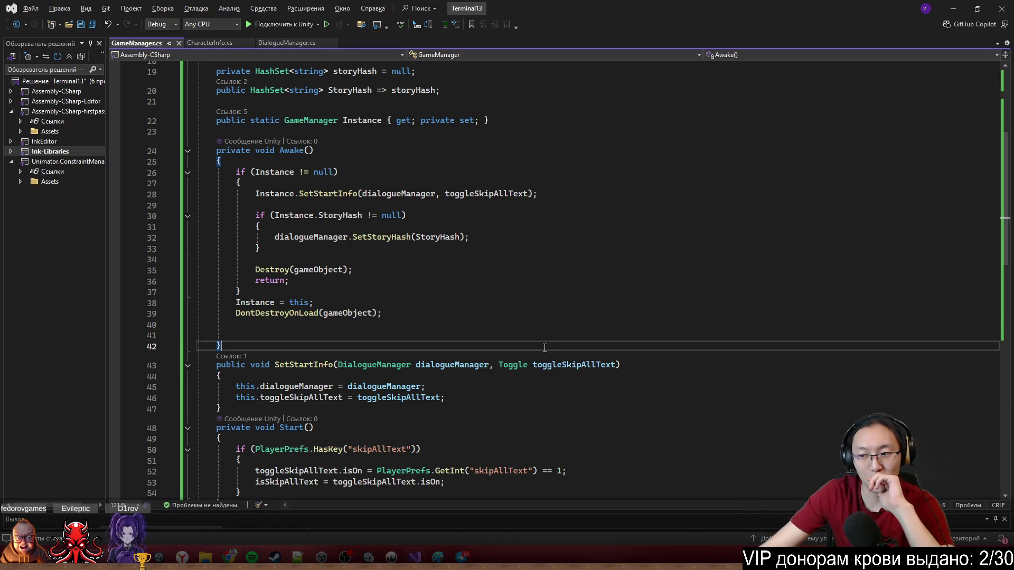
Review Awake's existing-instance branch and its SetStartInfo call on line 28.
{"action": "scroll", "coordinate": [527, 303], "scroll_direction": "up", "scroll_amount": 2}
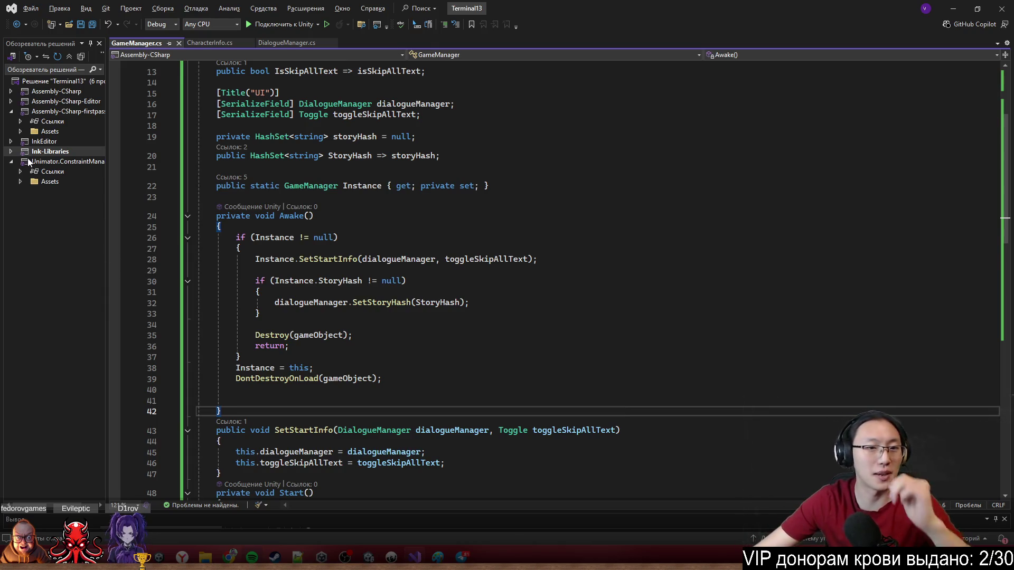
{"action": "scroll", "coordinate": [352, 241], "scroll_direction": "down", "scroll_amount": 1}
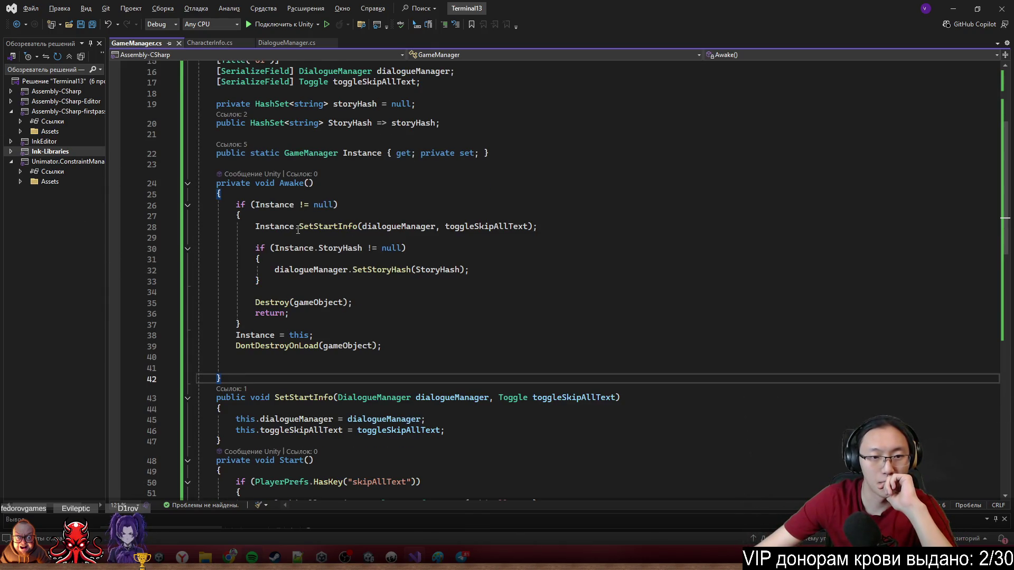
{"action": "left_click", "coordinate": [282, 236]}
{"action": "left_click", "coordinate": [295, 226]}
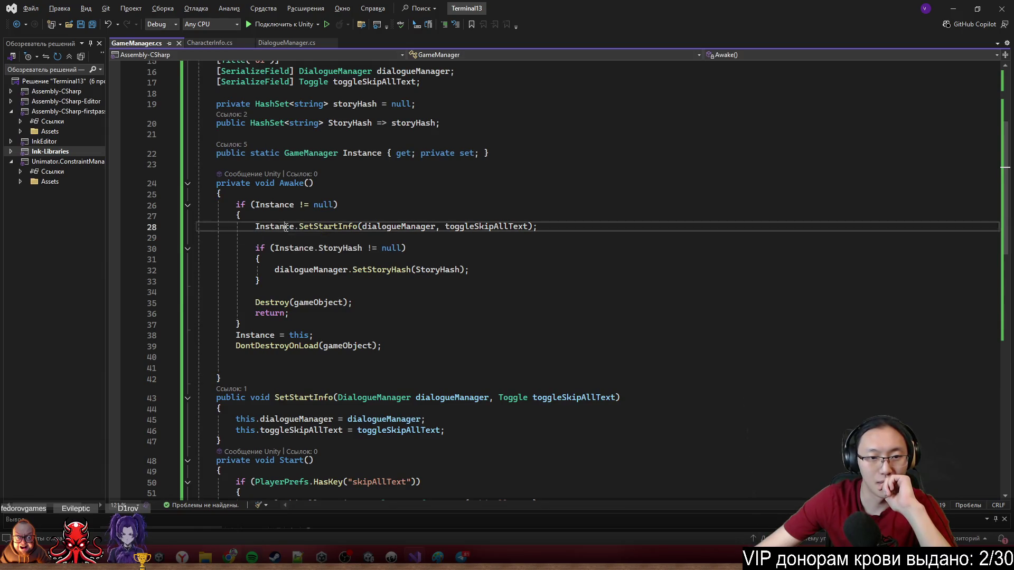
{"action": "mouse_move", "coordinate": [294, 226]}
{"action": "left_mouse_down"}
{"action": "mouse_move", "coordinate": [305, 195]}
{"action": "mouse_move", "coordinate": [317, 205]}
{"action": "mouse_move", "coordinate": [295, 226]}
{"action": "mouse_move", "coordinate": [518, 238]}
{"action": "left_mouse_up"}
{"action": "left_click", "coordinate": [359, 226]}
{"action": "double_click", "coordinate": [360, 227]}
{"action": "left_click", "coordinate": [548, 226]}
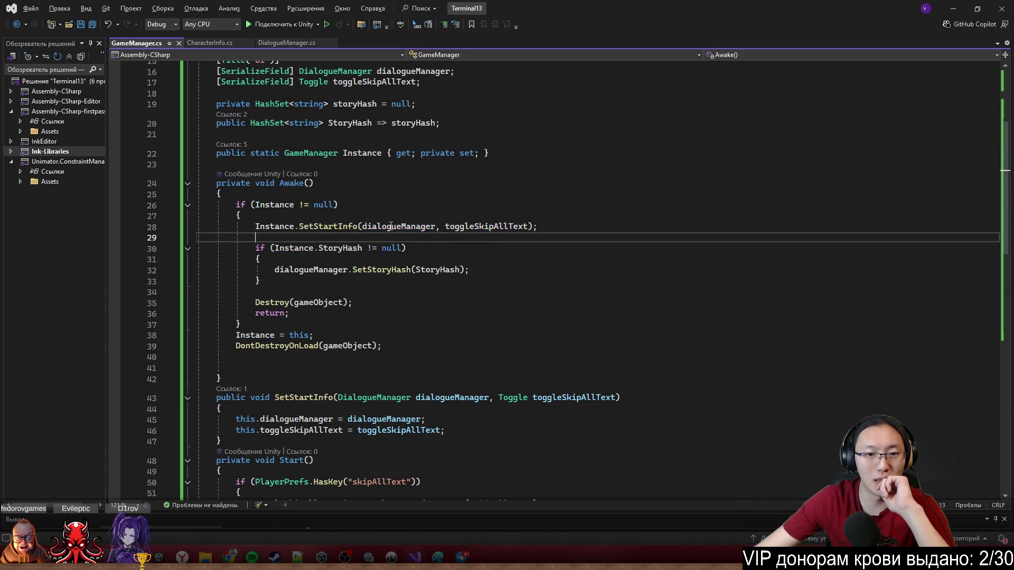
Inspect the Instance.StoryHash condition and SetStoryHash(StoryHash) call, then minimize Visual Studio to Unity.
{"action": "double_click", "coordinate": [395, 228]}
{"action": "double_click", "coordinate": [497, 226]}
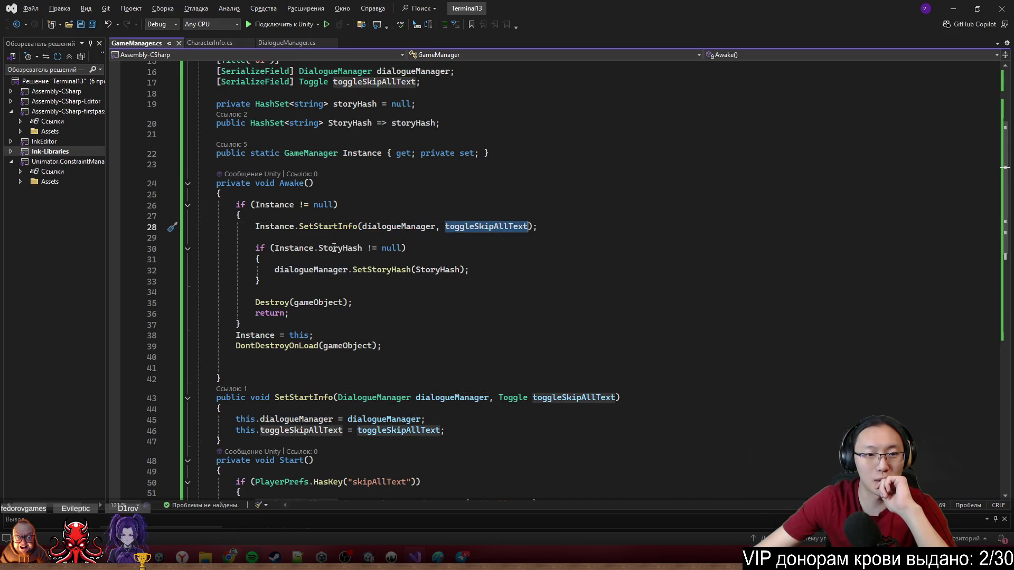
{"action": "double_click", "coordinate": [290, 253]}
{"action": "left_click_drag", "start_coordinate": [290, 252], "coordinate": [404, 252]}
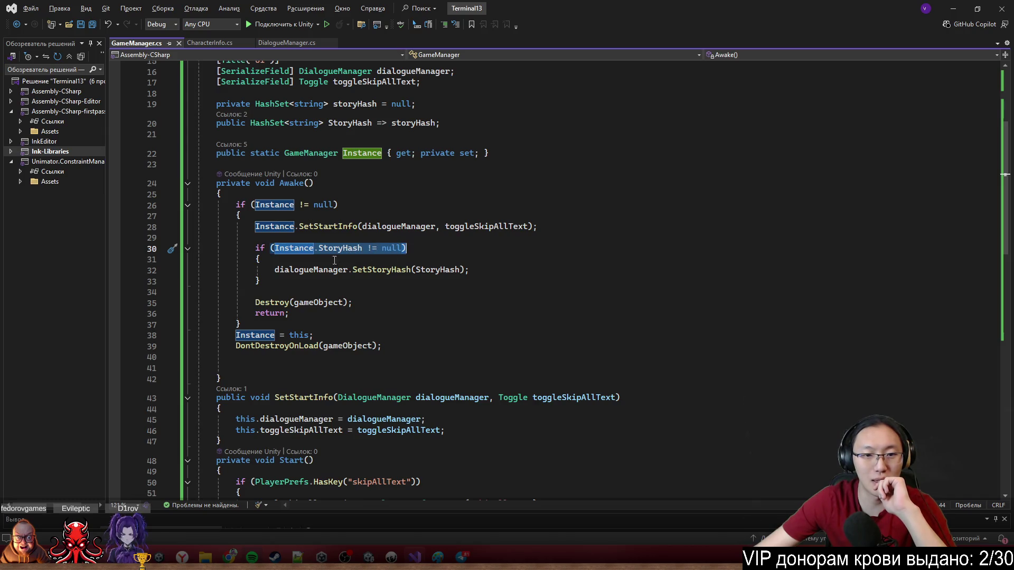
{"action": "left_click", "coordinate": [311, 271]}
{"action": "double_click", "coordinate": [310, 271]}
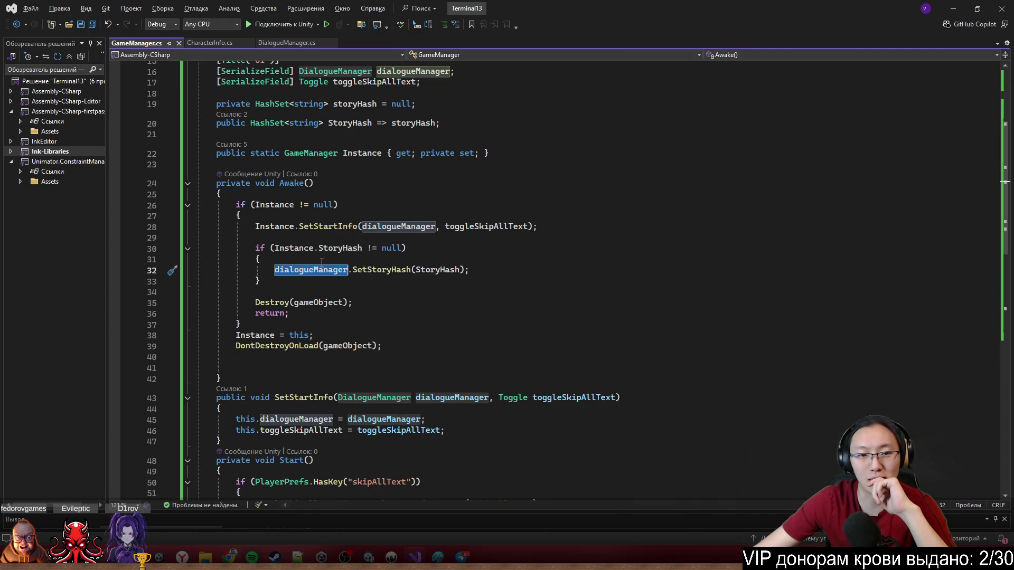
{"action": "left_click_drag", "start_coordinate": [353, 270], "coordinate": [472, 272]}
{"action": "left_click", "coordinate": [418, 315]}
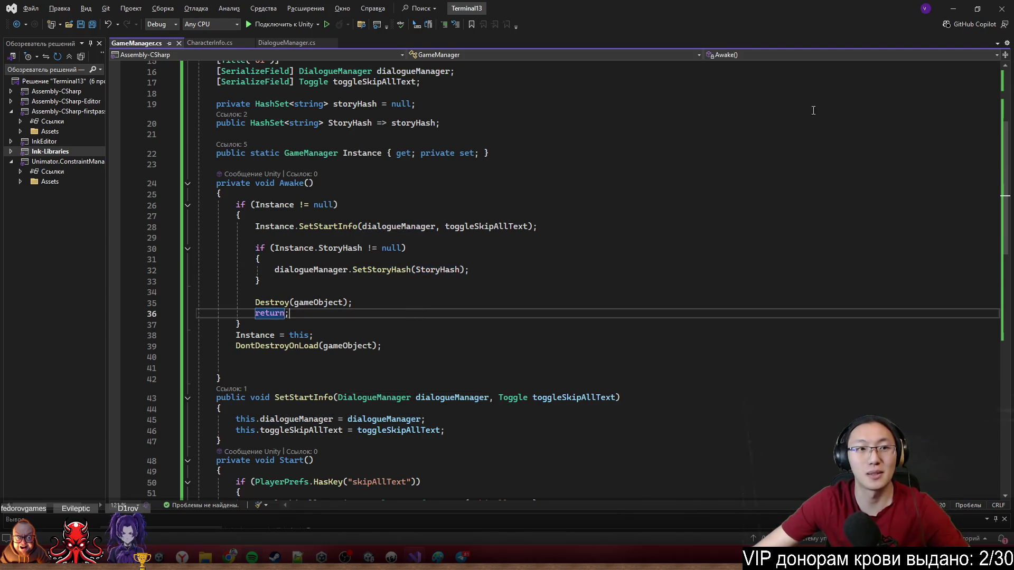
{"action": "left_click", "coordinate": [948, 11]}
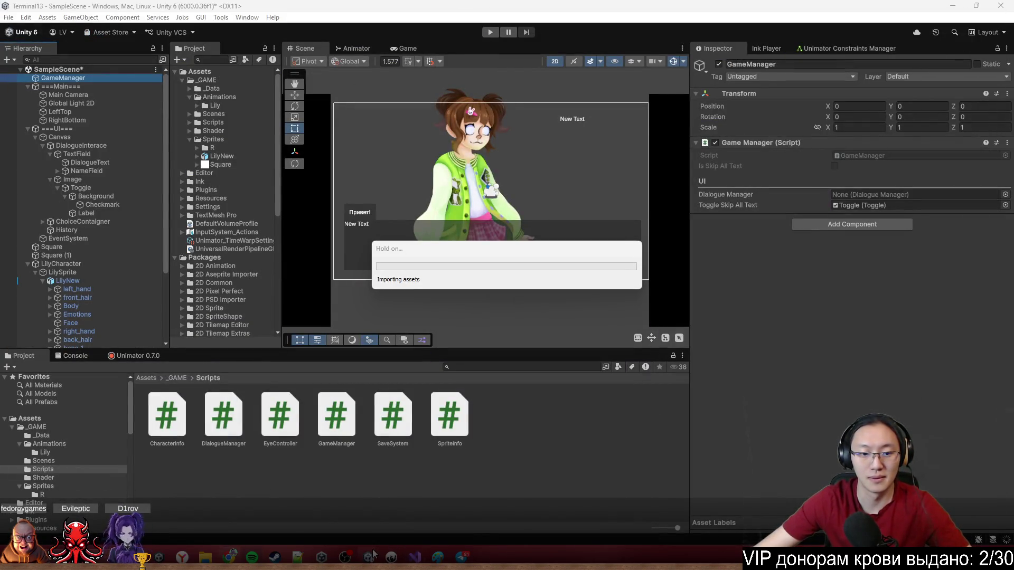
Run the game with the Game view maximized and open the NullReferenceException at GameManager.cs line 67.
{"action": "left_click", "coordinate": [490, 32]}
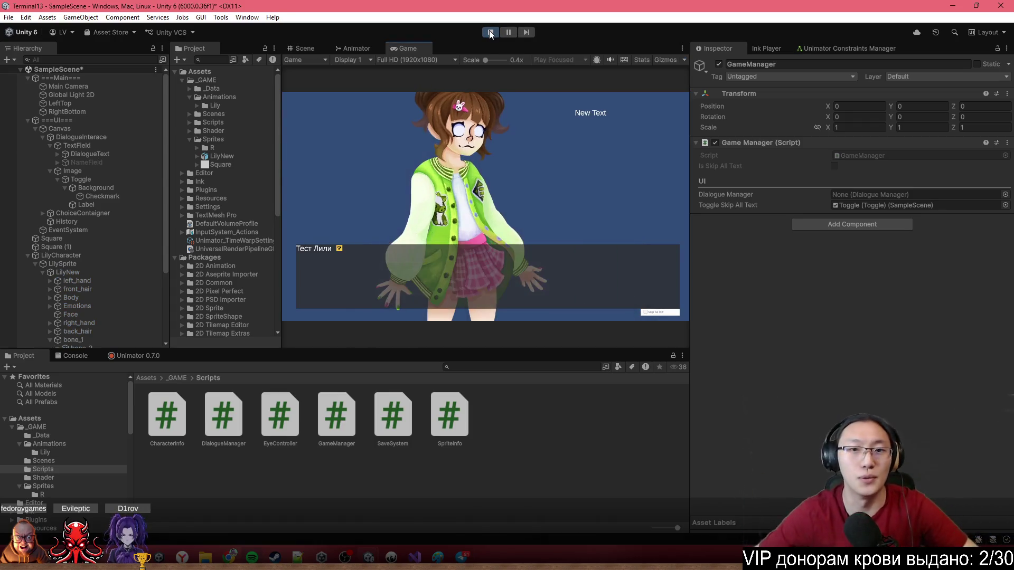
{"action": "double_click", "coordinate": [526, 44]}
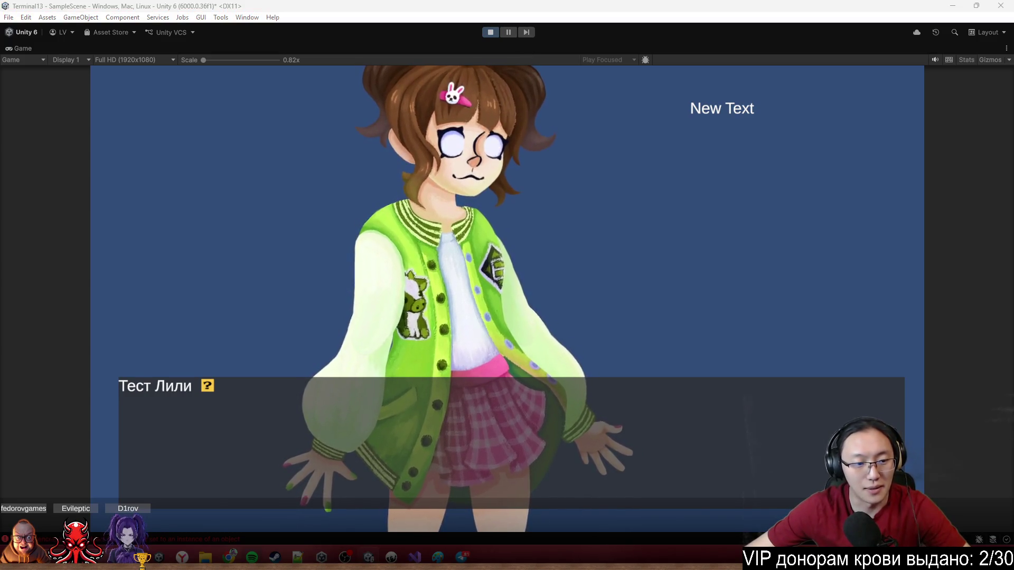
{"action": "key", "text": "ctrl+shift+c"}
{"action": "left_click", "coordinate": [337, 260]}
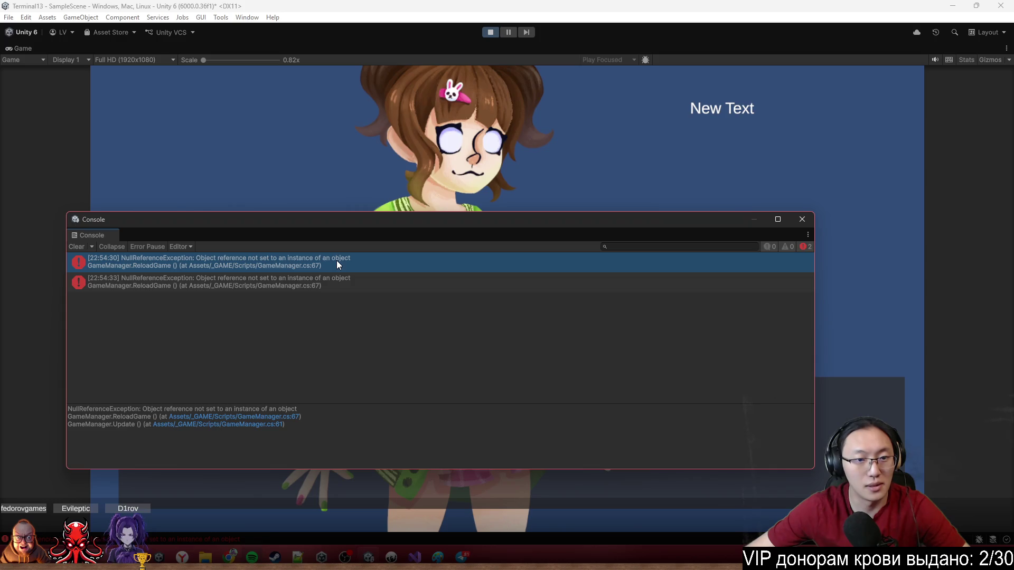
{"action": "double_click", "coordinate": [337, 261]}
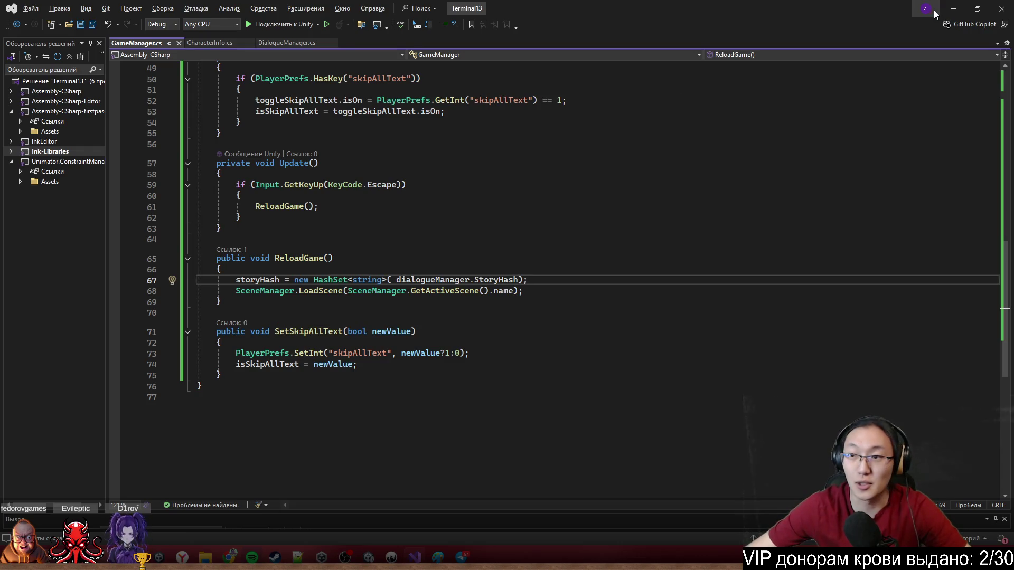
Back in Unity, close the floating Console, stop play mode, and briefly recheck the code.
{"action": "left_click", "coordinate": [962, 13]}
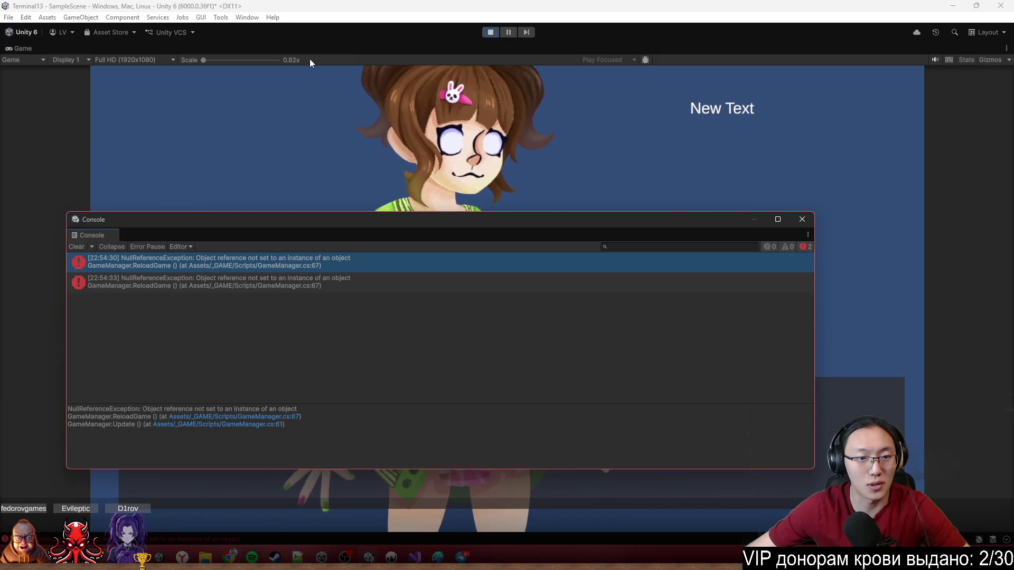
{"action": "left_click", "coordinate": [801, 220]}
{"action": "left_click", "coordinate": [489, 33]}
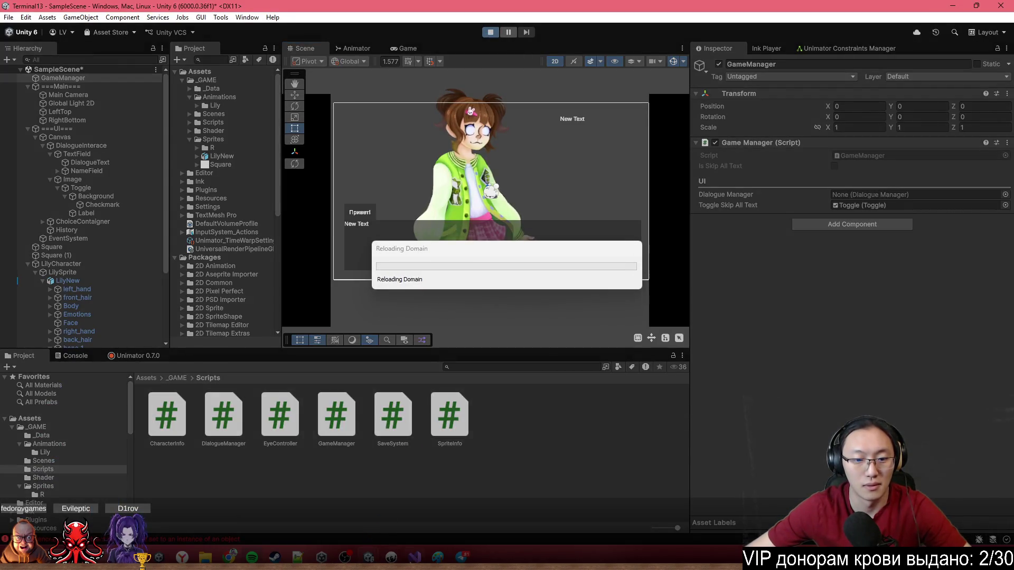
{"action": "left_click", "coordinate": [414, 557]}
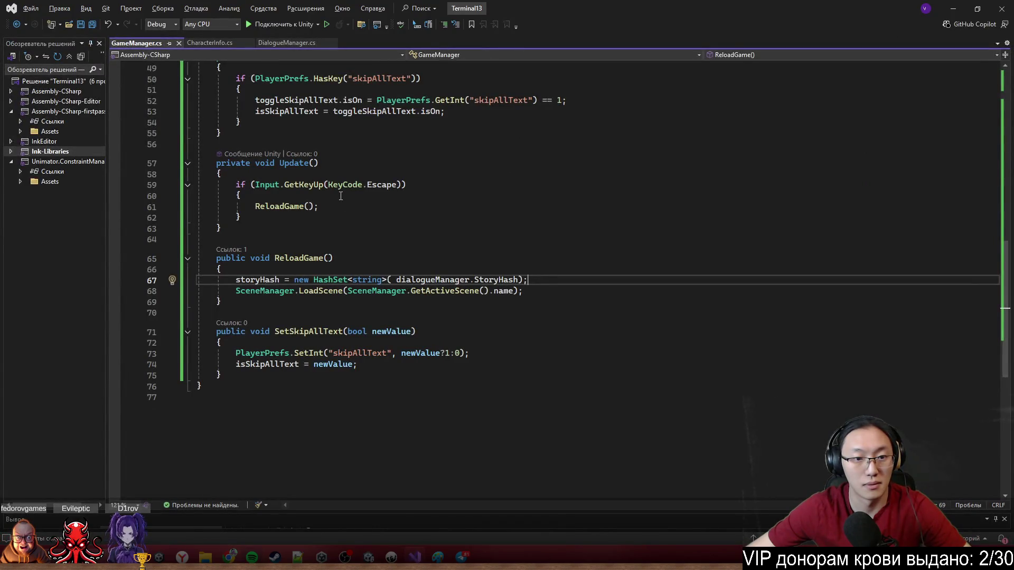
{"action": "scroll", "coordinate": [341, 197], "scroll_direction": "up", "scroll_amount": 4}
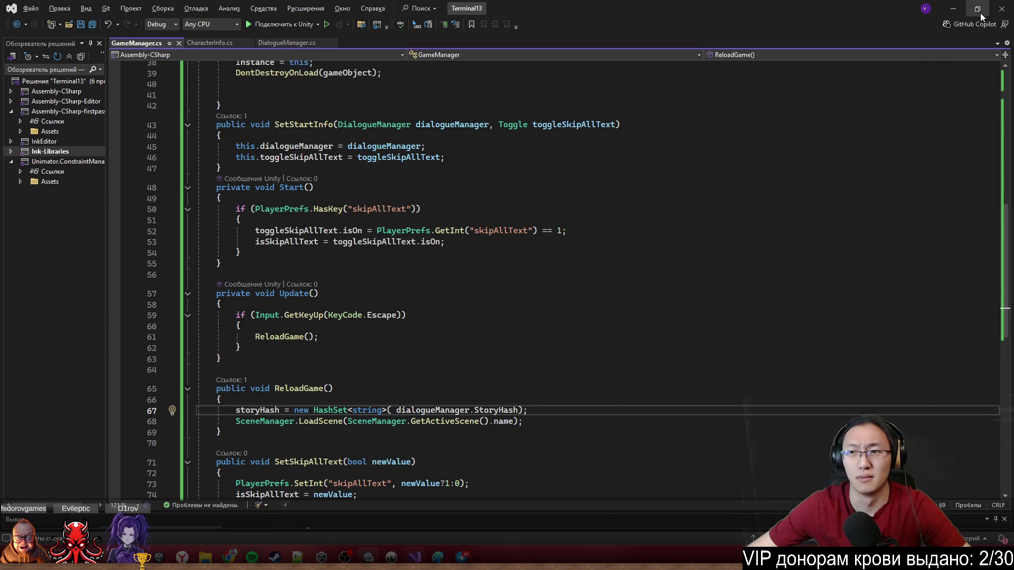
{"action": "left_click", "coordinate": [954, 9]}
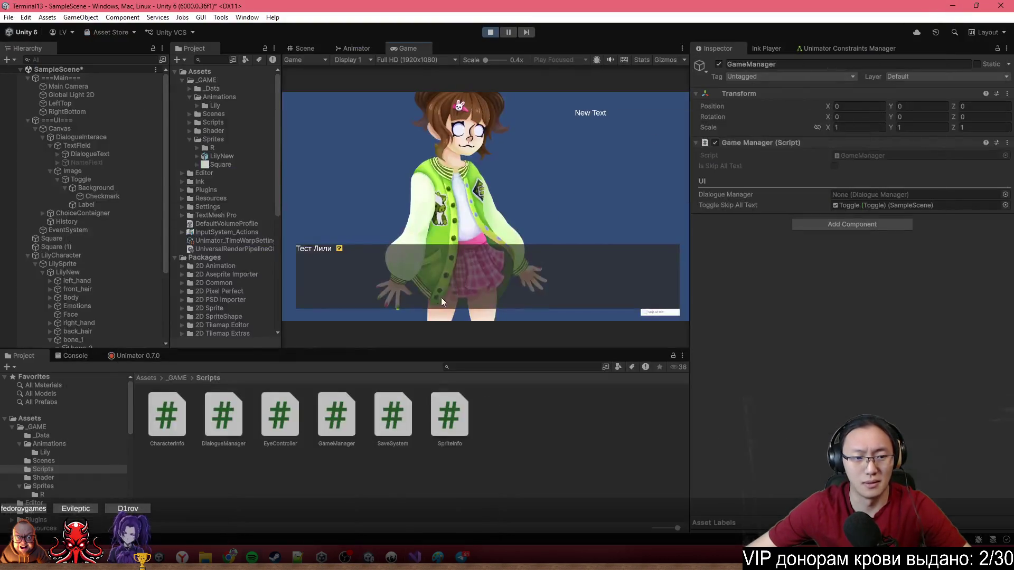
With the Console shown, advance the dialogue four lines and reload the game with R.
{"action": "left_click", "coordinate": [79, 357]}
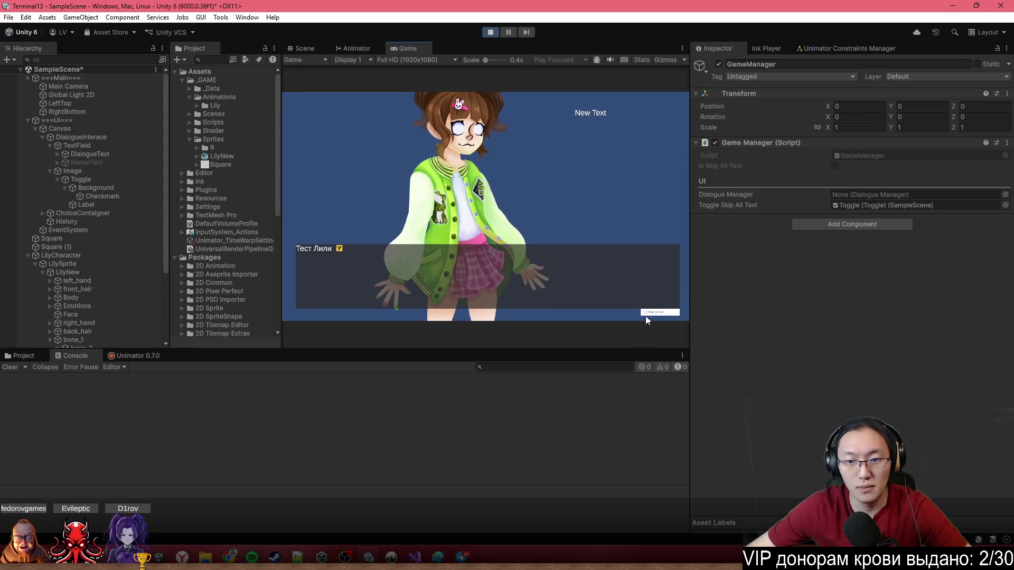
{"action": "left_click", "coordinate": [607, 177]}
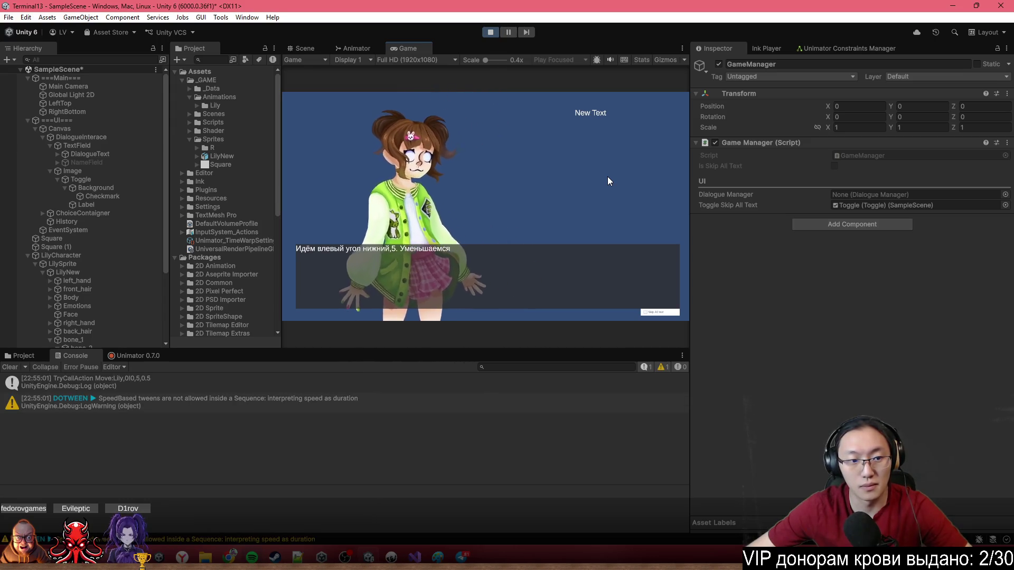
{"action": "left_click", "coordinate": [607, 176]}
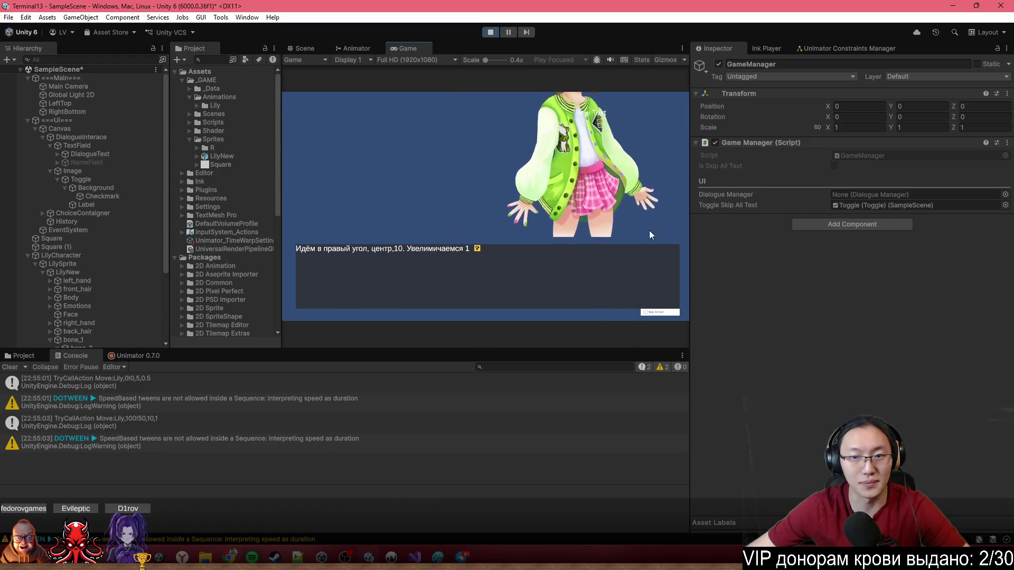
{"action": "left_click", "coordinate": [508, 203]}
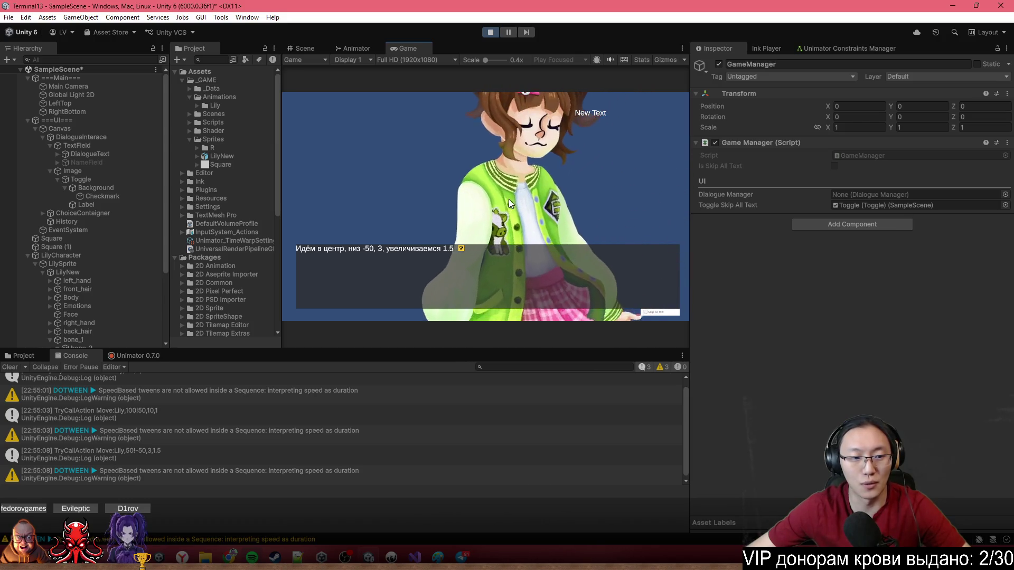
{"action": "left_click", "coordinate": [509, 200]}
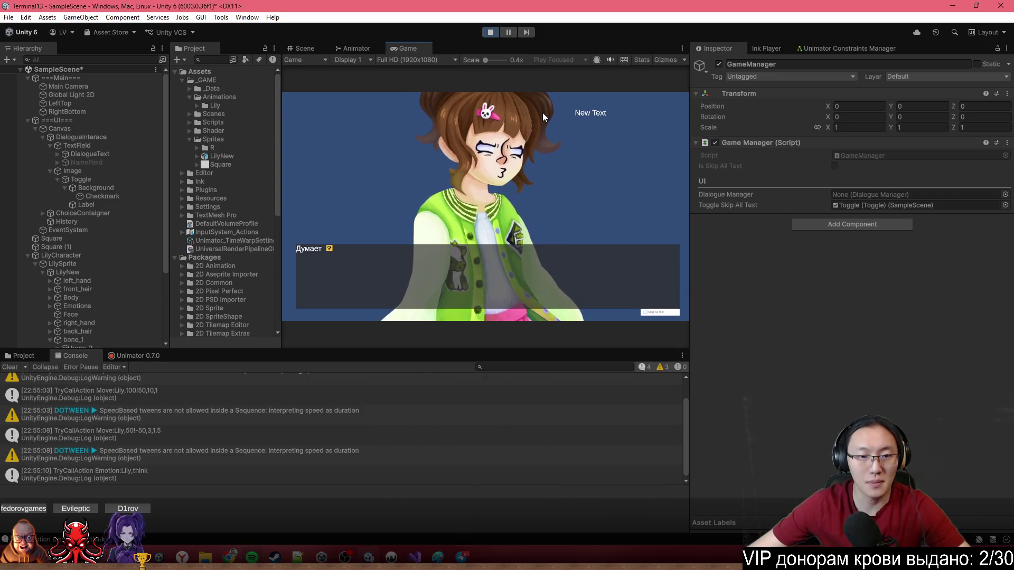
{"action": "key", "text": "r"}
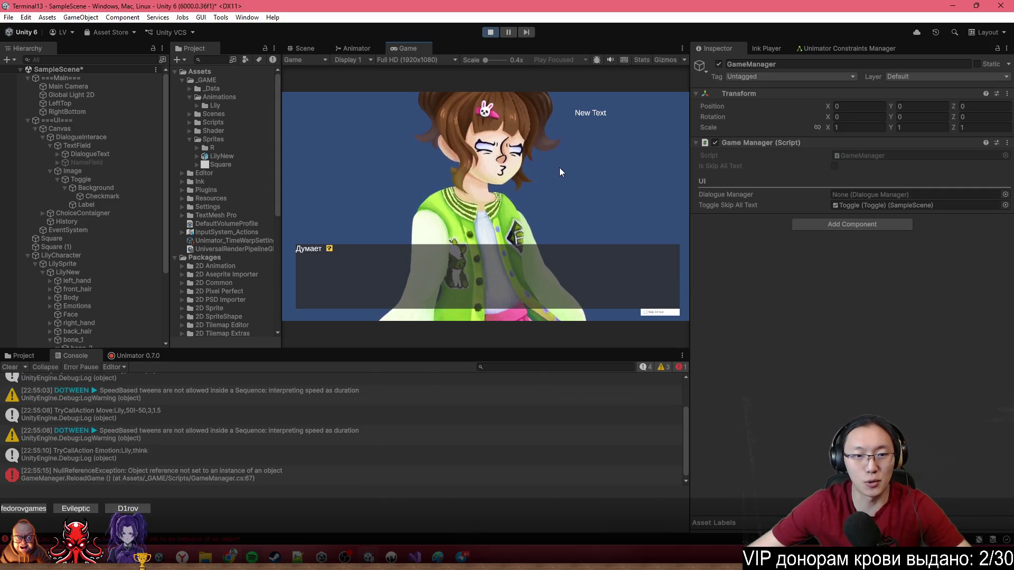
Open the new error's GameManager.ReloadGame line 67, check storyHash, and return to Unity.
{"action": "left_click", "coordinate": [331, 475]}
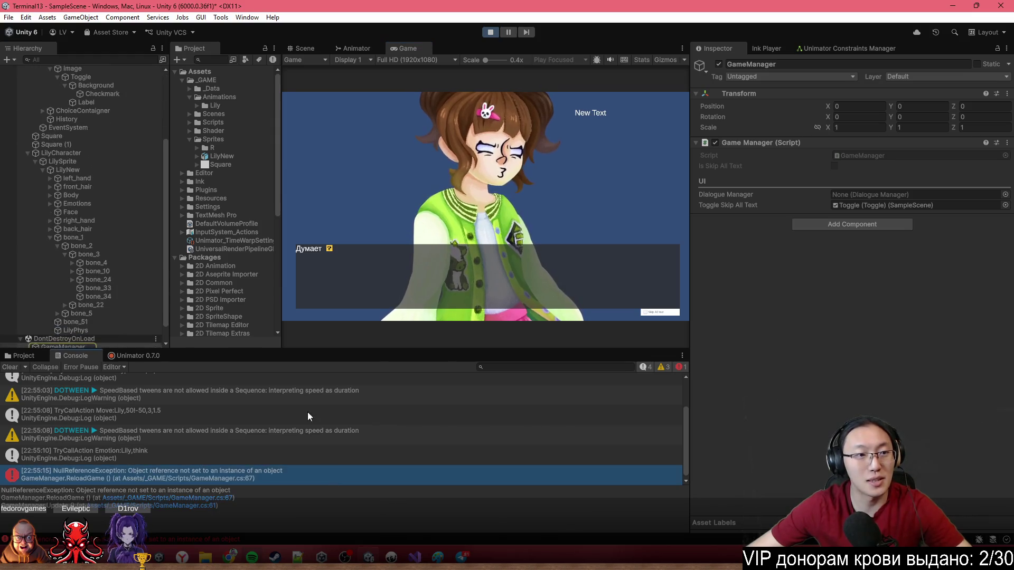
{"action": "double_click", "coordinate": [293, 481]}
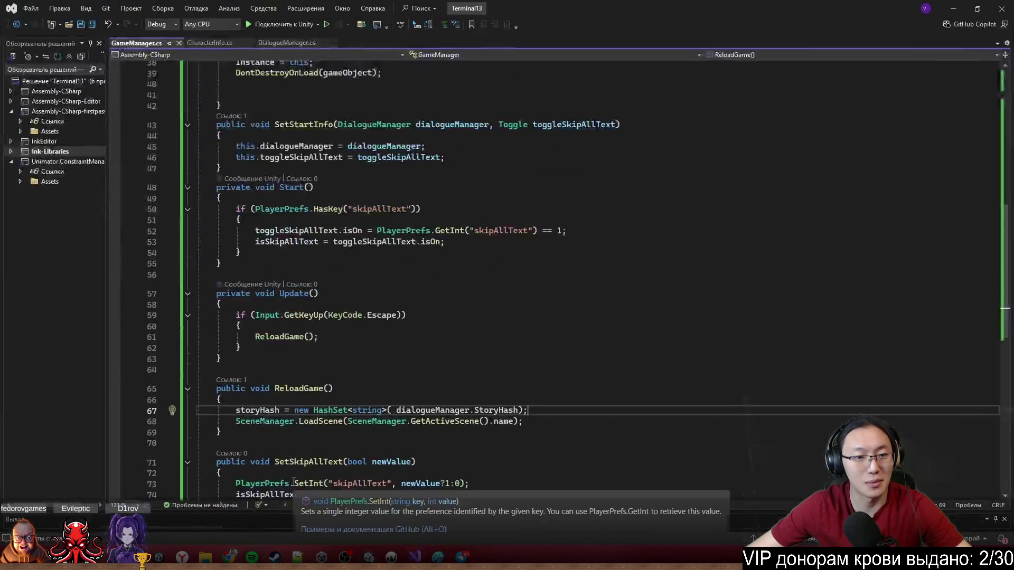
{"action": "double_click", "coordinate": [274, 411]}
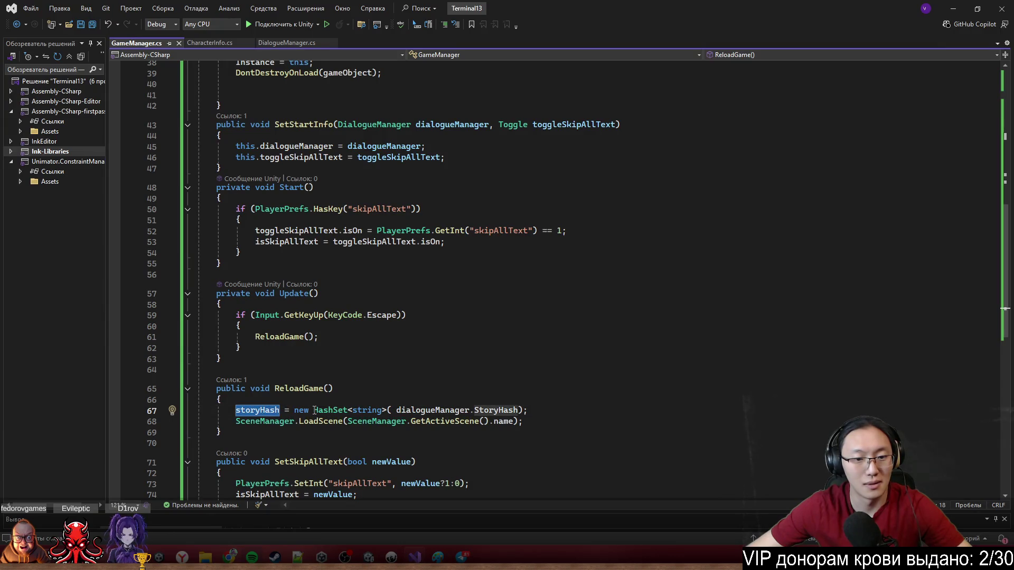
{"action": "left_click", "coordinate": [954, 8]}
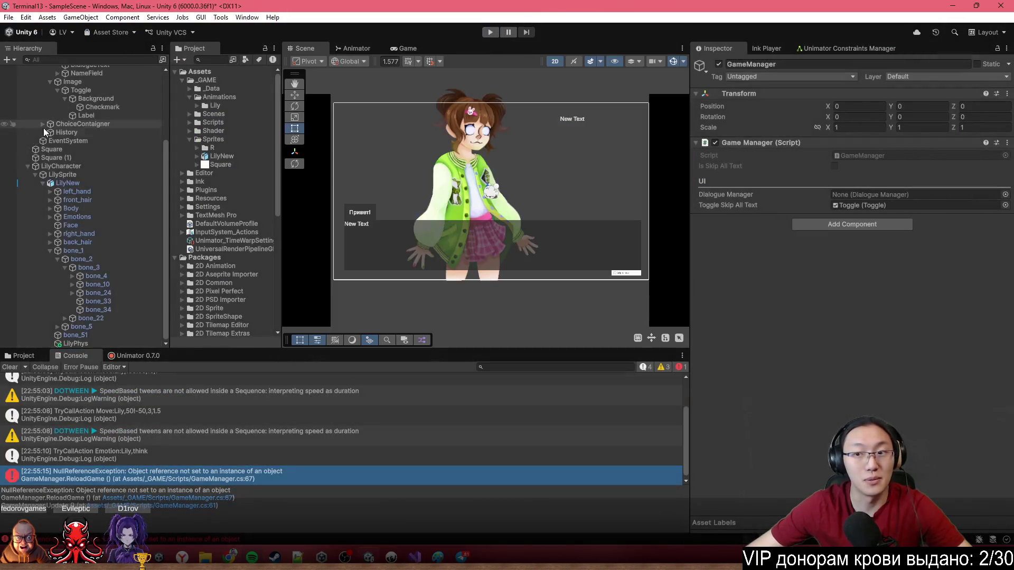
Assign ===Main=== to GameManager's Dialogue Manager field via the object picker.
{"action": "scroll", "coordinate": [50, 135], "scroll_direction": "up", "scroll_amount": 4}
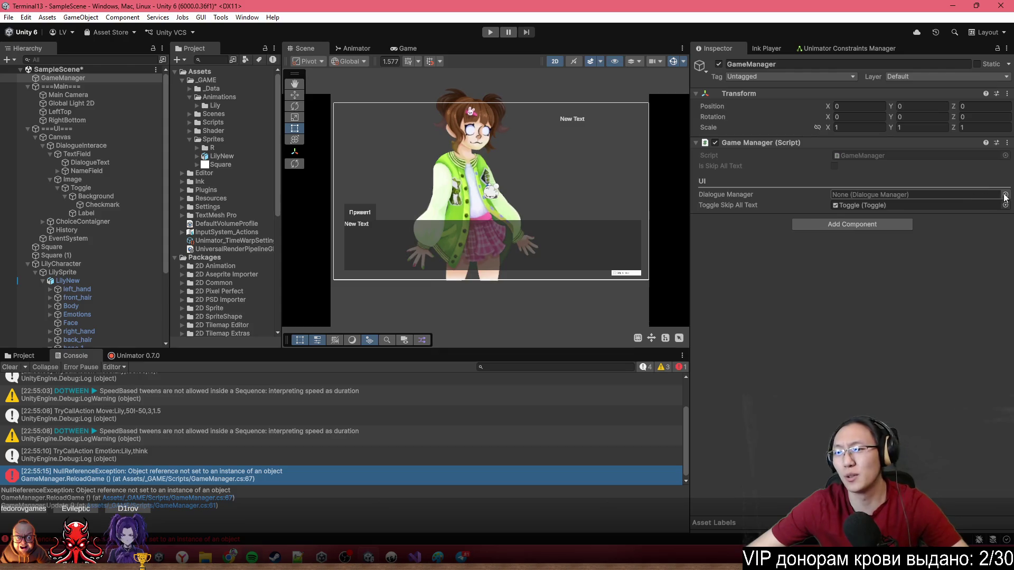
{"action": "left_click", "coordinate": [1005, 196]}
{"action": "double_click", "coordinate": [674, 228]}
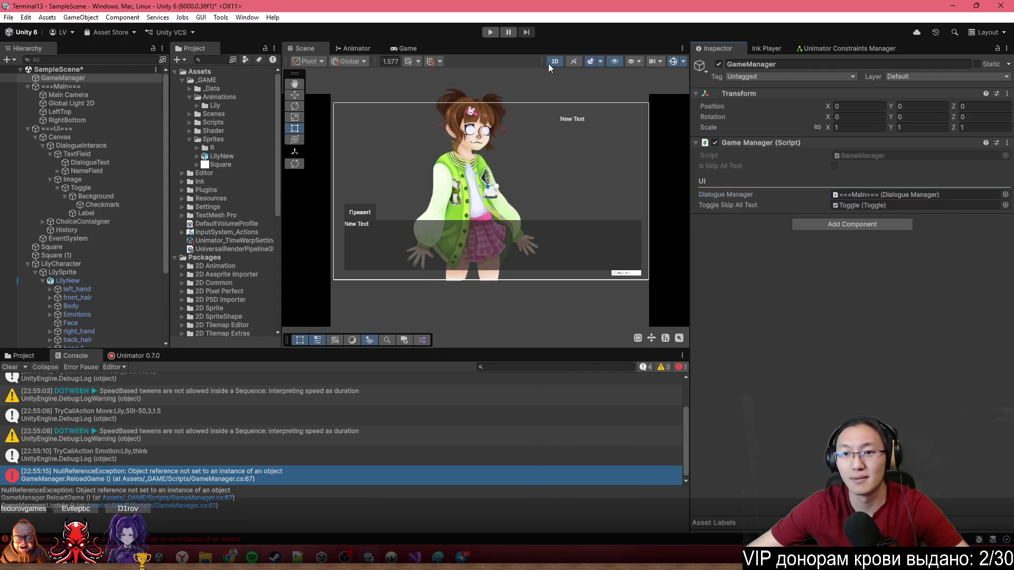
Play, advance the dialogue three lines, reload, and open the DialogueManager error line.
{"action": "left_click", "coordinate": [494, 33]}
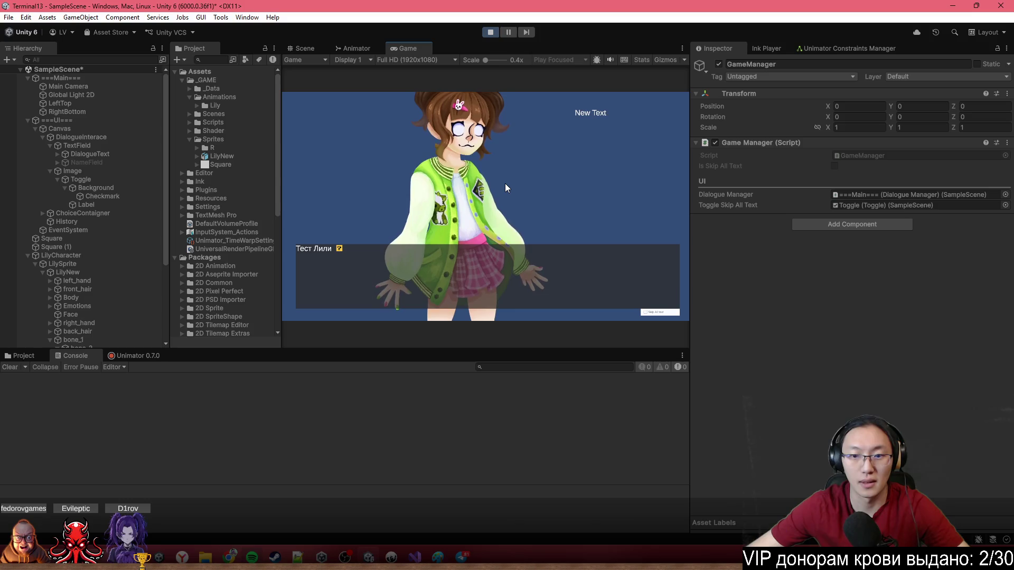
{"action": "left_click", "coordinate": [505, 191]}
{"action": "left_click", "coordinate": [506, 188]}
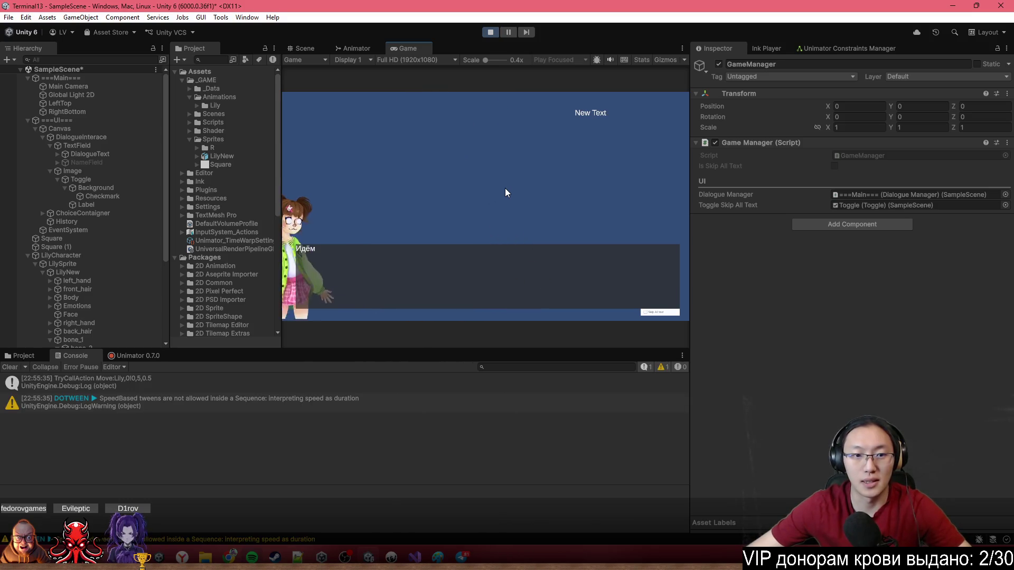
{"action": "left_click", "coordinate": [504, 188]}
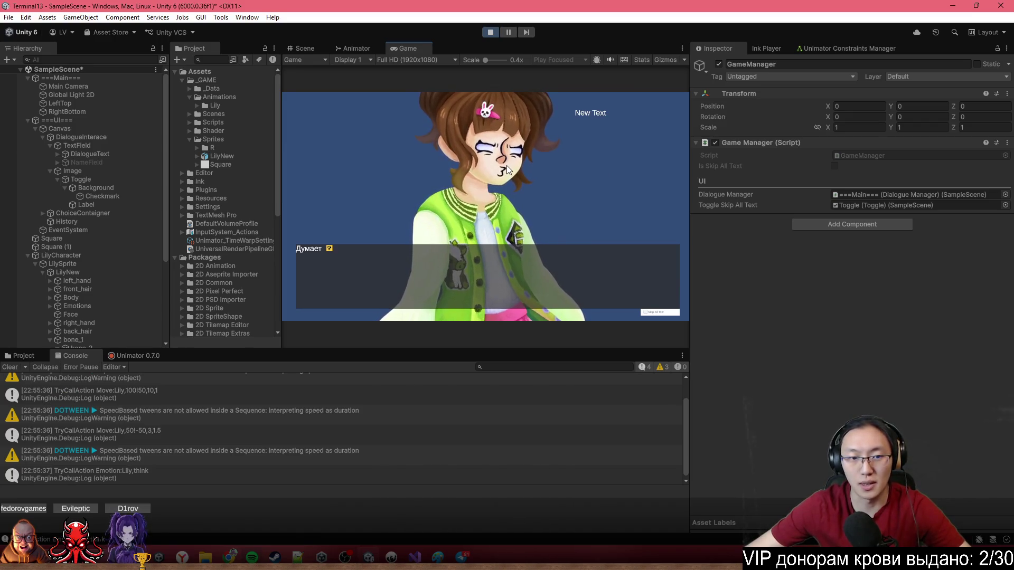
{"action": "left_click", "coordinate": [506, 166]}
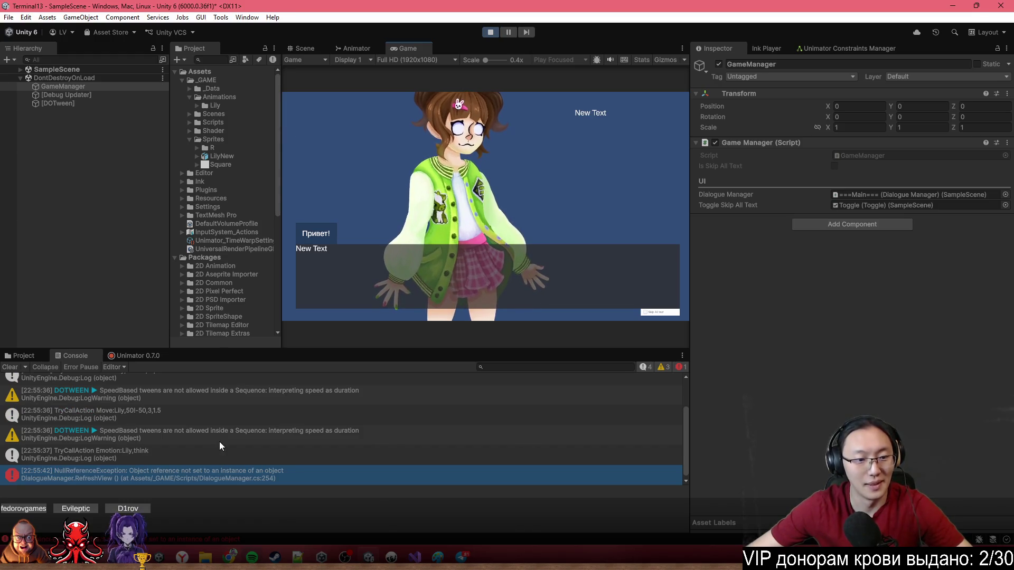
{"action": "double_click", "coordinate": [212, 481]}
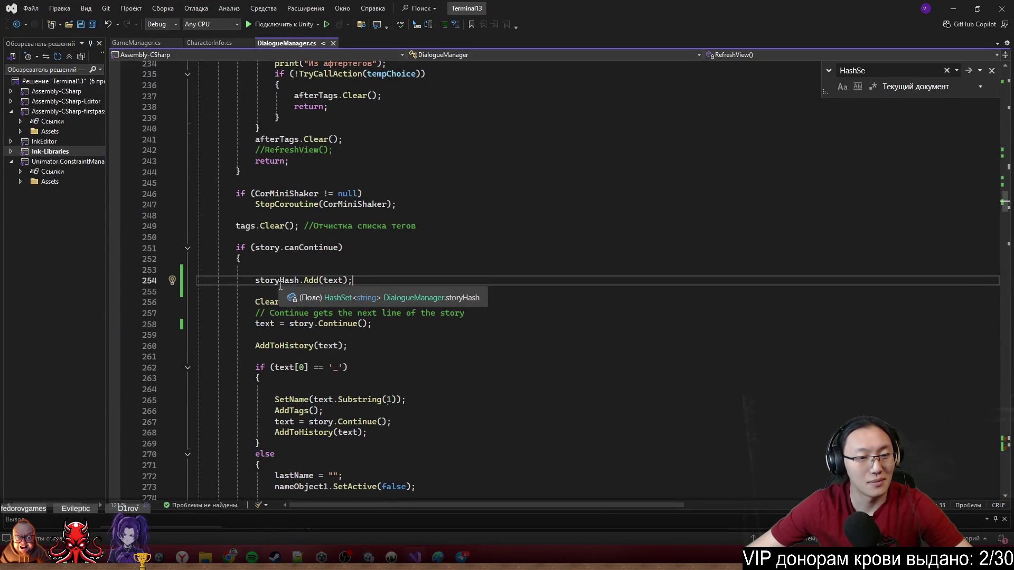
Check the storyHash field declaration behind line 254's storyHash.Add(text), then minimize Visual Studio.
{"action": "mouse_move", "coordinate": [537, 5]}
{"action": "left_mouse_down"}
{"action": "mouse_move", "coordinate": [598, 185]}
{"action": "mouse_move", "coordinate": [638, 511]}
{"action": "left_mouse_up"}
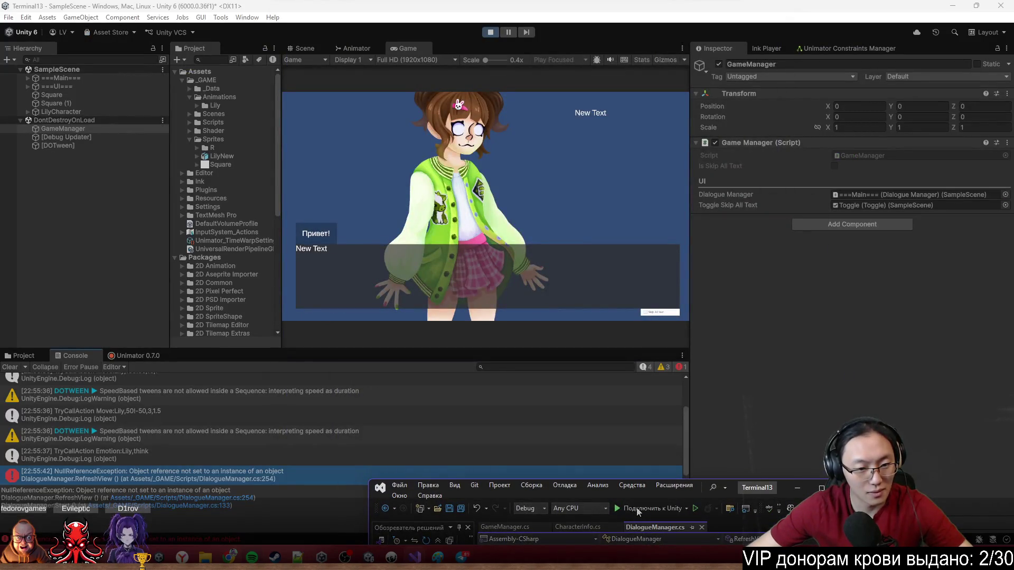
{"action": "mouse_move", "coordinate": [636, 508]}
{"action": "left_mouse_down"}
{"action": "mouse_move", "coordinate": [681, 233]}
{"action": "mouse_move", "coordinate": [660, 2]}
{"action": "left_mouse_up"}
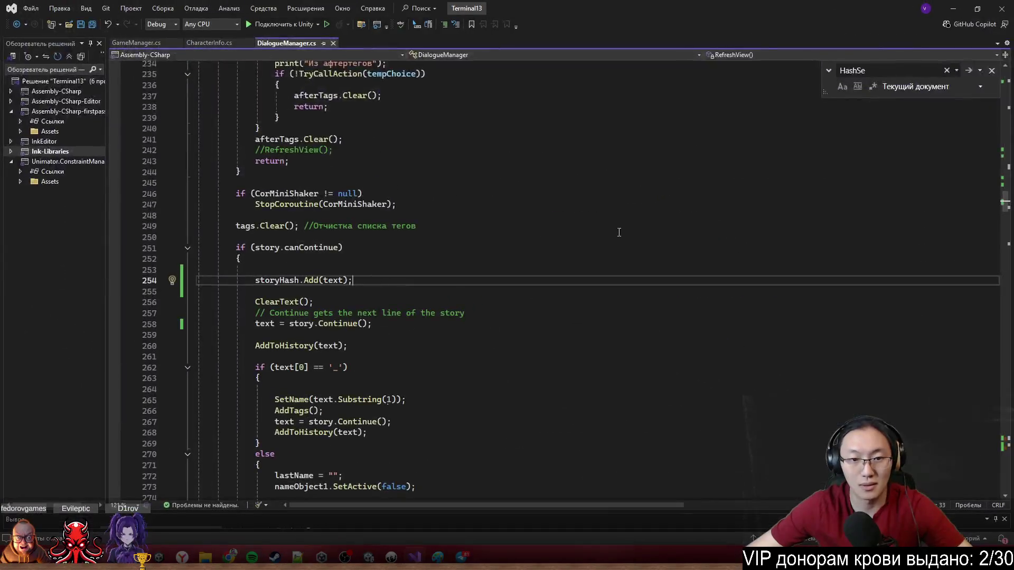
{"action": "left_click", "coordinate": [282, 280], "text": "ctrl"}
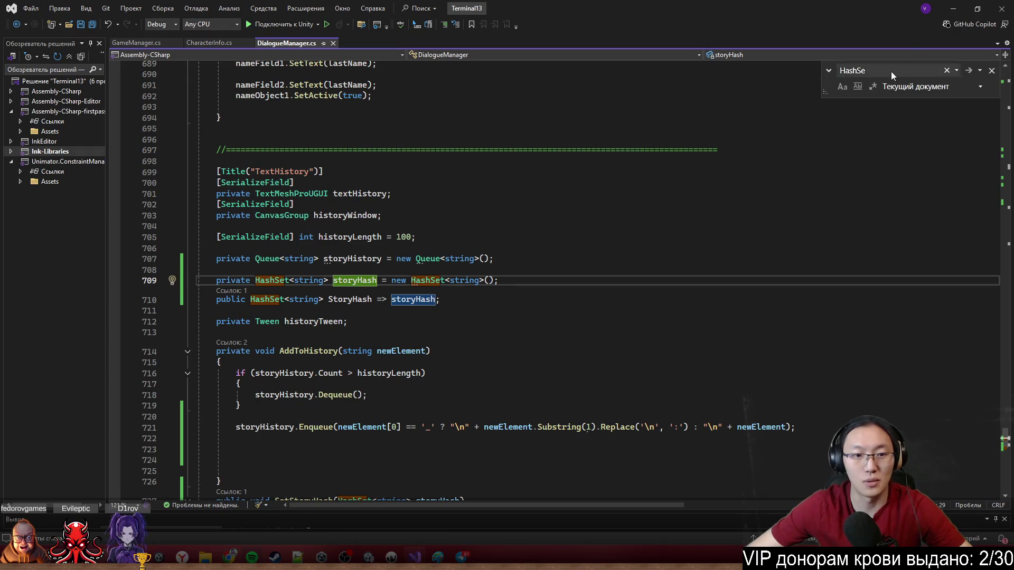
{"action": "left_click", "coordinate": [962, 8]}
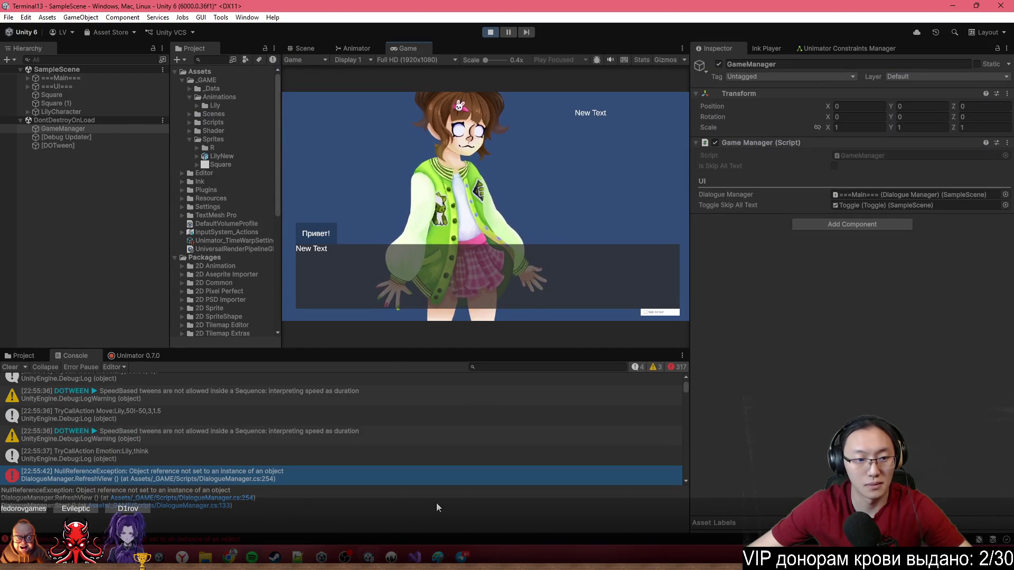
Select a NullReferenceException, check the GameManager object, and open DialogueManager.cs line 154.
{"action": "scroll", "coordinate": [455, 467], "scroll_direction": "down", "scroll_amount": 5}
{"action": "left_click", "coordinate": [386, 425]}
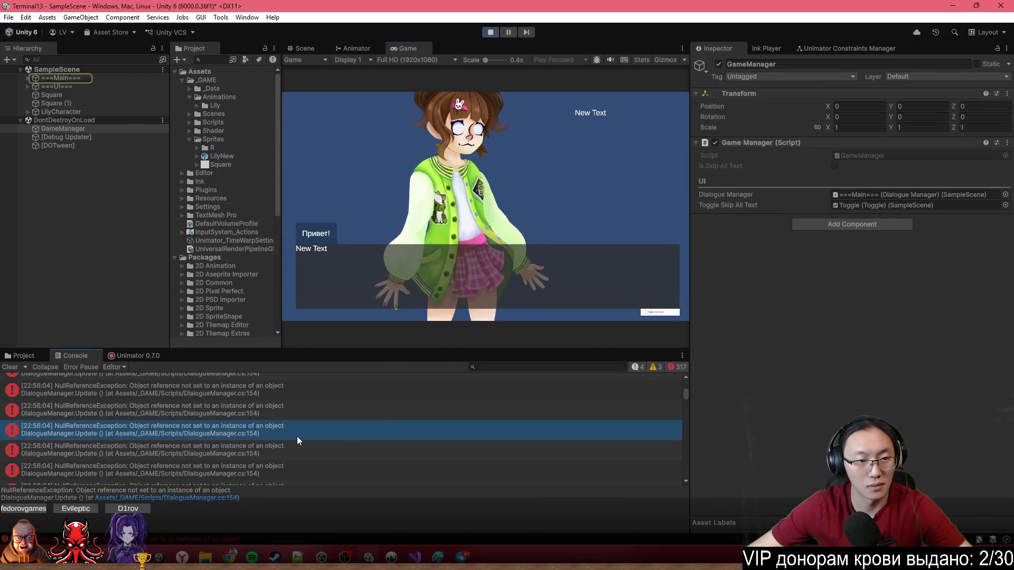
{"action": "left_click", "coordinate": [91, 113]}
{"action": "left_click", "coordinate": [93, 131]}
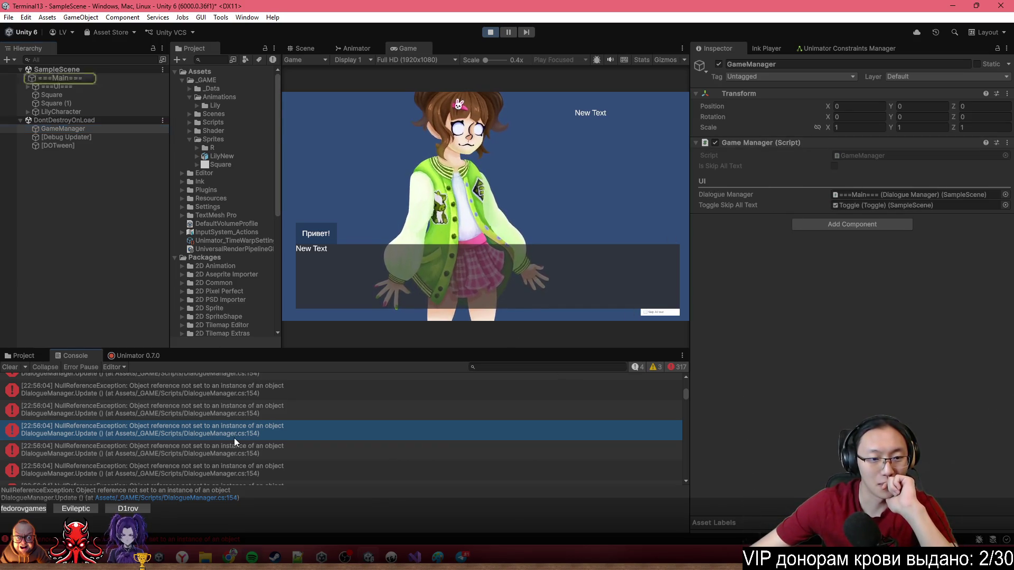
{"action": "double_click", "coordinate": [253, 440]}
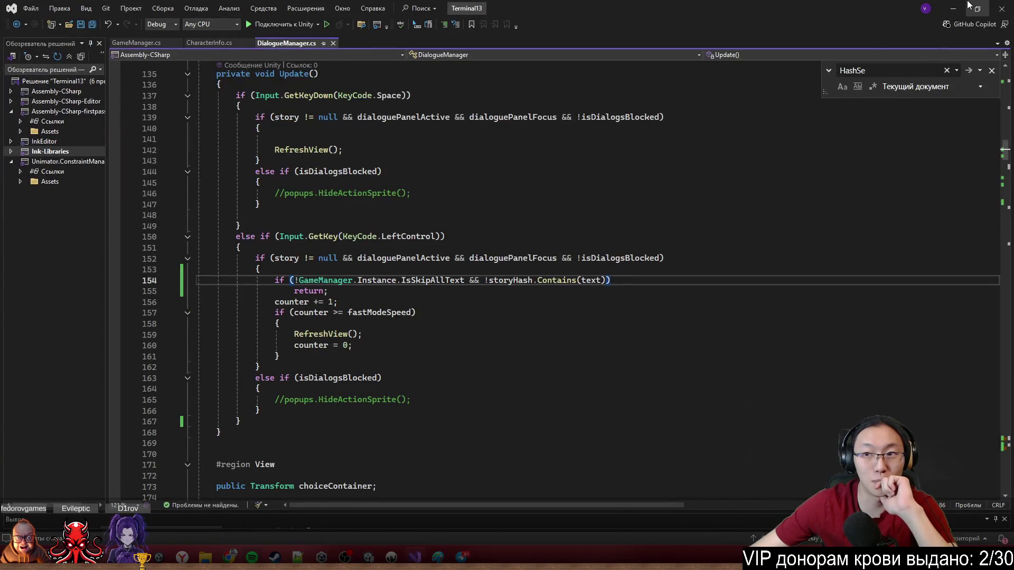
Check the ===Main=== Dialogue Manager settings in Unity, then bring Visual Studio back.
{"action": "left_click", "coordinate": [952, 9]}
{"action": "left_click", "coordinate": [94, 75]}
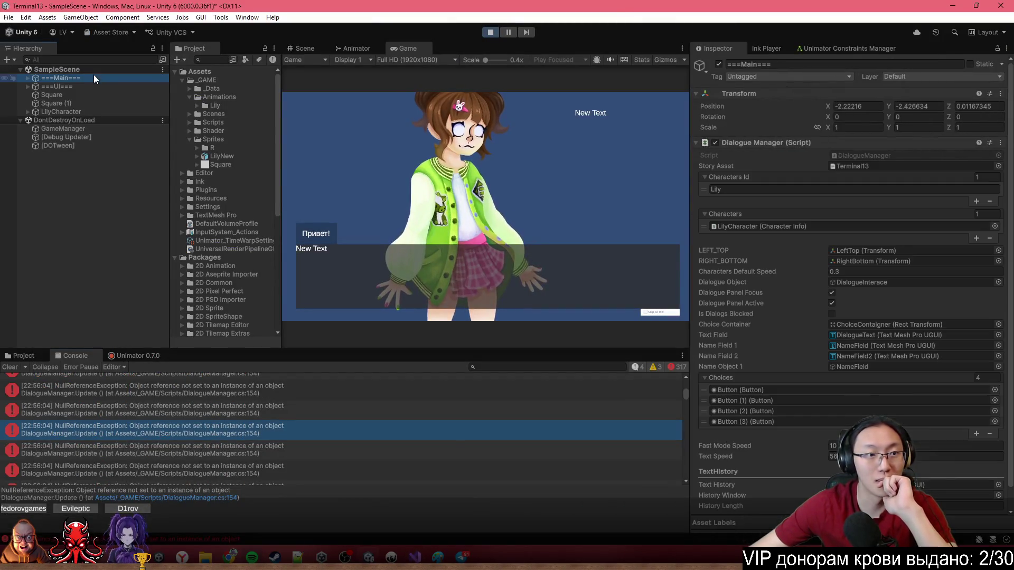
{"action": "scroll", "coordinate": [756, 379], "scroll_direction": "down", "scroll_amount": 1}
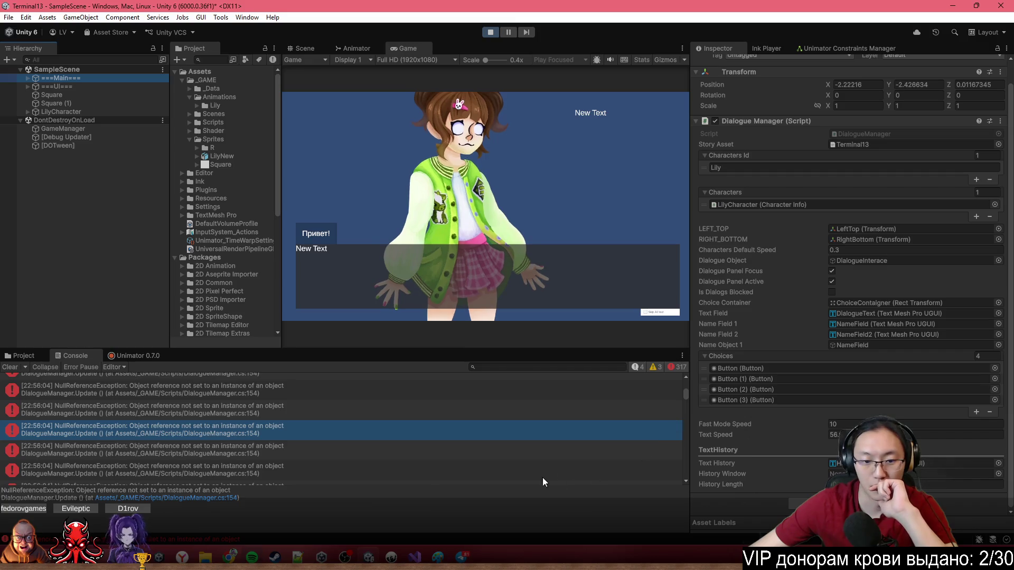
{"action": "left_click", "coordinate": [414, 557]}
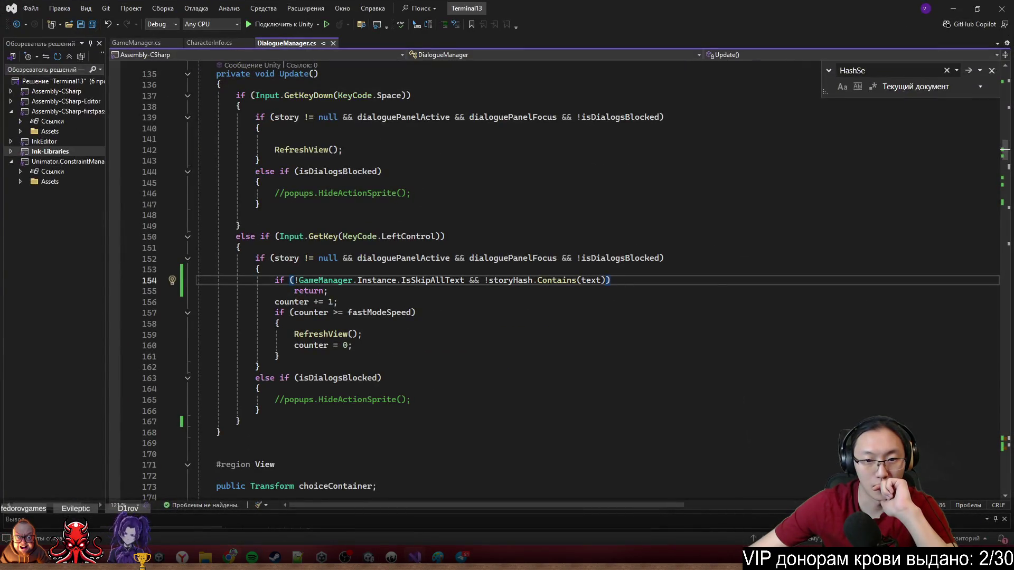
Examine line 154's GameManager.Instance.IsSkipAllText and storyHash.Contains check, resizing the editor window.
{"action": "left_click_drag", "start_coordinate": [320, 284], "coordinate": [382, 285]}
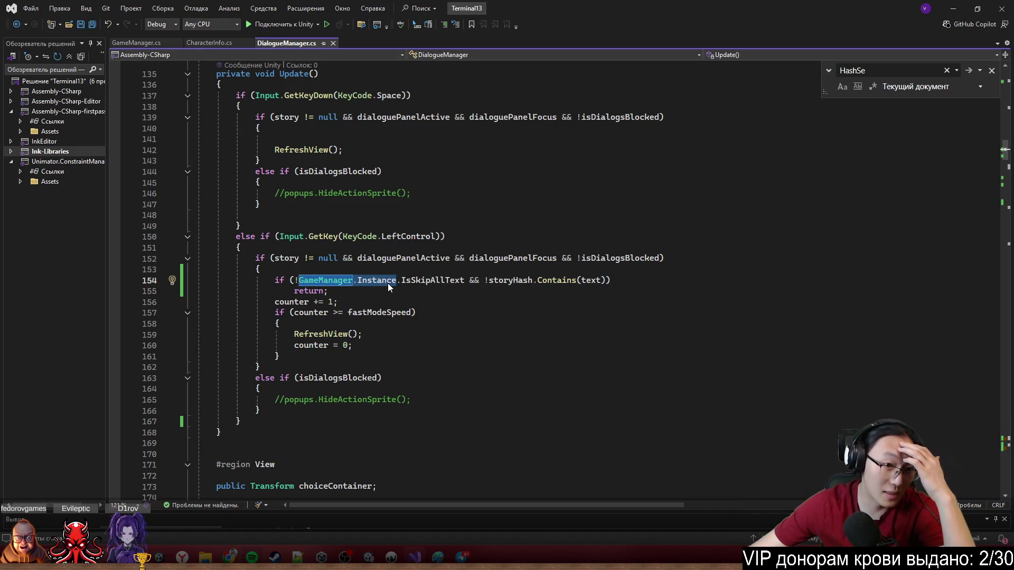
{"action": "double_click", "coordinate": [421, 281]}
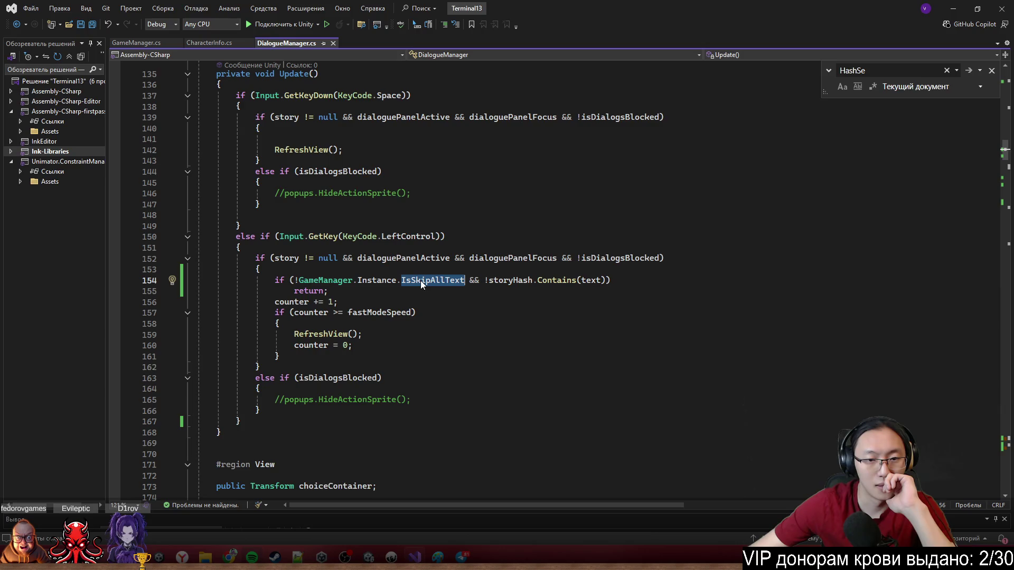
{"action": "double_click", "coordinate": [505, 283]}
{"action": "left_click", "coordinate": [578, 281]}
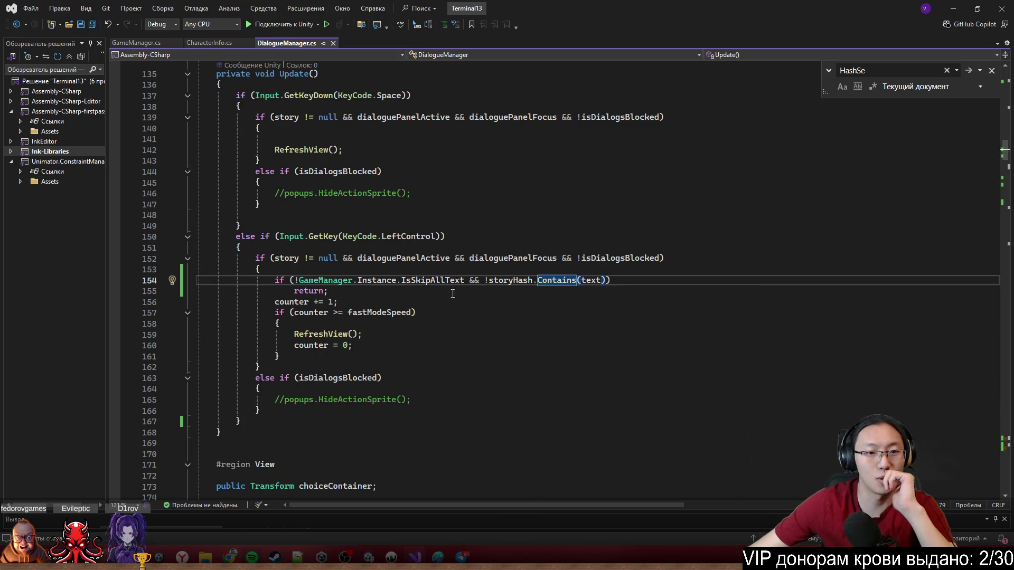
{"action": "left_click_drag", "start_coordinate": [686, 8], "coordinate": [832, 436]}
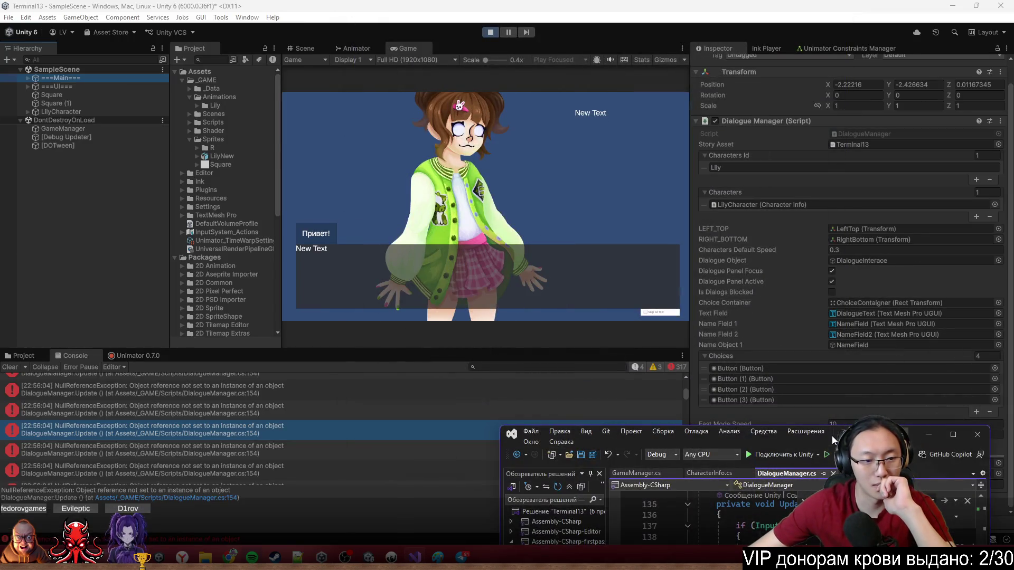
{"action": "mouse_move", "coordinate": [831, 436]}
{"action": "left_mouse_down"}
{"action": "mouse_move", "coordinate": [781, 402]}
{"action": "mouse_move", "coordinate": [797, 376]}
{"action": "mouse_move", "coordinate": [798, 337]}
{"action": "mouse_move", "coordinate": [785, 286]}
{"action": "mouse_move", "coordinate": [696, 150]}
{"action": "mouse_move", "coordinate": [630, 134]}
{"action": "mouse_move", "coordinate": [655, 125]}
{"action": "mouse_move", "coordinate": [606, 2]}
{"action": "left_mouse_up"}
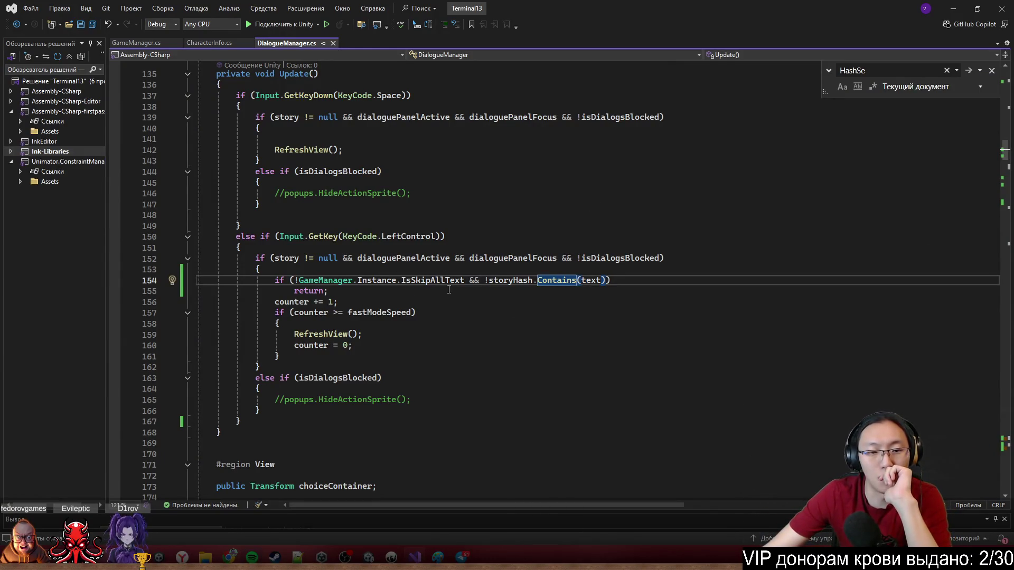
Place the caret in storyHash on line 154 and scroll through DialogueManager.cs.
{"action": "left_click", "coordinate": [514, 280]}
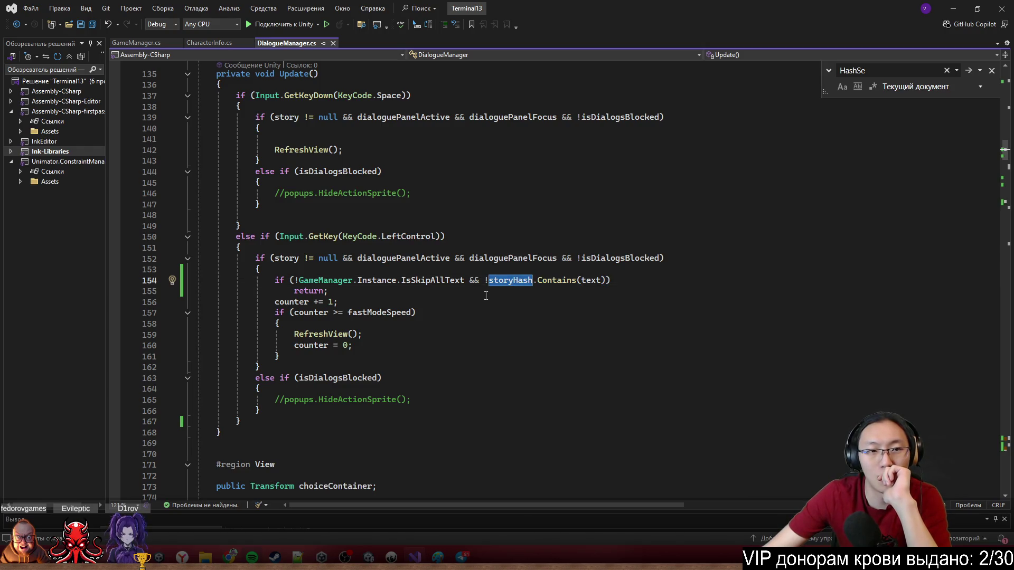
{"action": "scroll", "coordinate": [581, 346], "scroll_direction": "up", "scroll_amount": 20}
{"action": "scroll", "coordinate": [572, 362], "scroll_direction": "up", "scroll_amount": 20}
{"action": "scroll", "coordinate": [571, 365], "scroll_direction": "down", "scroll_amount": 20}
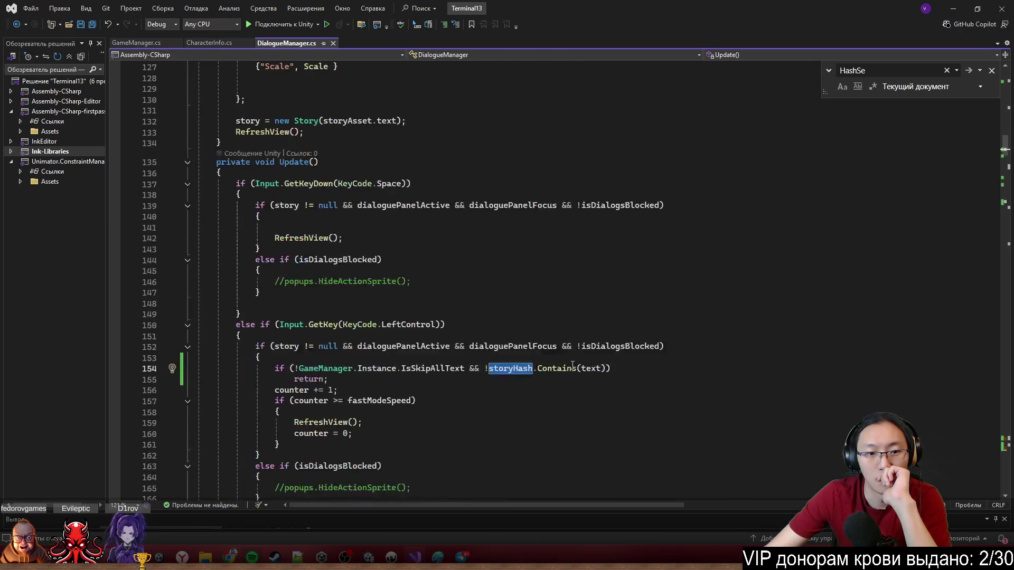
{"action": "scroll", "coordinate": [572, 366], "scroll_direction": "down", "scroll_amount": 1}
{"action": "scroll", "coordinate": [573, 366], "scroll_direction": "down", "scroll_amount": 20}
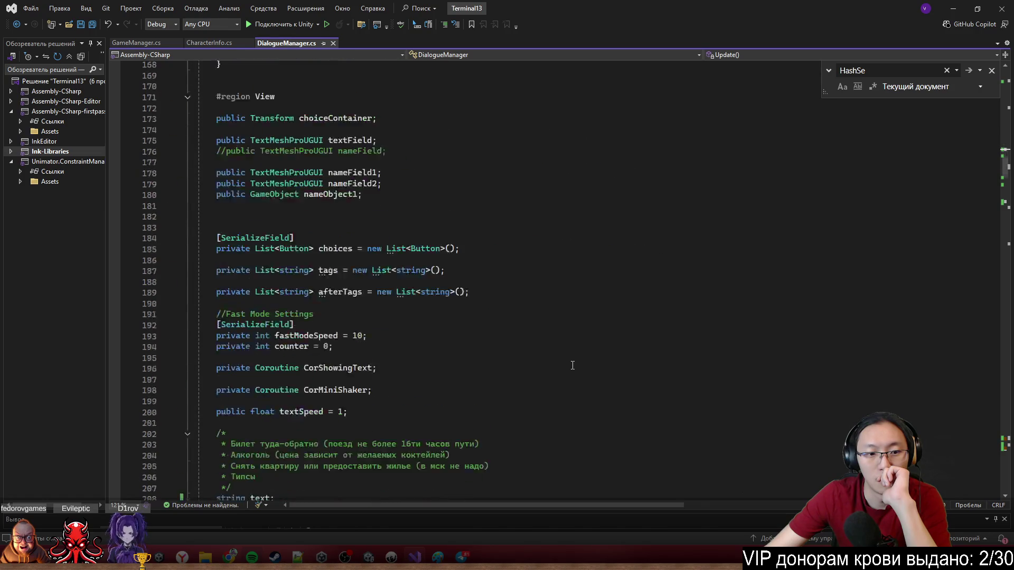
{"action": "scroll", "coordinate": [573, 366], "scroll_direction": "down", "scroll_amount": 20}
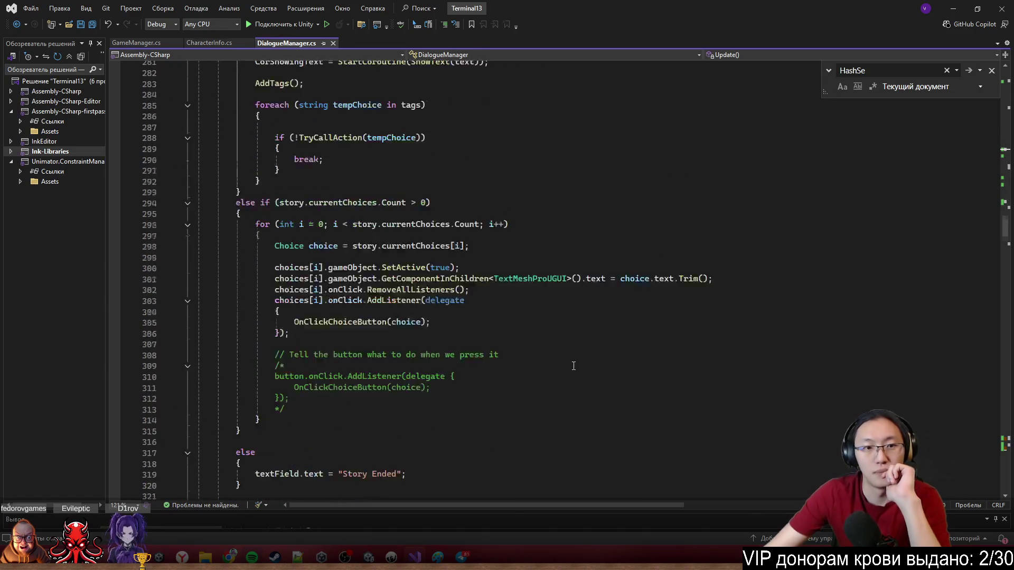
{"action": "scroll", "coordinate": [578, 371], "scroll_direction": "down", "scroll_amount": 8}
Find SetStoryHash with Ctrl+F, inspect its storyHash use, and return to the running game.
{"action": "key", "text": "ctrl+f"}
{"action": "type", "text": "Setds"}
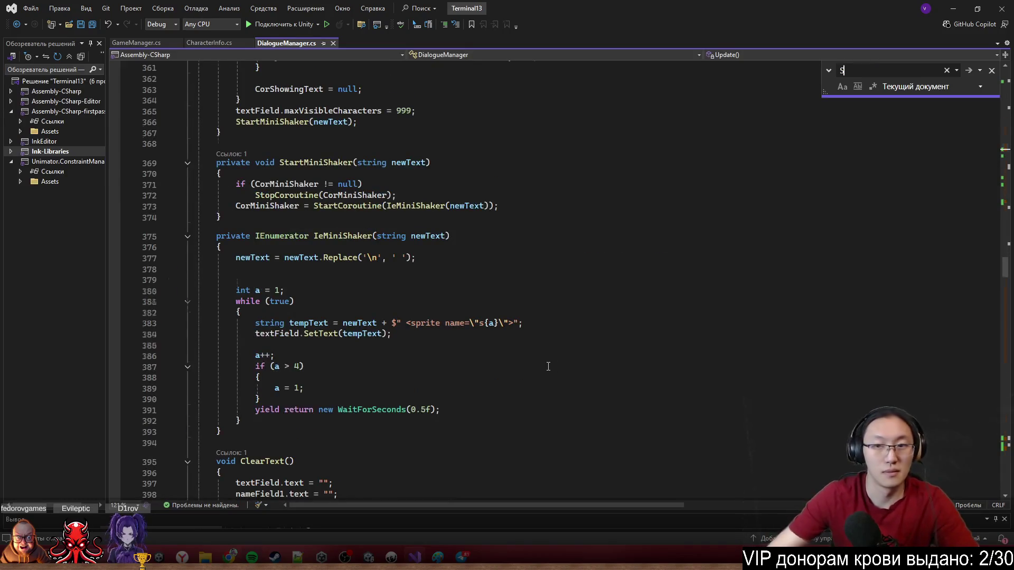
{"action": "key", "text": "BackSpace"}
{"action": "key", "text": "BackSpace"}
{"action": "type", "text": "st"}
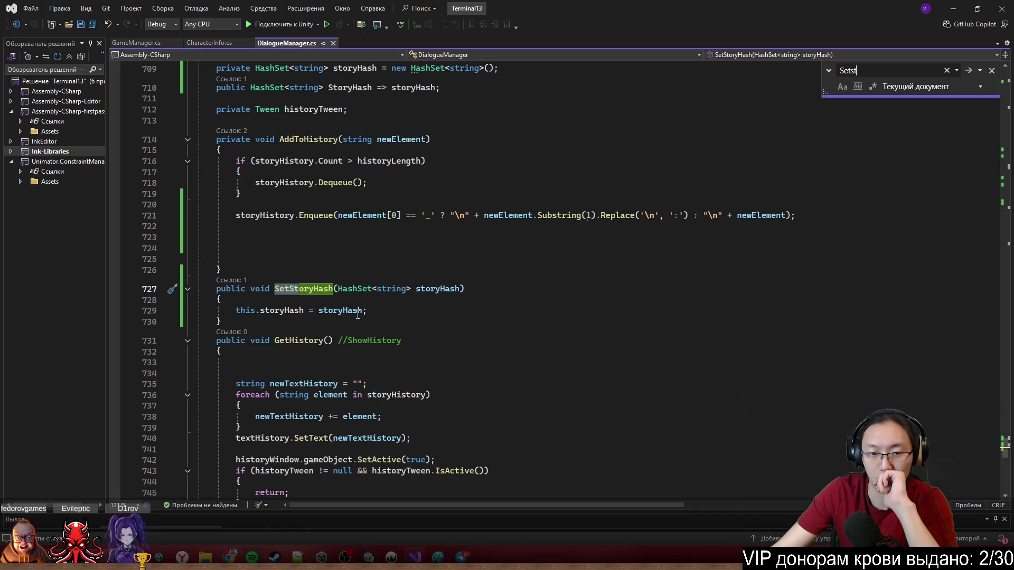
{"action": "double_click", "coordinate": [267, 313]}
{"action": "left_click", "coordinate": [953, 10]}
{"action": "left_click", "coordinate": [411, 83]}
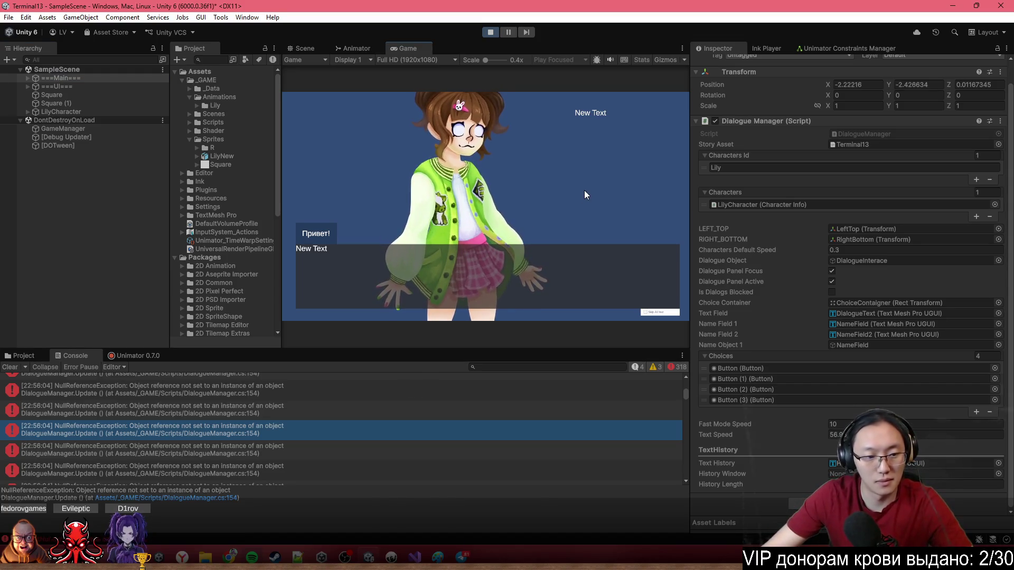
Open the newest ArgumentNullException's GameManager.cs:67 link, where dialogueManager.StoryHash is copied into a HashSet.
{"action": "scroll", "coordinate": [507, 434], "scroll_direction": "down", "scroll_amount": 5}
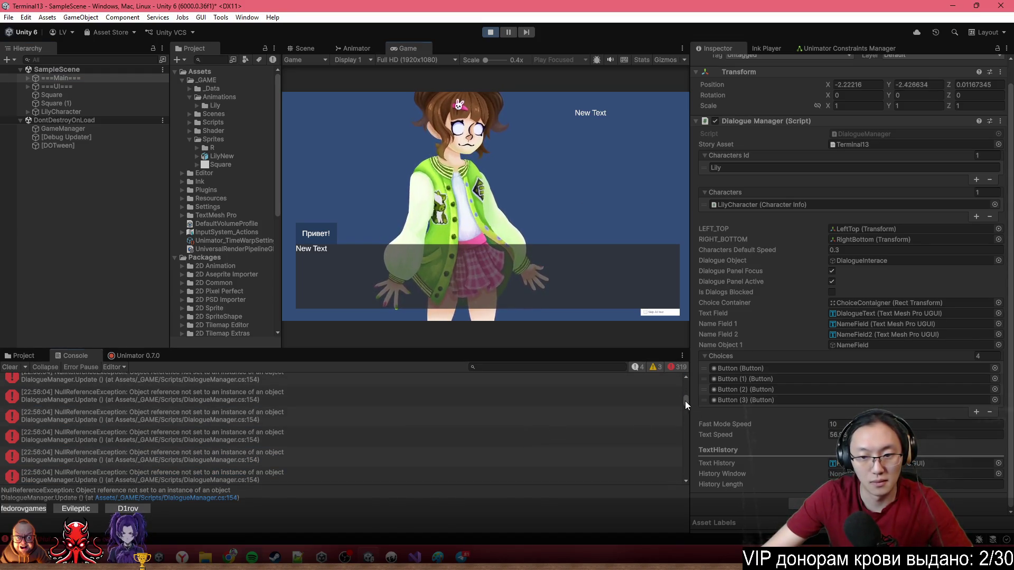
{"action": "left_click_drag", "start_coordinate": [685, 401], "coordinate": [683, 490]}
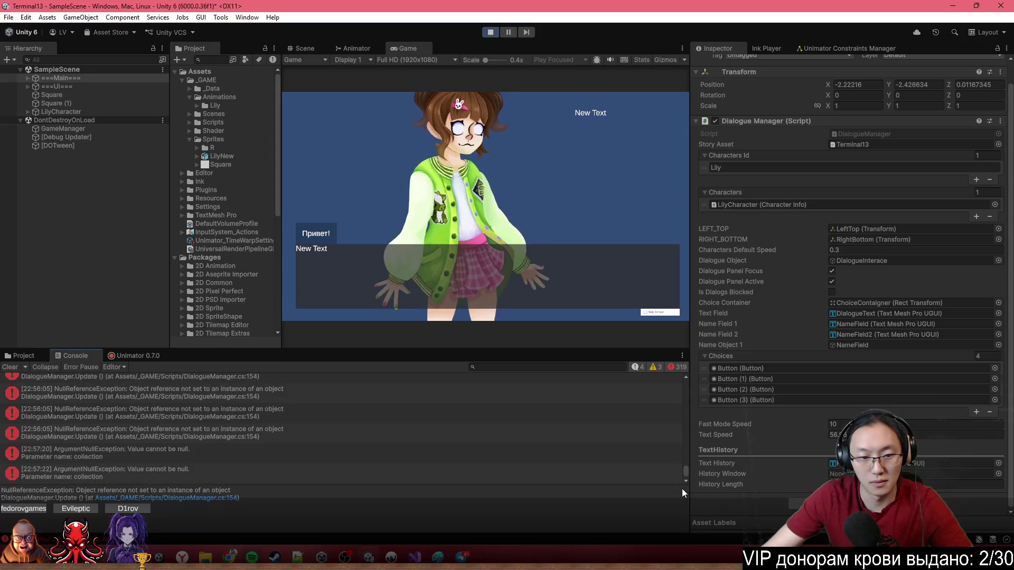
{"action": "left_click", "coordinate": [248, 455]}
{"action": "left_click", "coordinate": [229, 522]}
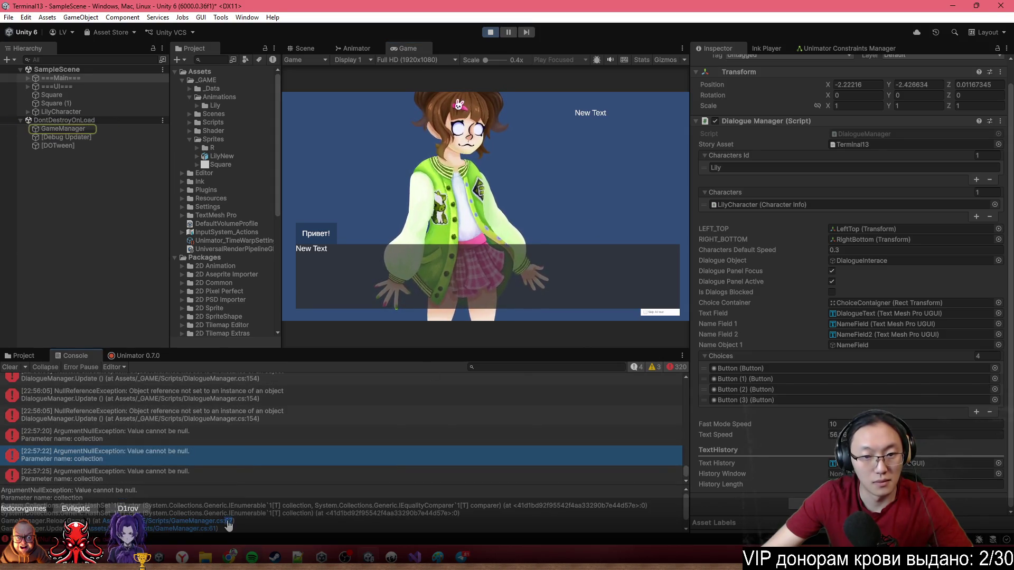
{"action": "left_click", "coordinate": [455, 408]}
Go from dialogueManager.StoryHash on line 67 to its StoryHash definition, then return to Unity.
{"action": "left_click_drag", "start_coordinate": [396, 410], "coordinate": [520, 410]}
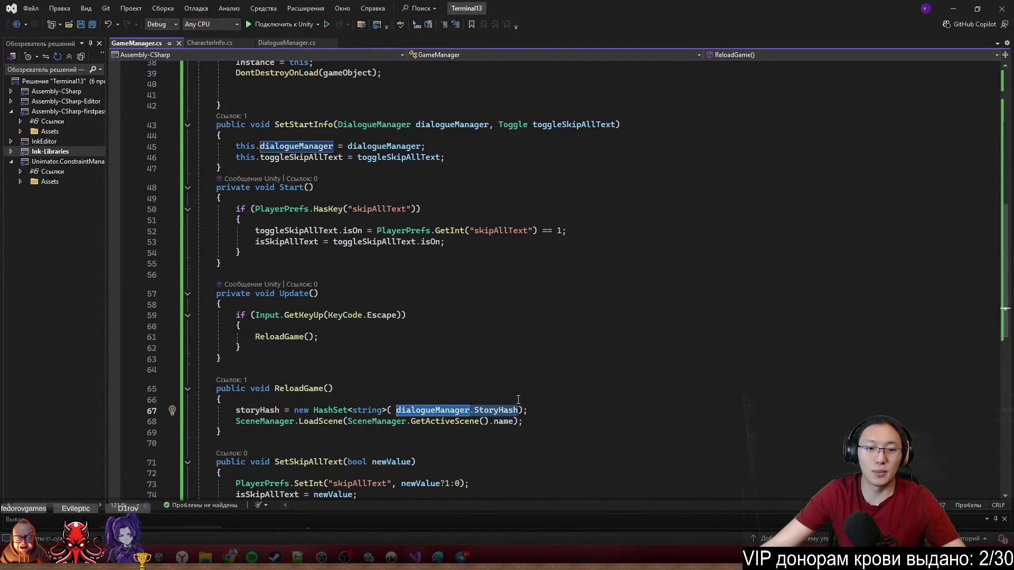
{"action": "key", "text": "Up"}
{"action": "key", "text": "Up"}
{"action": "left_click", "coordinate": [503, 410], "text": "ctrl"}
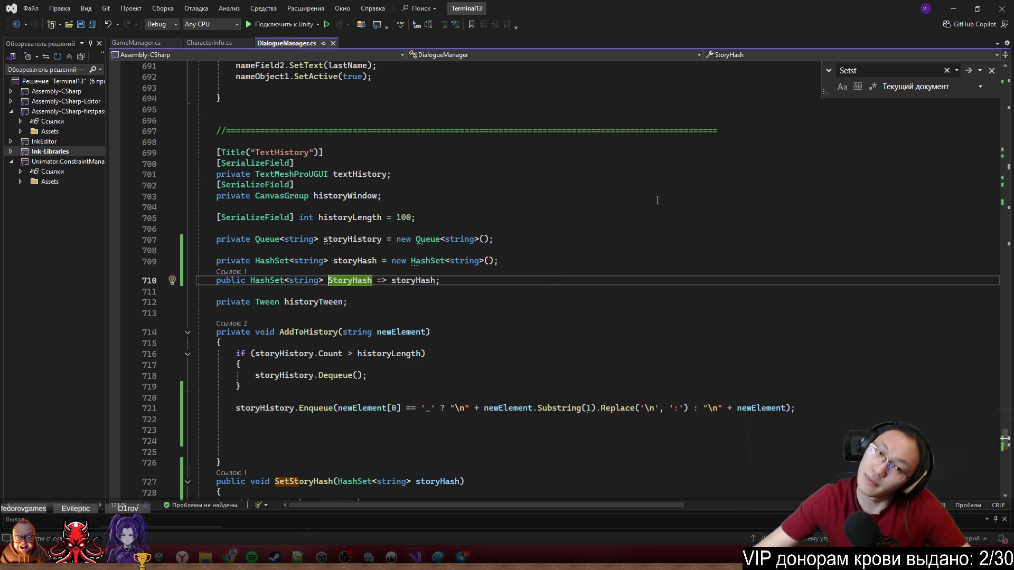
{"action": "left_click", "coordinate": [955, 5]}
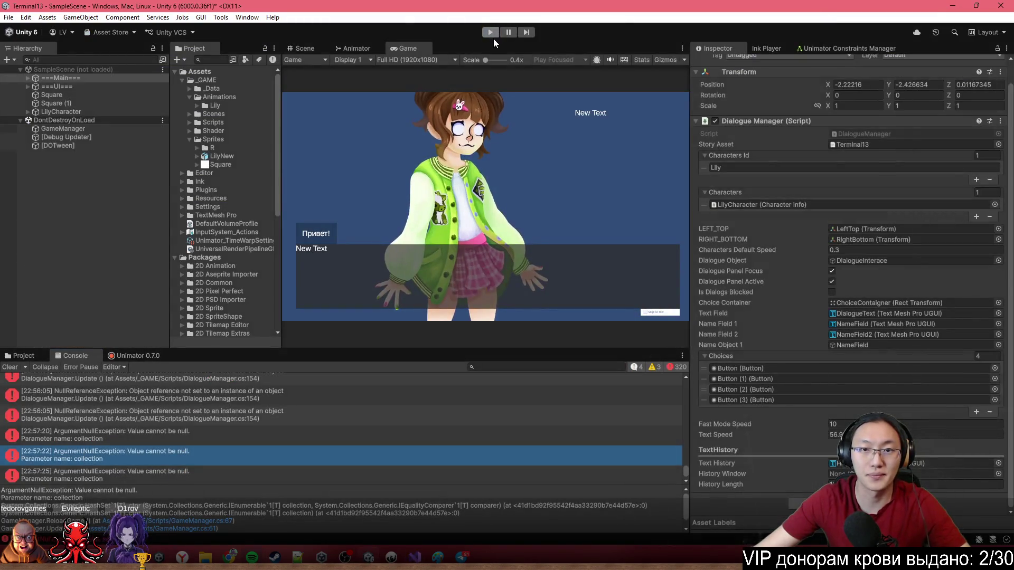
Clear the Console, rerun the game, maximize then restore the Game view, and switch to Telegram.
{"action": "left_click", "coordinate": [14, 369]}
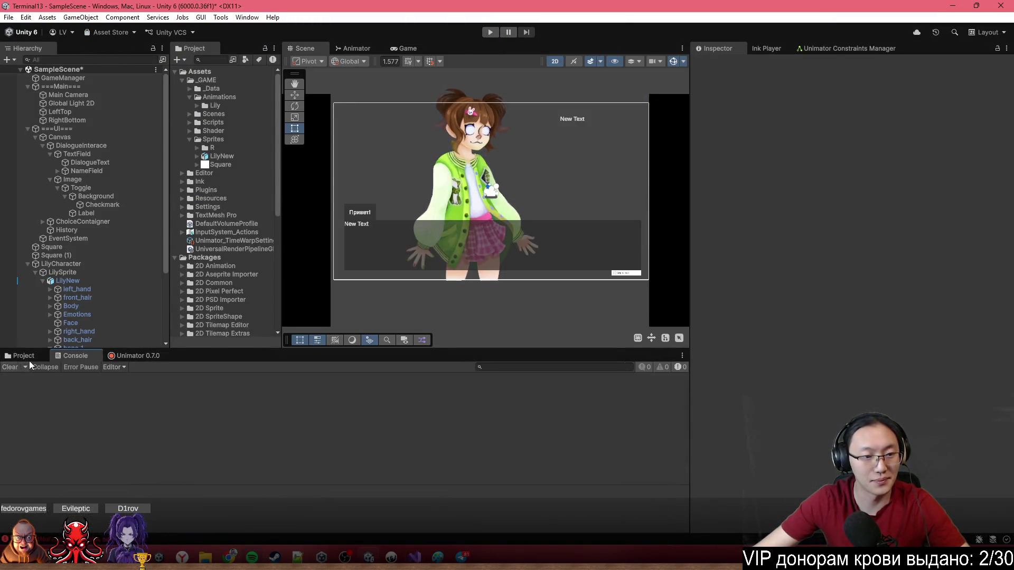
{"action": "left_click", "coordinate": [491, 33]}
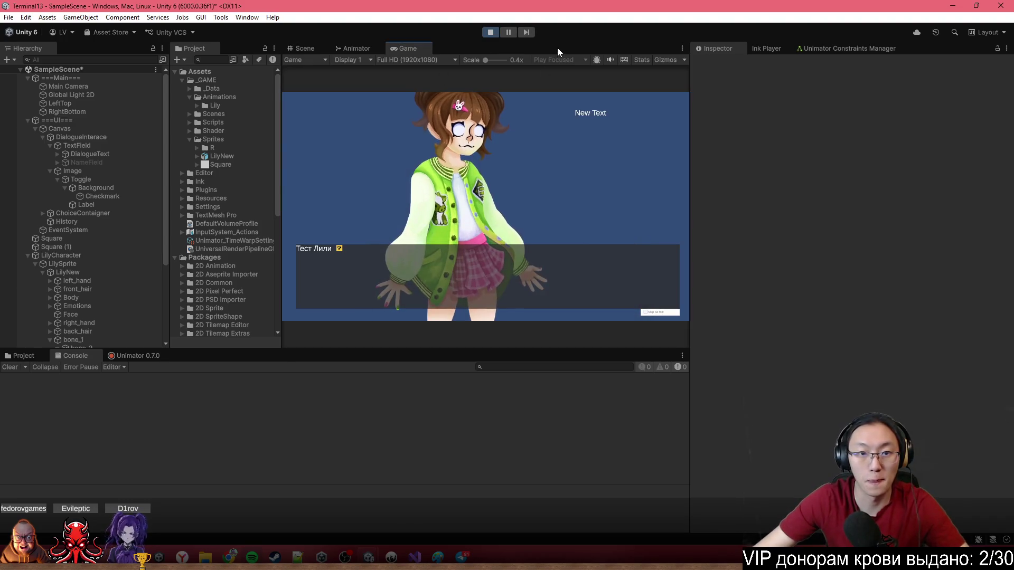
{"action": "double_click", "coordinate": [557, 48]}
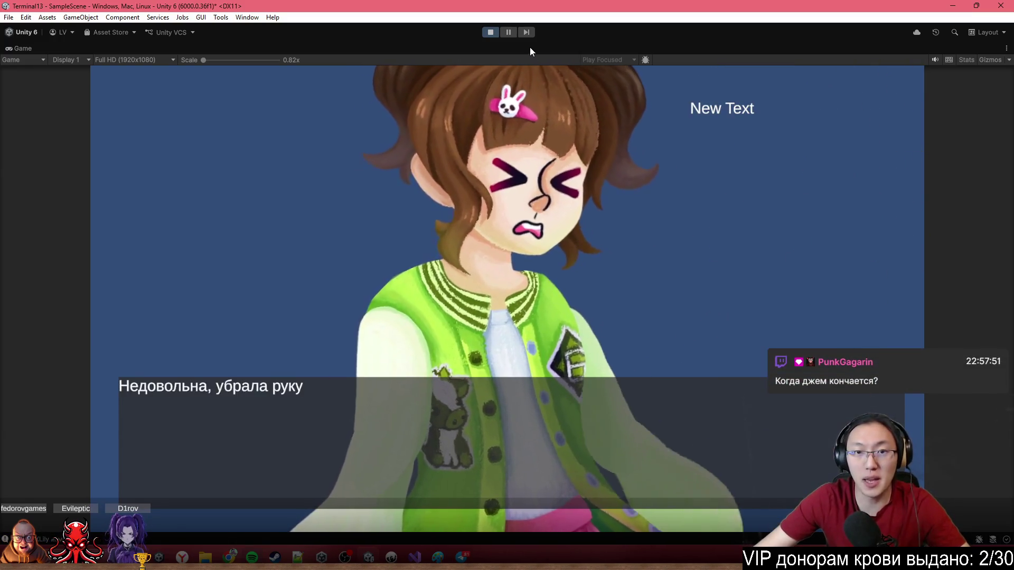
{"action": "double_click", "coordinate": [530, 46]}
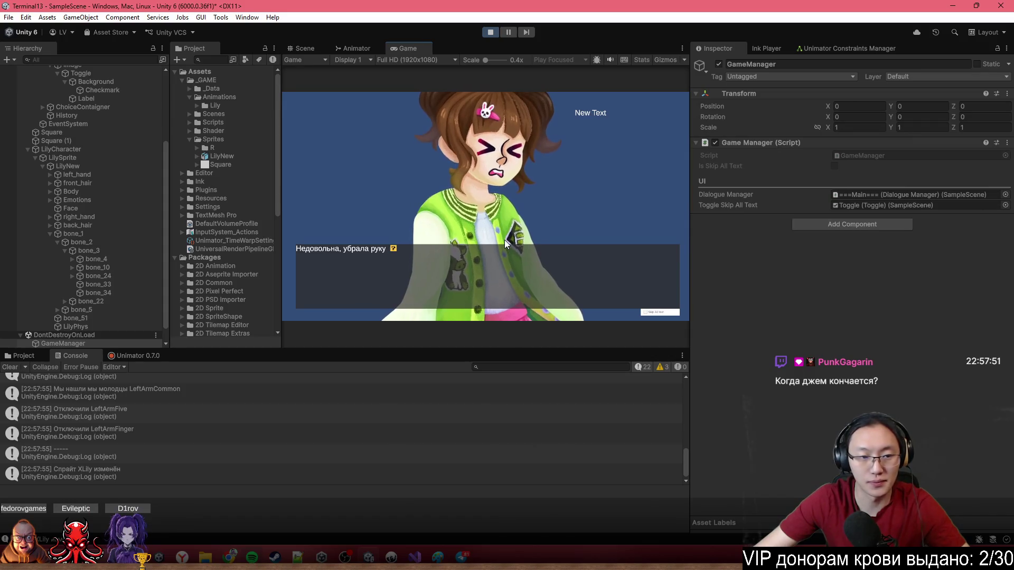
{"action": "key", "text": "alt+Tab"}
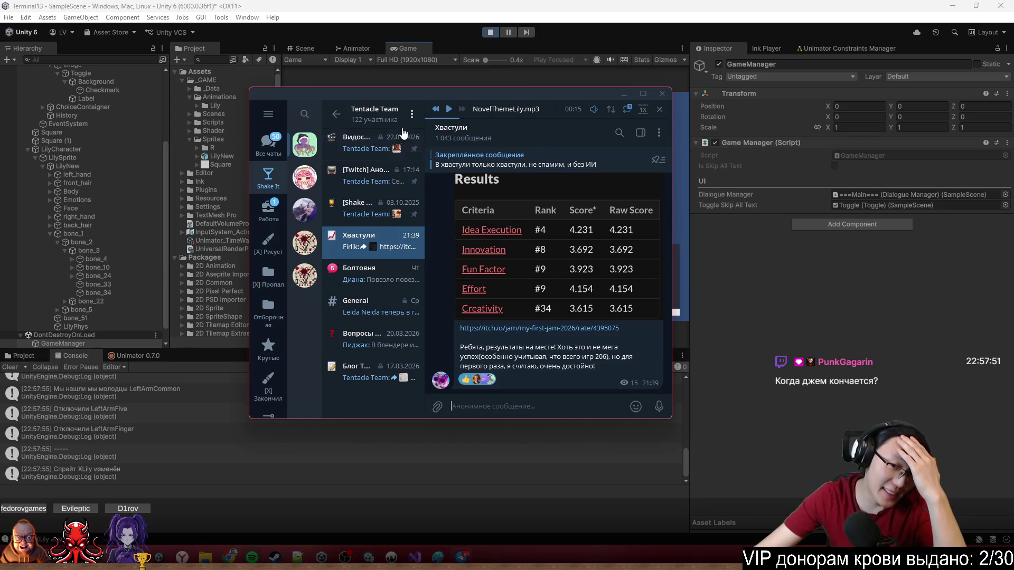
Leave Telegram, trigger the scene reload, and open the NullReferenceException at DialogueManager line 254.
{"action": "key", "text": "ctrl+3"}
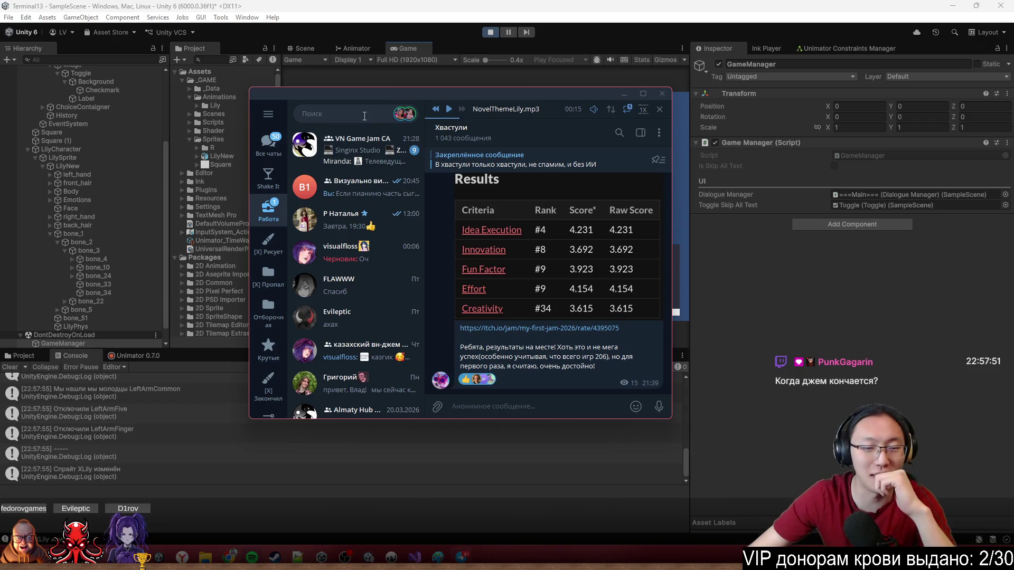
{"action": "left_click", "coordinate": [624, 14]}
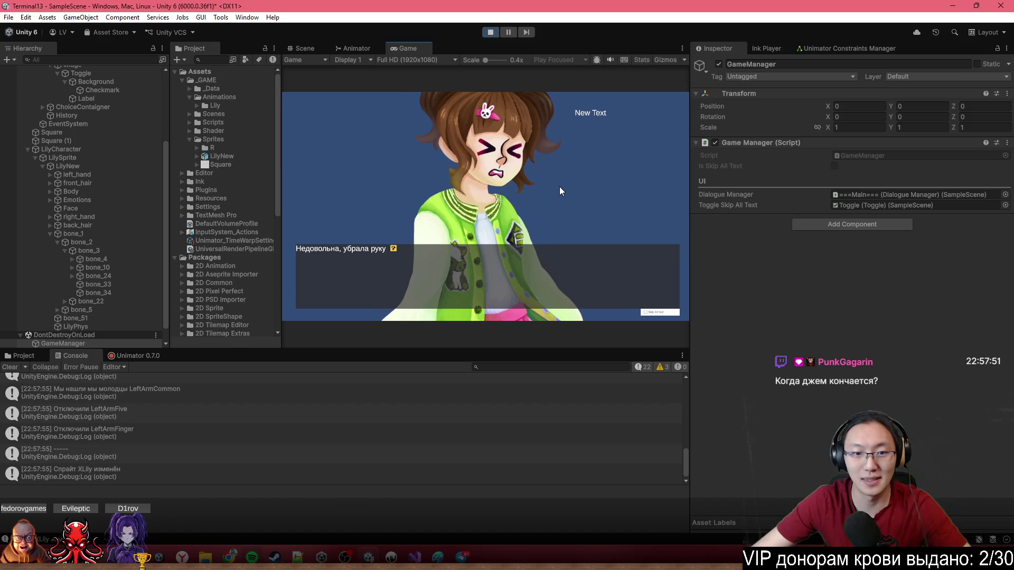
{"action": "left_click", "coordinate": [539, 137]}
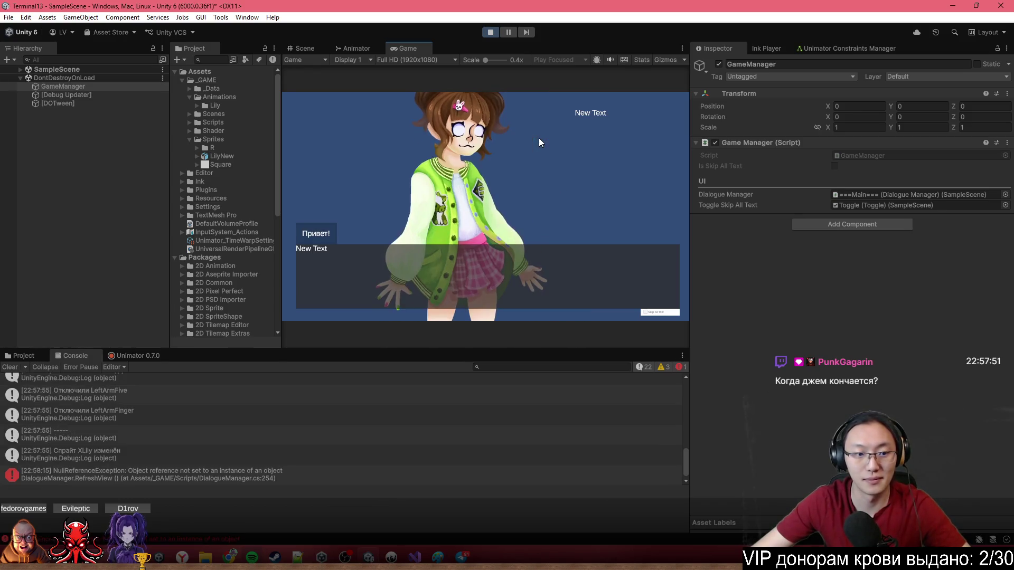
{"action": "left_click", "coordinate": [288, 474]}
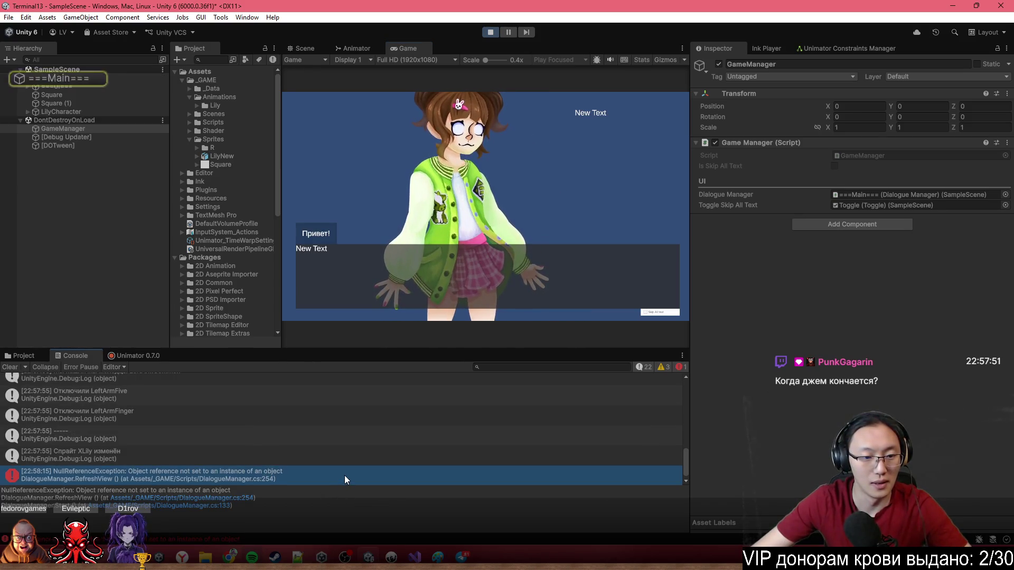
{"action": "double_click", "coordinate": [344, 479]}
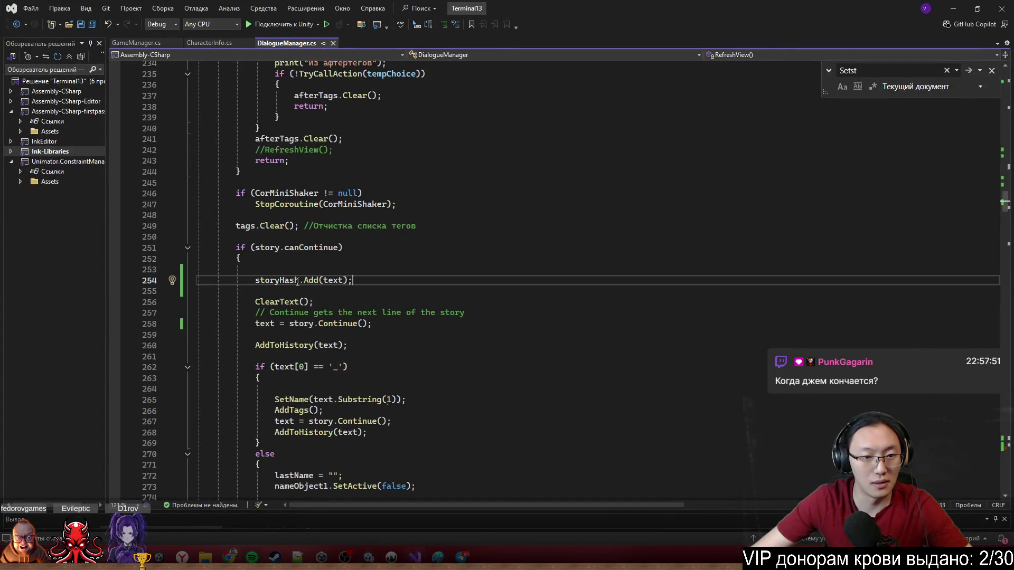
Select the text variable in storyHash.Add(text) on line 254 of DialogueManager.cs.
{"action": "double_click", "coordinate": [276, 281]}
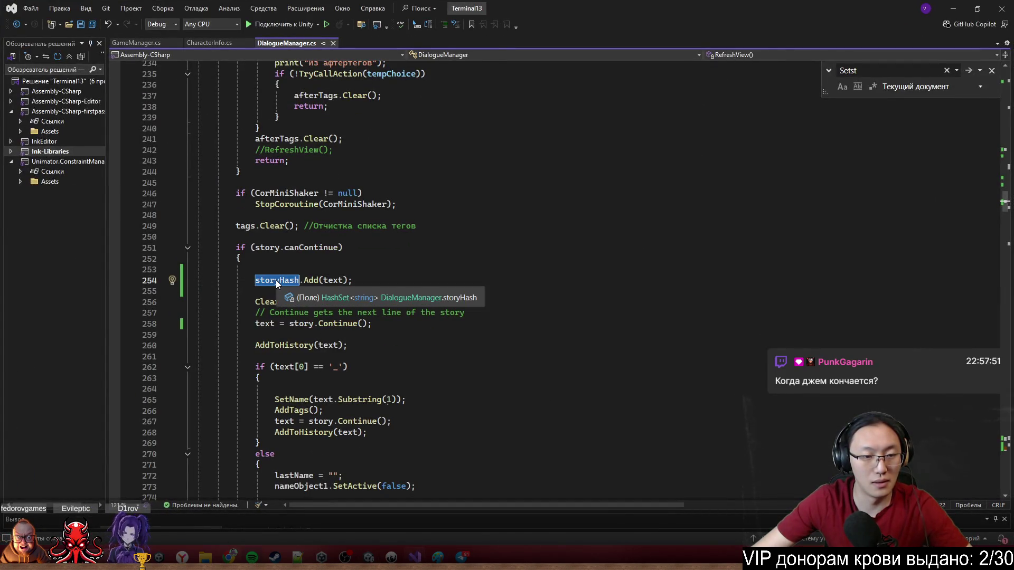
{"action": "mouse_move", "coordinate": [661, 8]}
{"action": "left_mouse_down"}
{"action": "mouse_move", "coordinate": [717, 390]}
{"action": "mouse_move", "coordinate": [714, 465]}
{"action": "mouse_move", "coordinate": [622, 2]}
{"action": "left_mouse_up"}
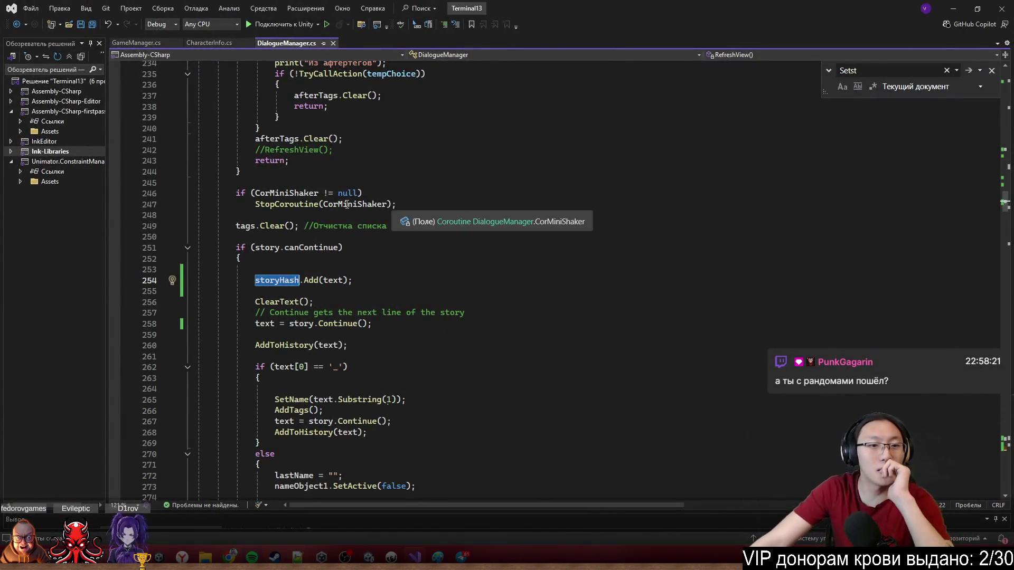
{"action": "scroll", "coordinate": [346, 205], "scroll_direction": "up", "scroll_amount": 12}
{"action": "scroll", "coordinate": [344, 262], "scroll_direction": "down", "scroll_amount": 9}
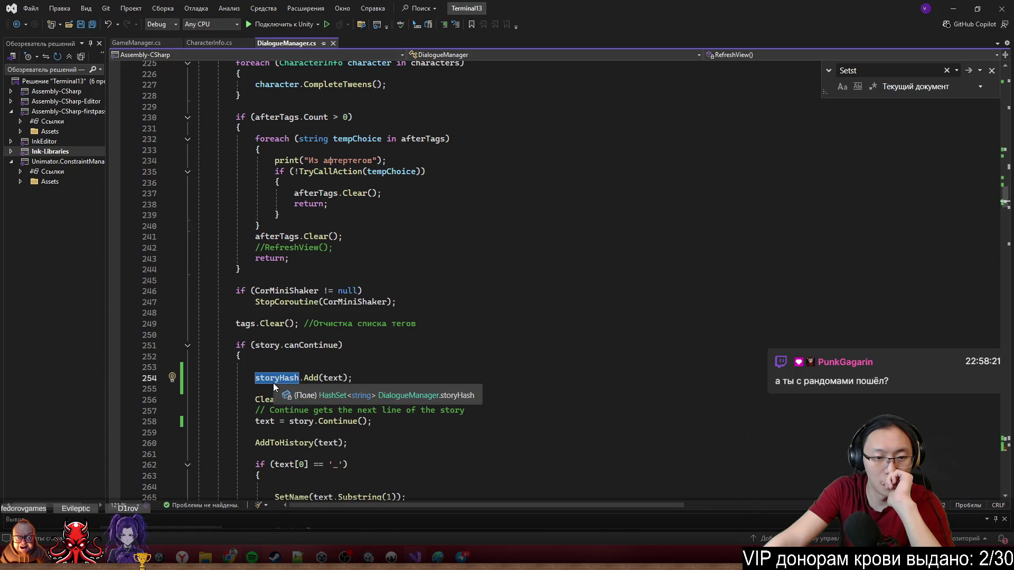
{"action": "left_click", "coordinate": [313, 379]}
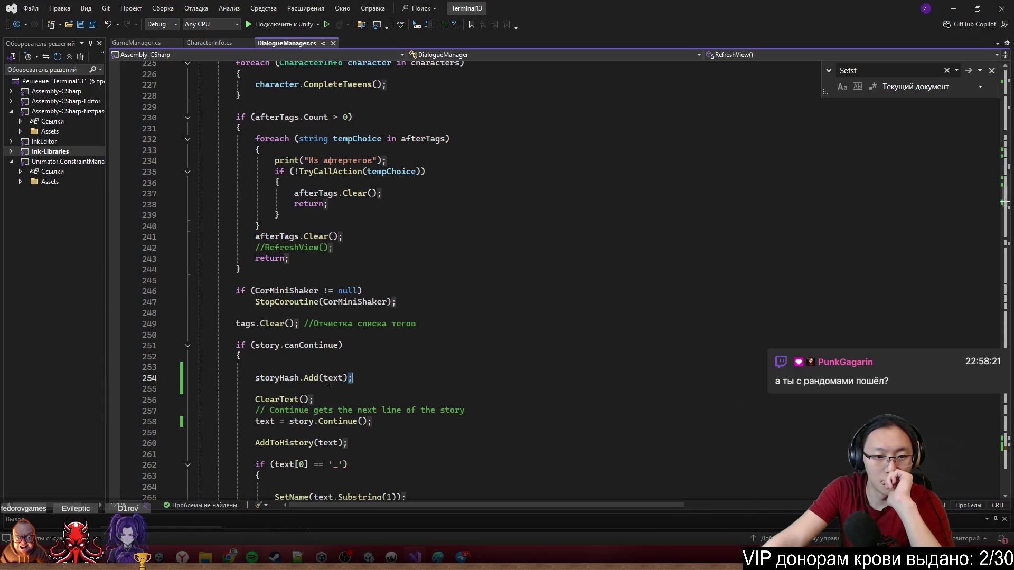
{"action": "double_click", "coordinate": [313, 378]}
{"action": "double_click", "coordinate": [635, 4]}
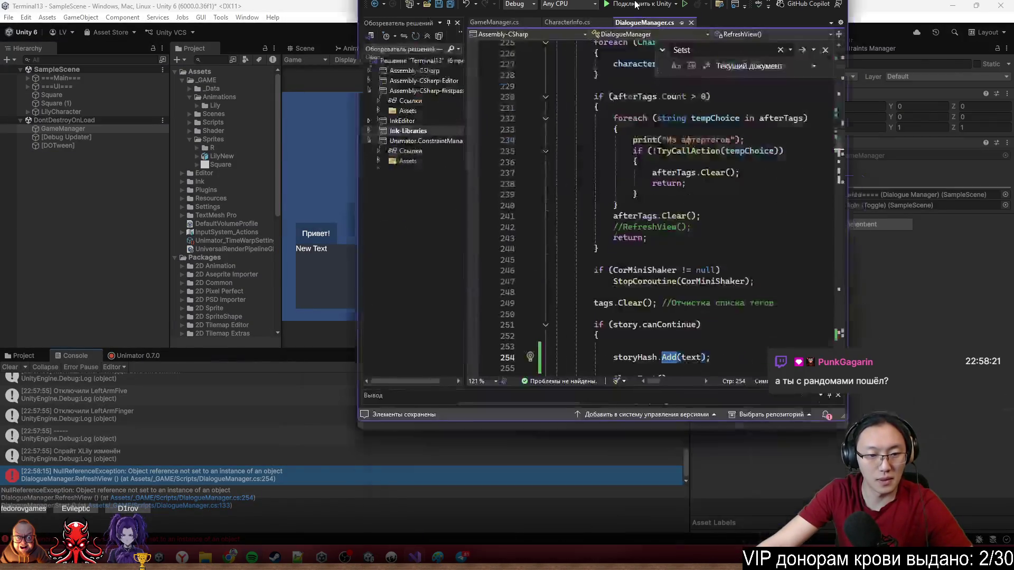
{"action": "double_click", "coordinate": [635, 4]}
{"action": "double_click", "coordinate": [333, 379]}
Change the text declaration to string text = ""; and save DialogueManager.cs.
{"action": "key", "text": "F12"}
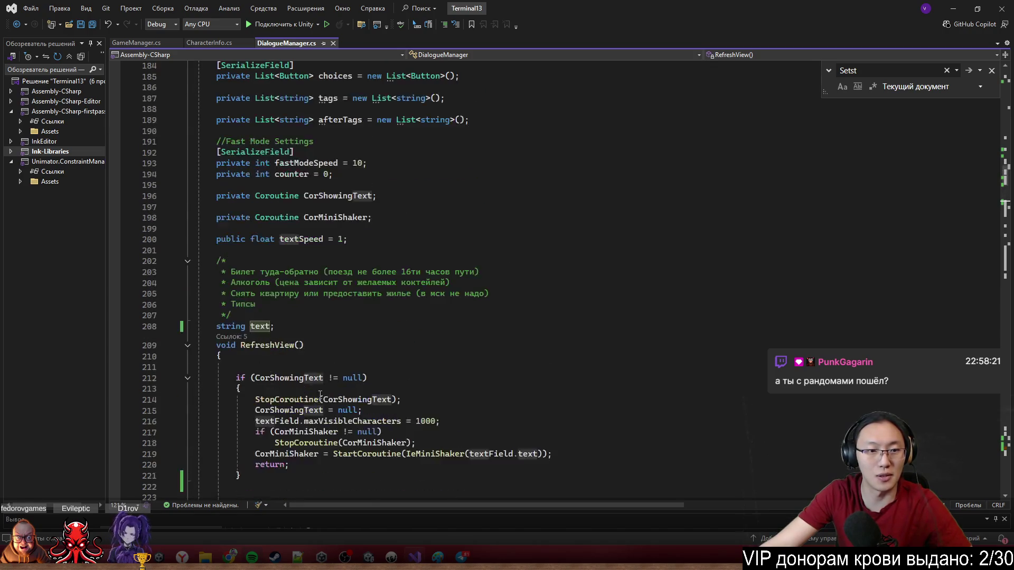
{"action": "type", "text": "="}
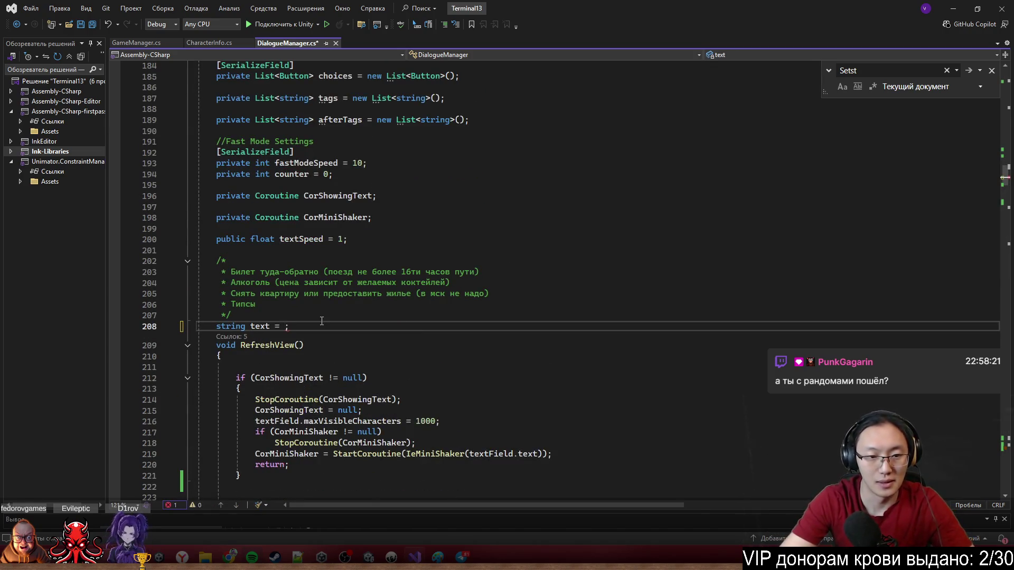
{"action": "key", "text": "ctrl+s"}
{"action": "left_click", "coordinate": [538, 217]}
{"action": "left_click", "coordinate": [962, 11]}
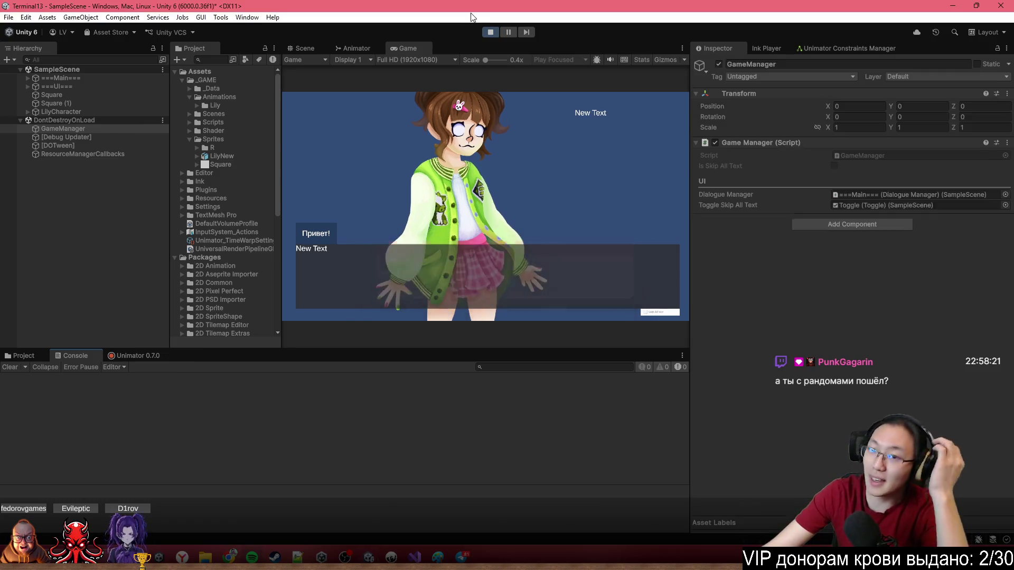
Rerun the game through the scene reload and open the new NullReferenceException at line 254.
{"action": "left_click", "coordinate": [490, 32]}
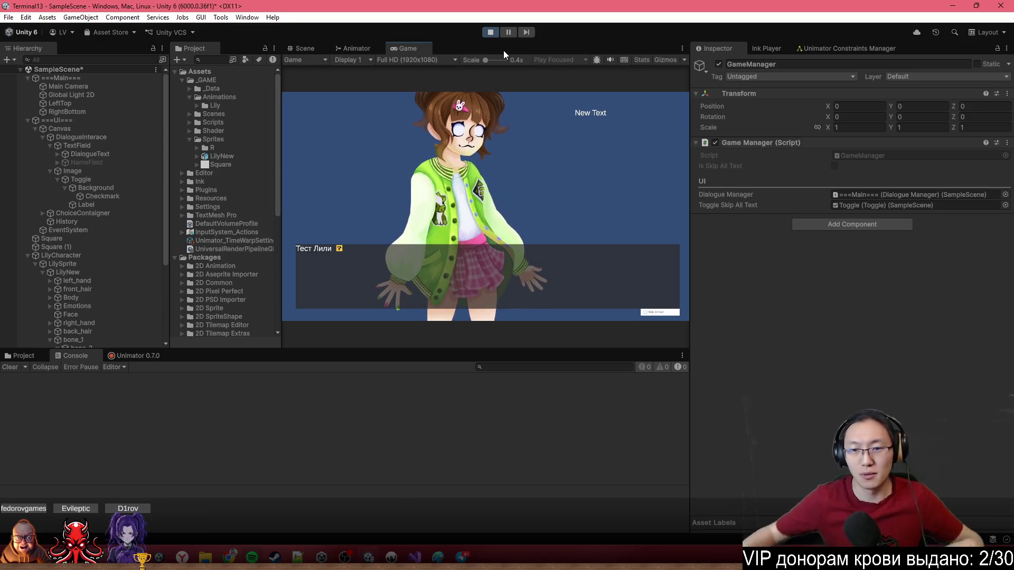
{"action": "left_click", "coordinate": [372, 156]}
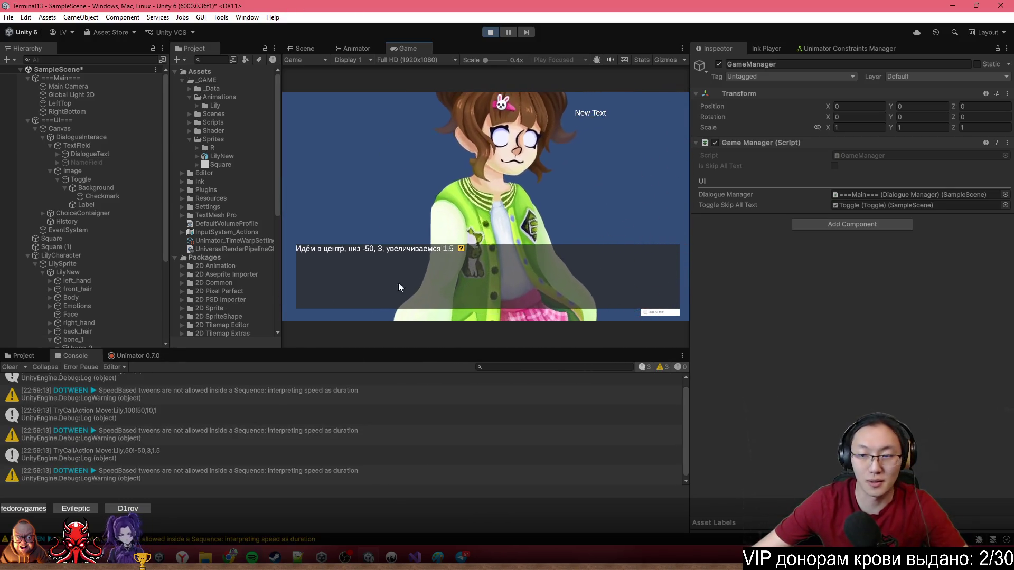
{"action": "left_click", "coordinate": [423, 278]}
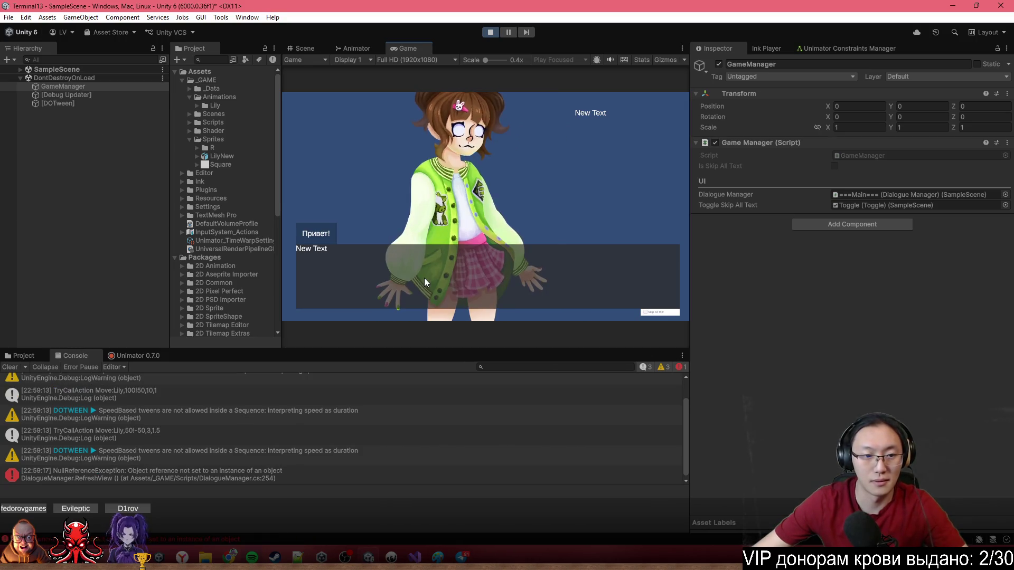
{"action": "left_click", "coordinate": [292, 477]}
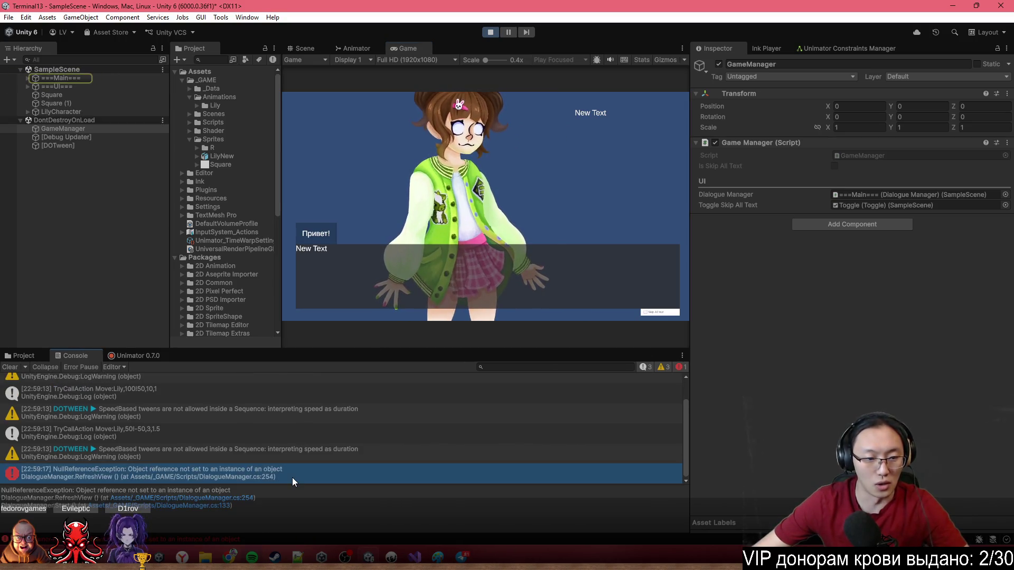
{"action": "double_click", "coordinate": [293, 478]}
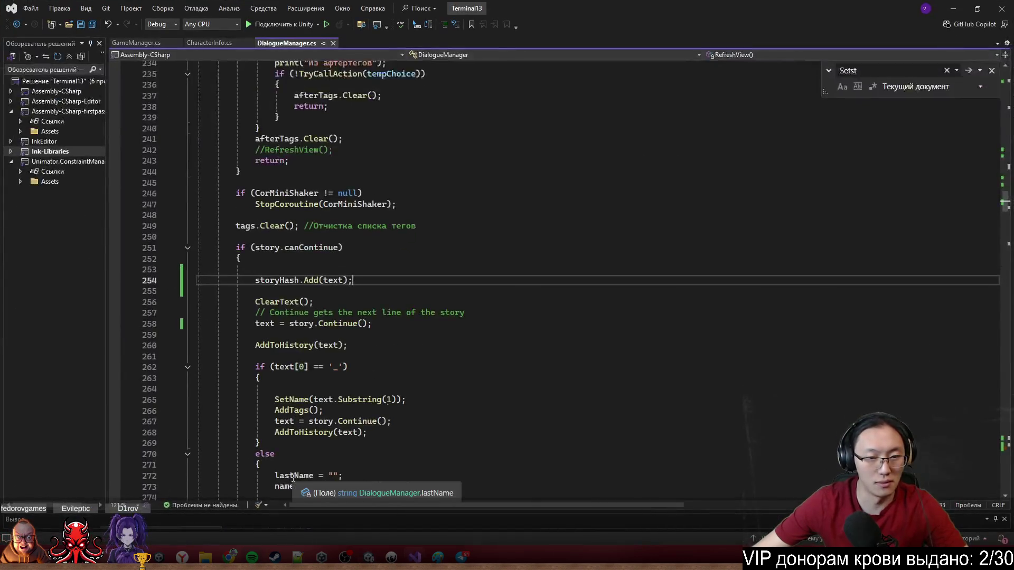
{"action": "left_click", "coordinate": [285, 281]}
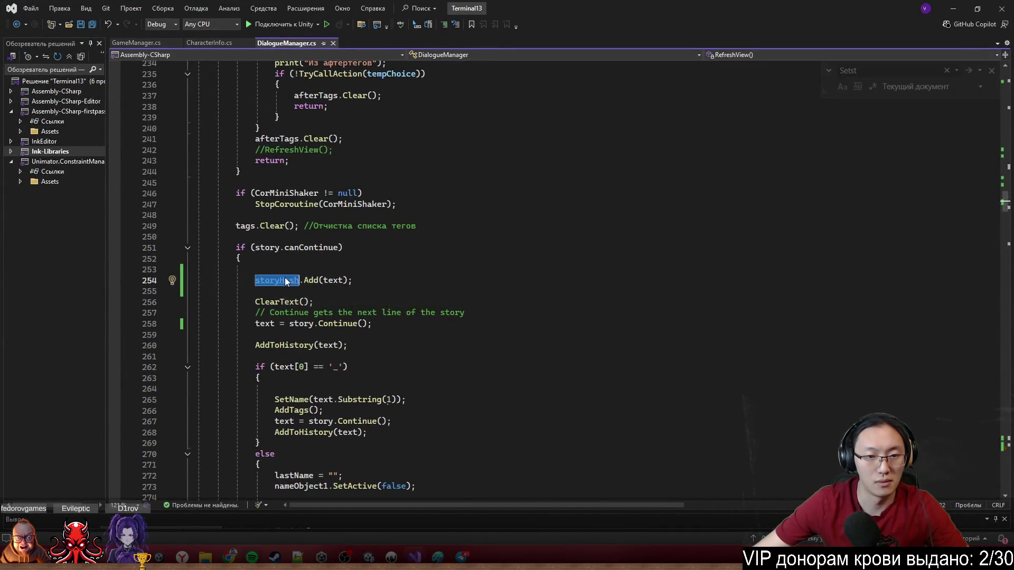
{"action": "key", "text": "F12"}
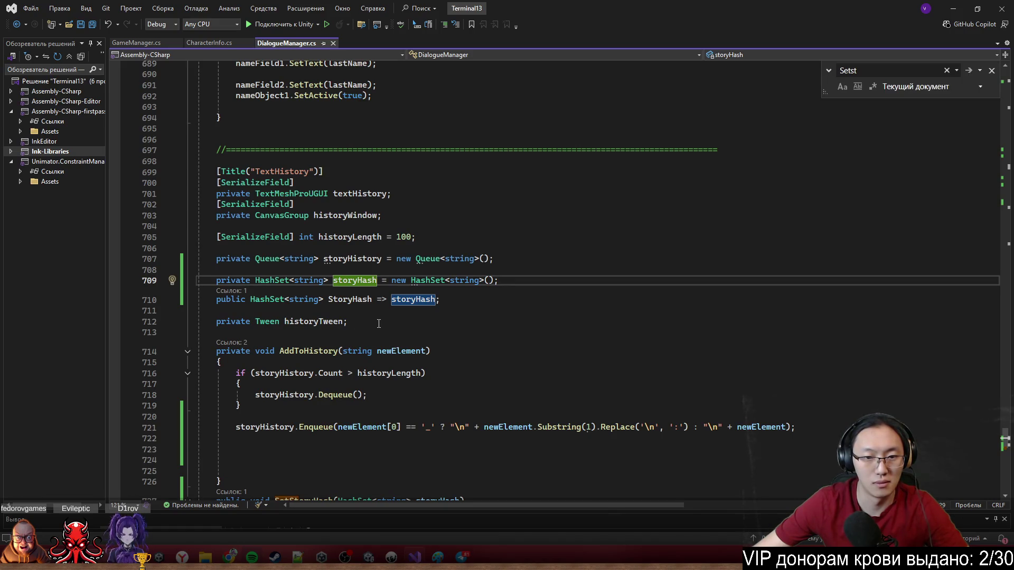
{"action": "left_click", "coordinate": [953, 17]}
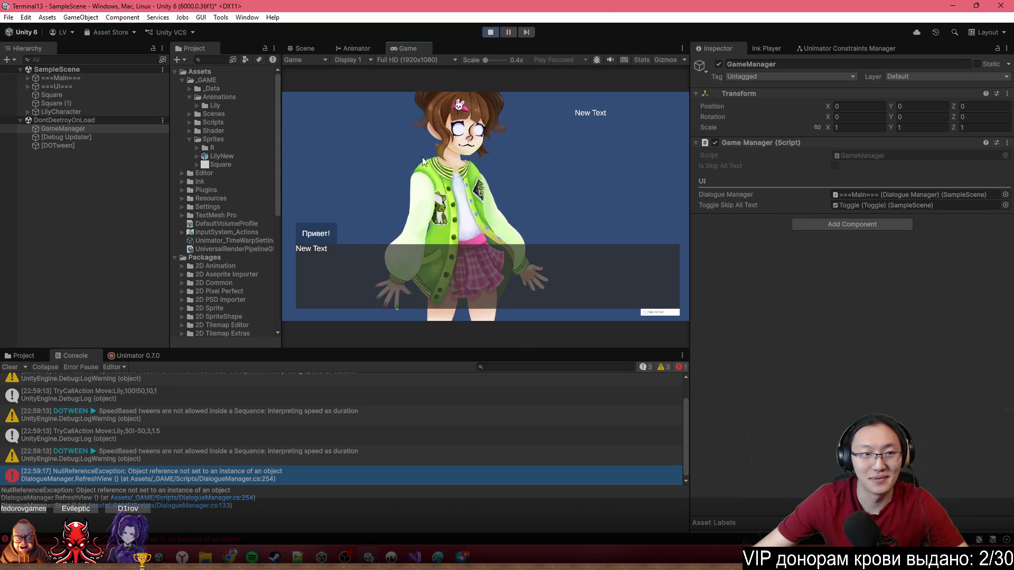
{"action": "left_click", "coordinate": [460, 166]}
{"action": "left_click", "coordinate": [461, 166]}
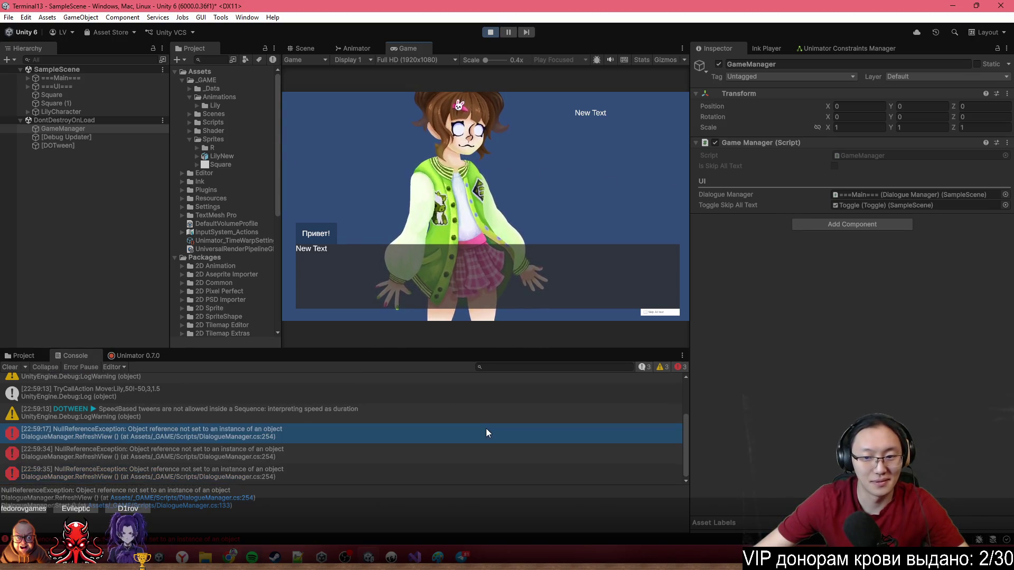
{"action": "double_click", "coordinate": [360, 463]}
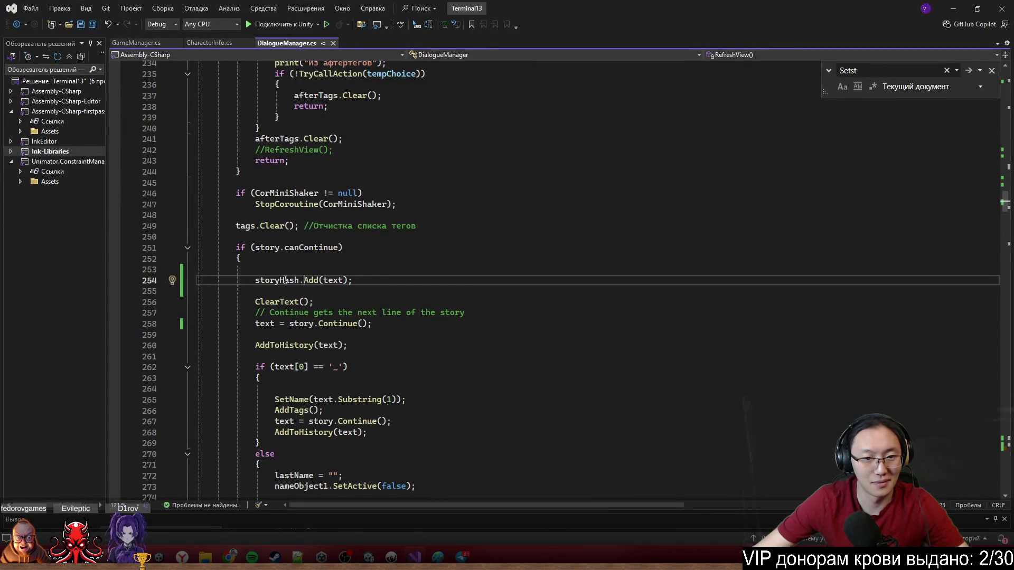
{"action": "double_click", "coordinate": [286, 280]}
{"action": "scroll", "coordinate": [371, 263], "scroll_direction": "up", "scroll_amount": 3}
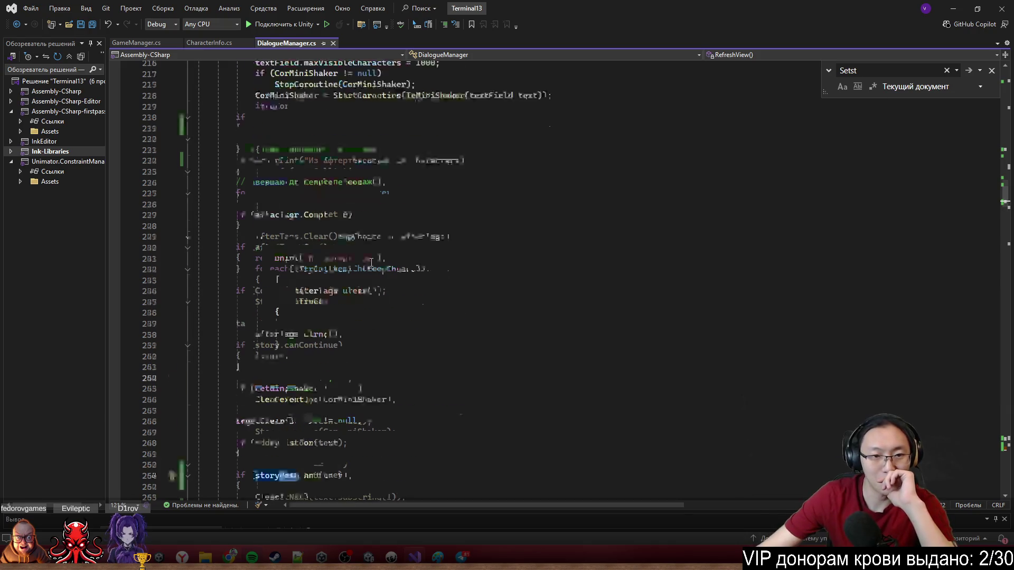
{"action": "scroll", "coordinate": [372, 263], "scroll_direction": "up", "scroll_amount": 10}
{"action": "scroll", "coordinate": [377, 281], "scroll_direction": "up", "scroll_amount": 4}
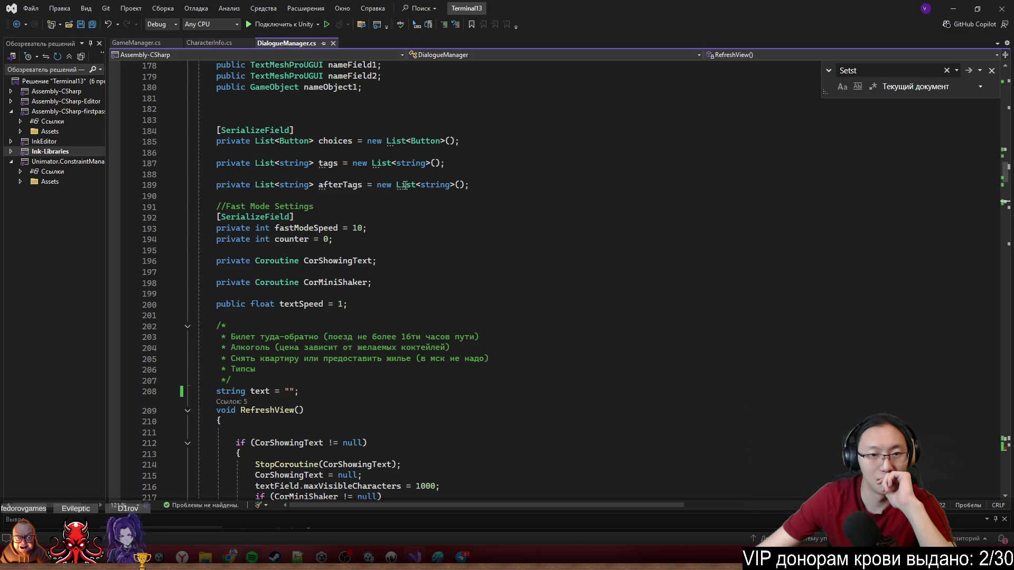
{"action": "scroll", "coordinate": [363, 260], "scroll_direction": "up", "scroll_amount": 2}
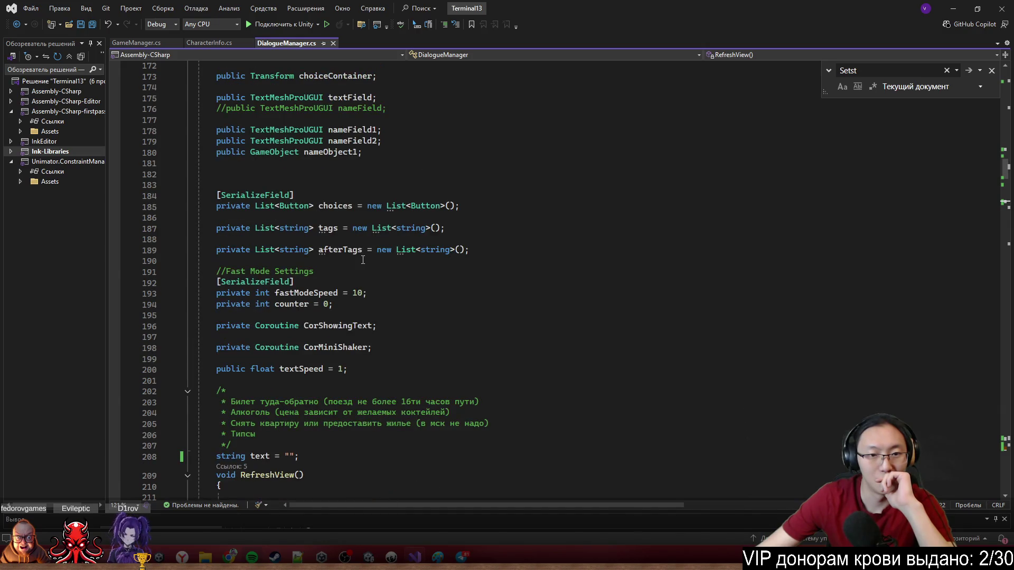
{"action": "scroll", "coordinate": [394, 270], "scroll_direction": "down", "scroll_amount": 20}
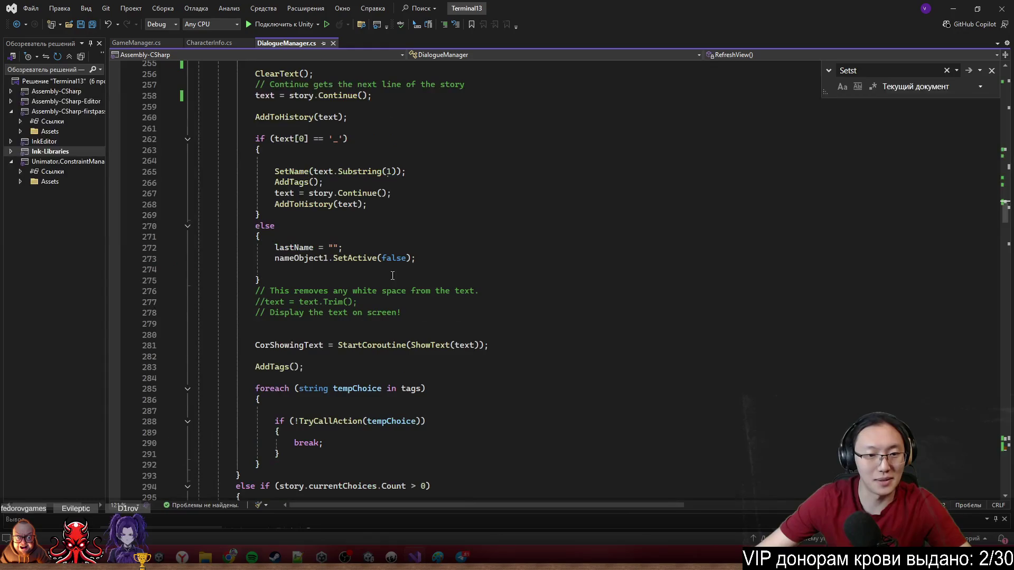
{"action": "scroll", "coordinate": [343, 246], "scroll_direction": "up", "scroll_amount": 4}
Find the storyHash field and delete its '= new HashSet<string>()' initializer on line 709.
{"action": "key", "text": "ctrl+f"}
{"action": "left_click", "coordinate": [964, 71]}
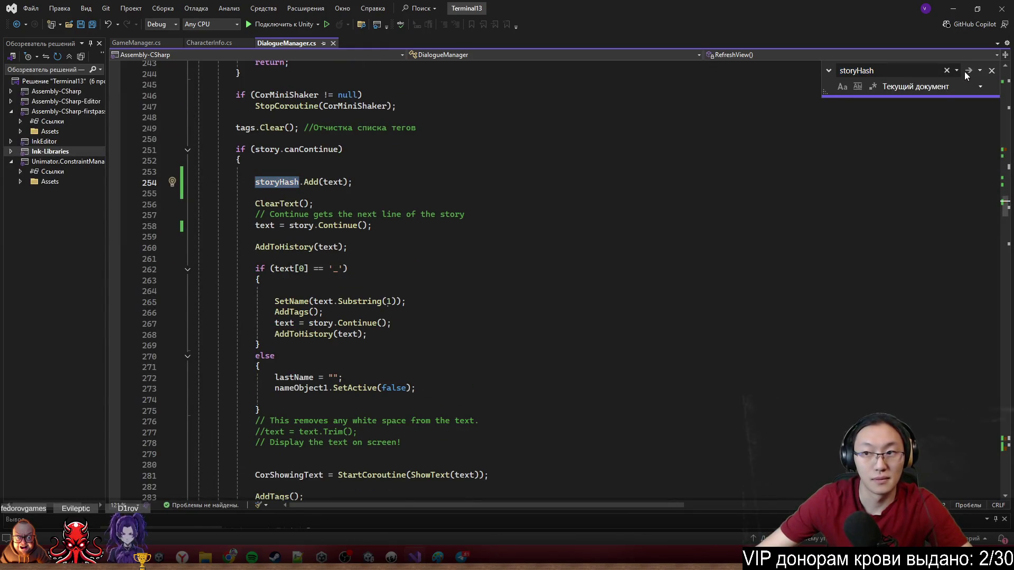
{"action": "scroll", "coordinate": [524, 218], "scroll_direction": "down", "scroll_amount": 3}
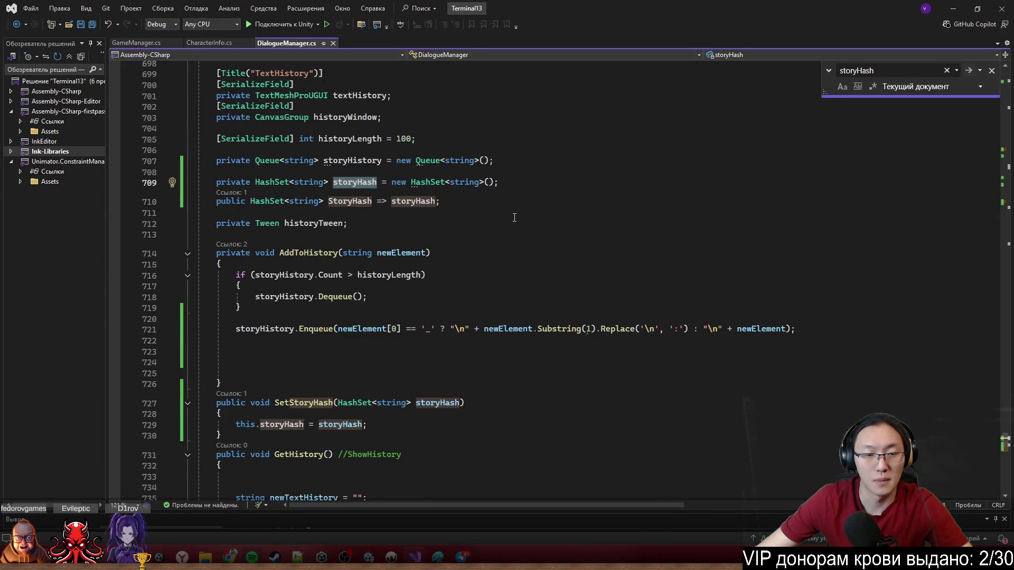
{"action": "left_click_drag", "start_coordinate": [392, 184], "coordinate": [478, 184]}
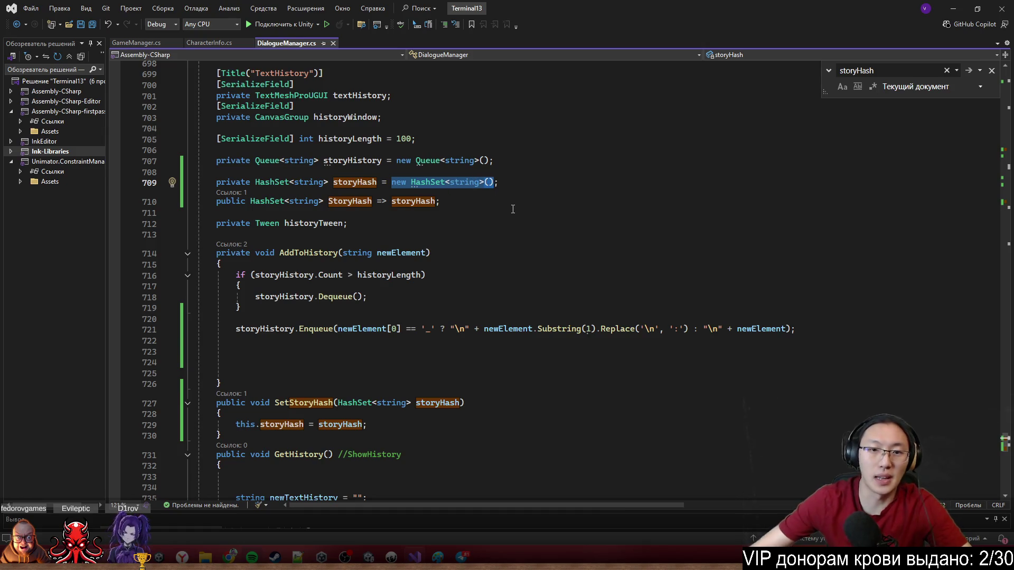
{"action": "key", "text": "Delete"}
{"action": "key", "text": "BackSpace"}
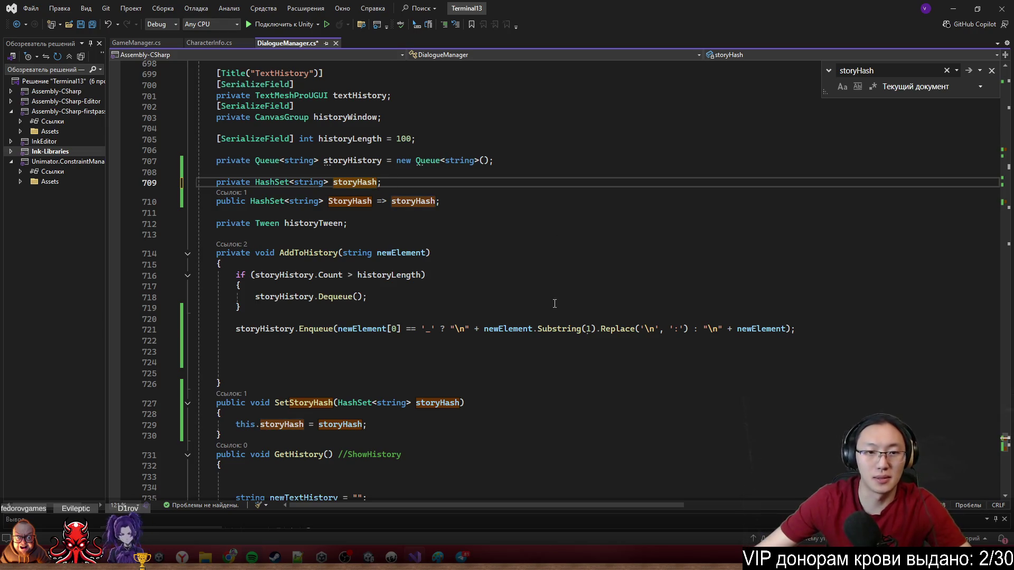
{"action": "scroll", "coordinate": [740, 302], "scroll_direction": "up", "scroll_amount": 10}
{"action": "left_click_drag", "start_coordinate": [1007, 429], "coordinate": [977, 93]}
Search DialogueManager.cs for the Start method.
{"action": "left_click", "coordinate": [898, 69]}
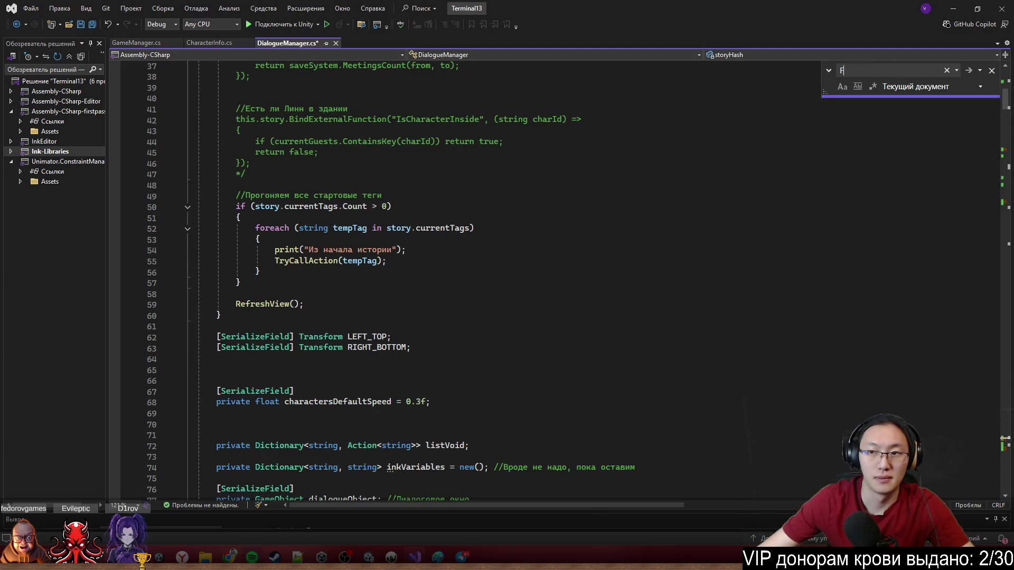
{"action": "type", "text": "Start"}
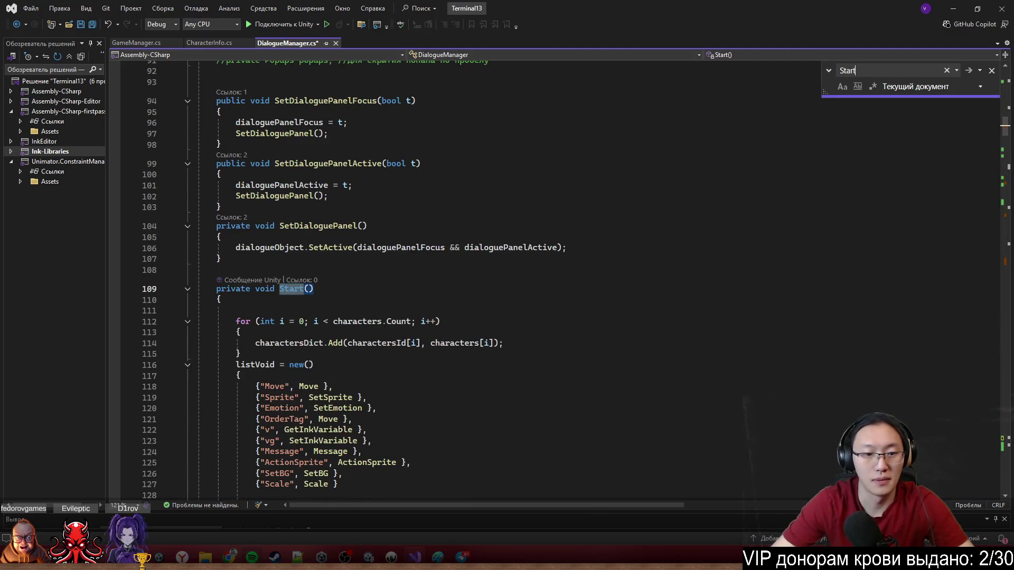
{"action": "scroll", "coordinate": [342, 212], "scroll_direction": "down", "scroll_amount": 3}
Add 'if (storyHash == null) { storyHash = new(); }' at the top of Start() and save.
{"action": "left_click", "coordinate": [342, 213]}
{"action": "type", "text": "i"}
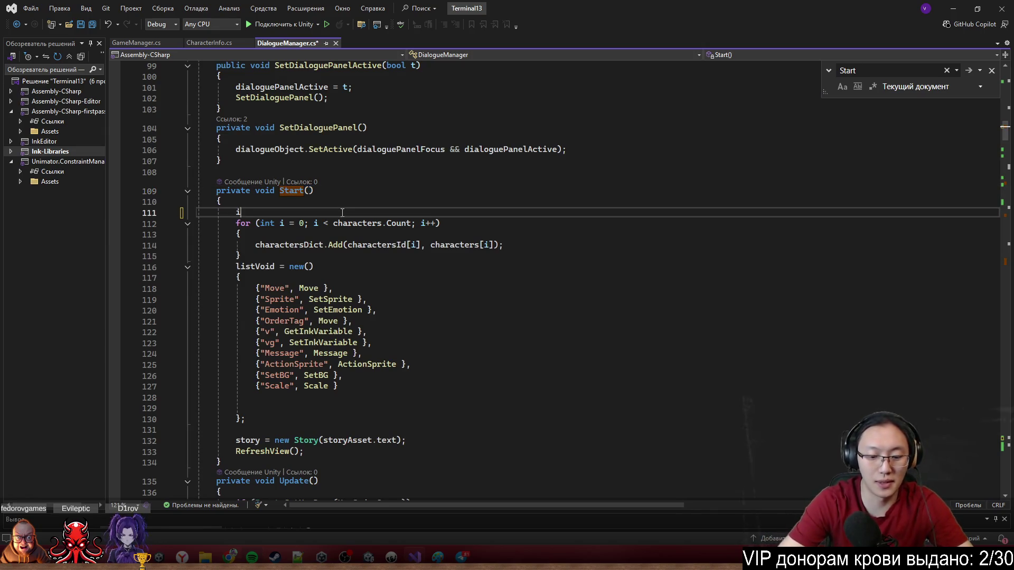
{"action": "type", "text": "f (Has"}
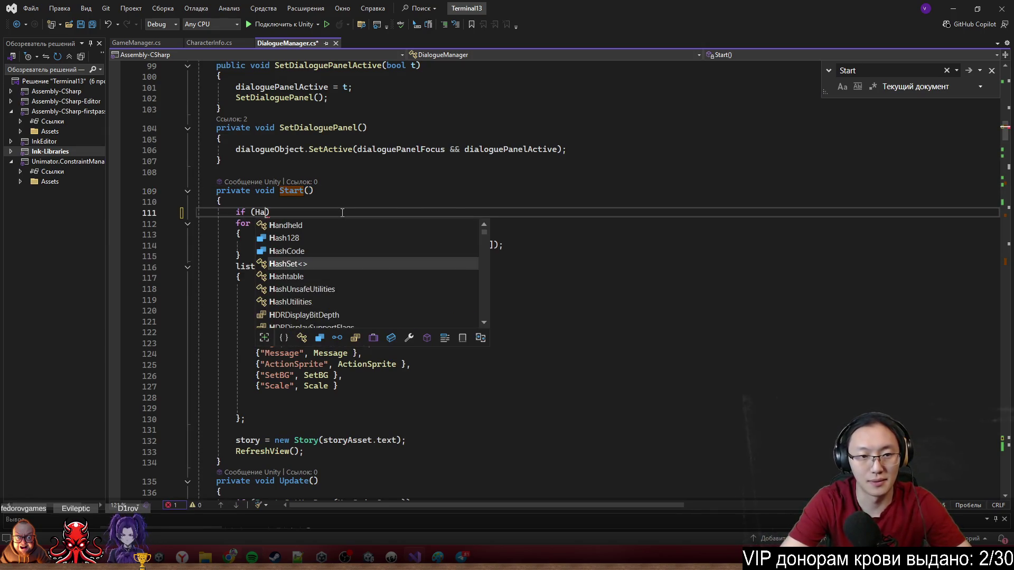
{"action": "key", "text": "Tab"}
{"action": "type", "text": "<"}
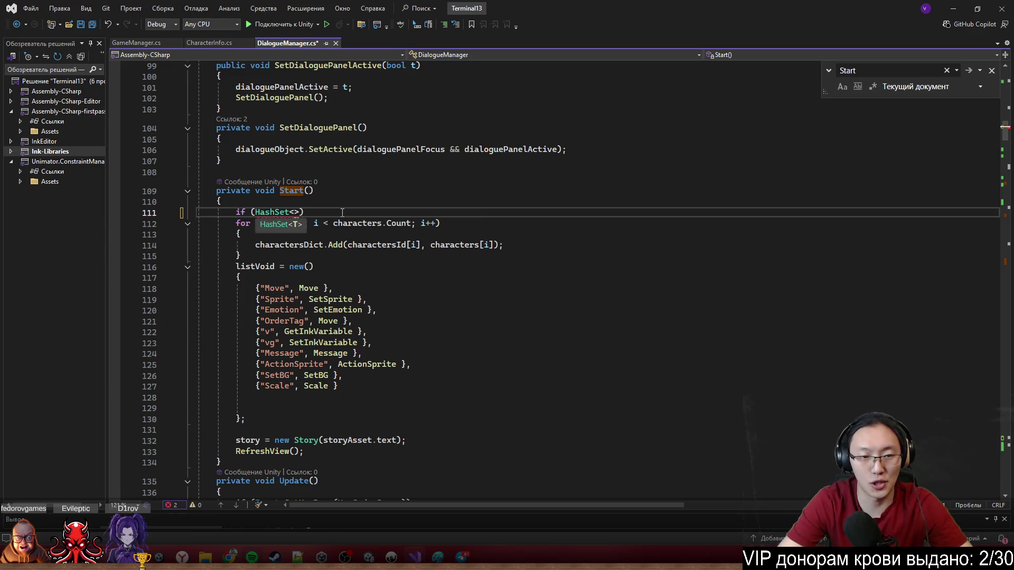
{"action": "key", "text": "ctrl+BackSpace"}
{"action": "key", "text": "ctrl+BackSpace"}
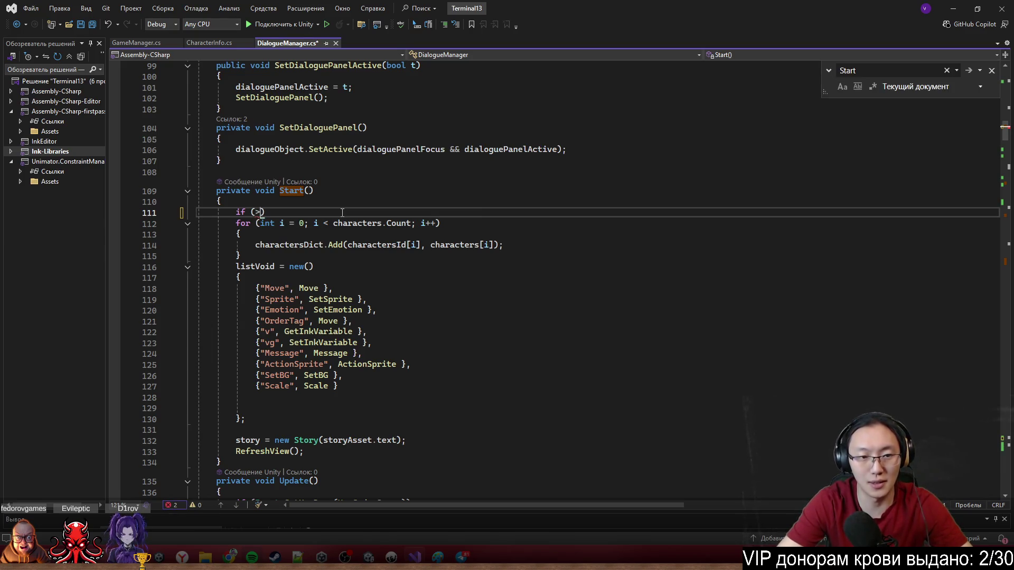
{"action": "type", "text": "storyHash == "}
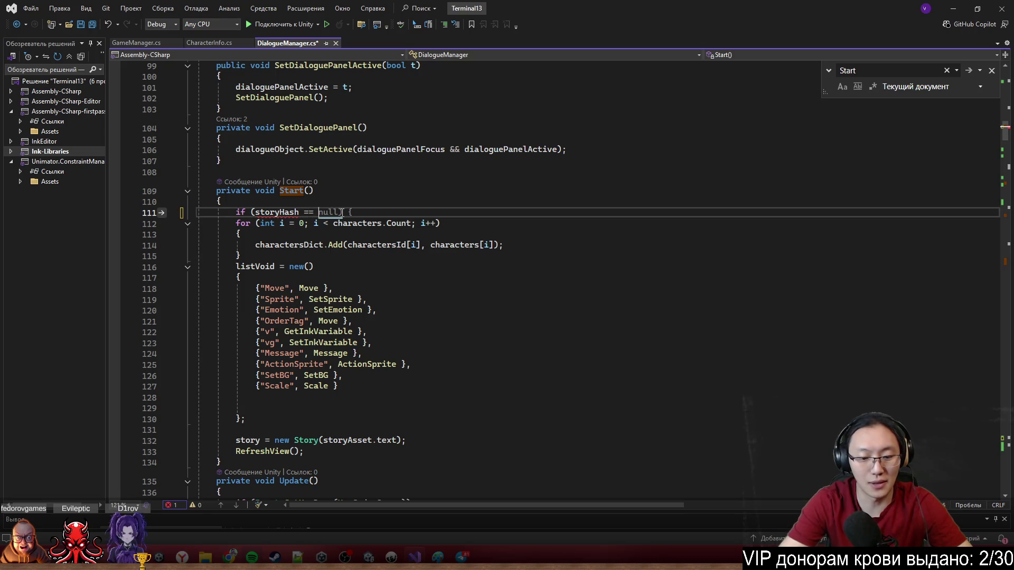
{"action": "type", "text": "null) "}
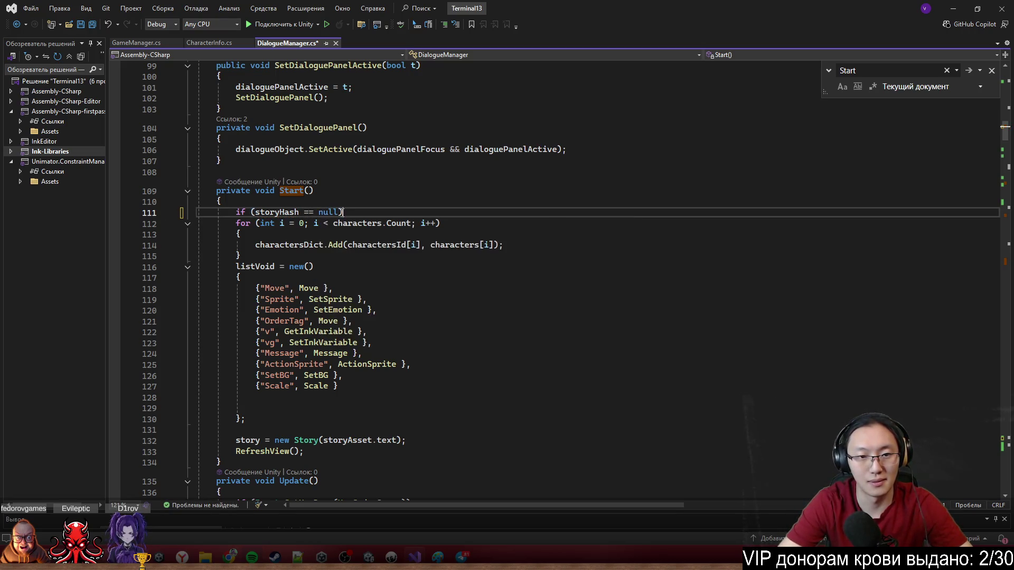
{"action": "type", "text": "{"}
{"action": "key", "text": "Return"}
{"action": "type", "text": "st"}
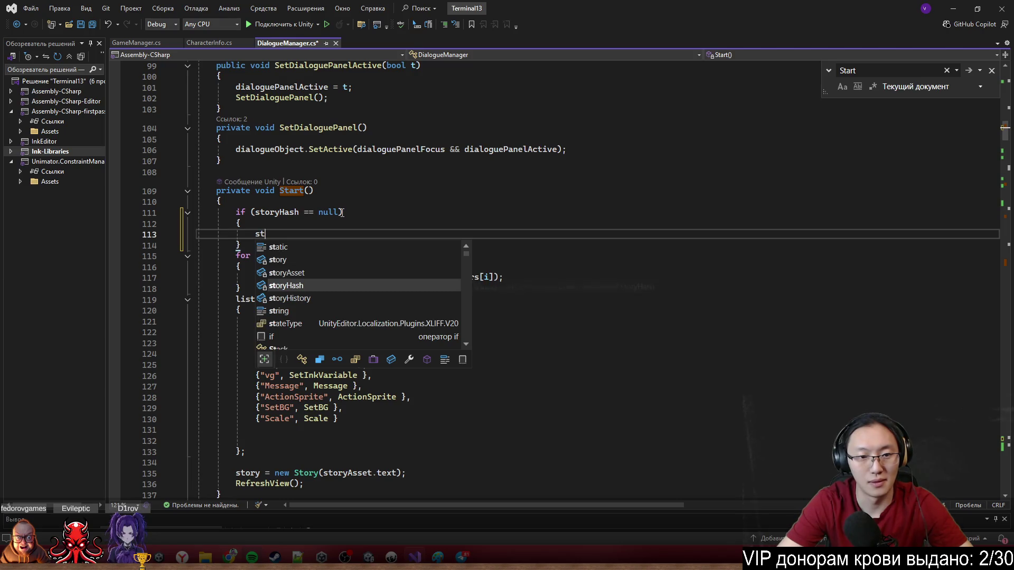
{"action": "type", "text": "oryHash = new();"}
{"action": "key", "text": "ctrl+s"}
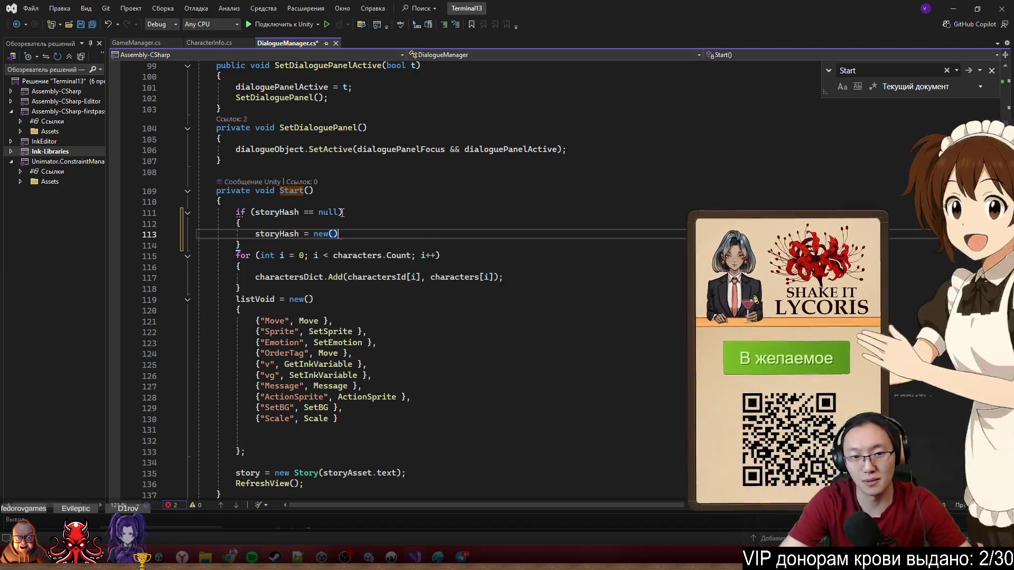
{"action": "left_click", "coordinate": [412, 191]}
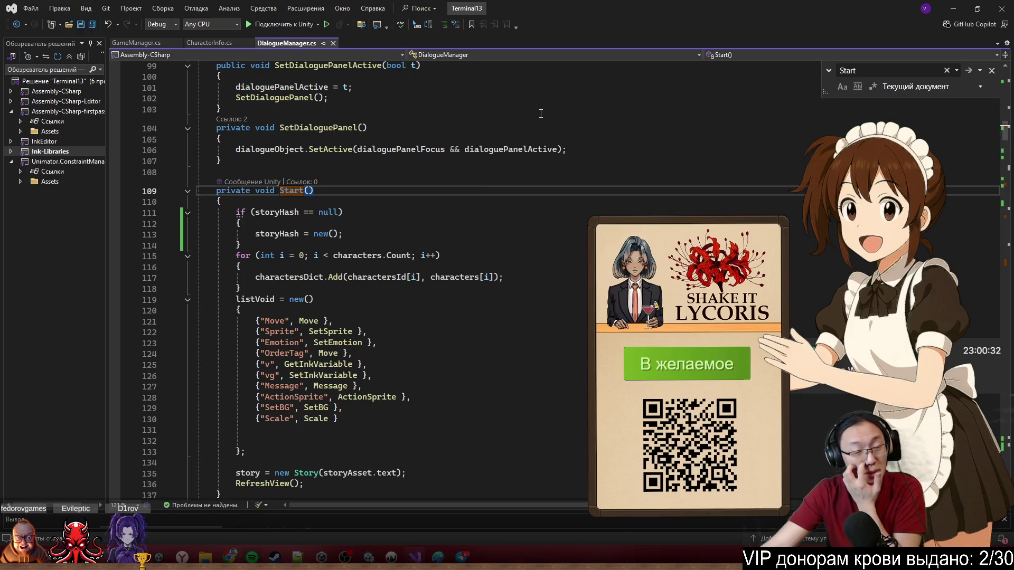
{"action": "left_click", "coordinate": [953, 9]}
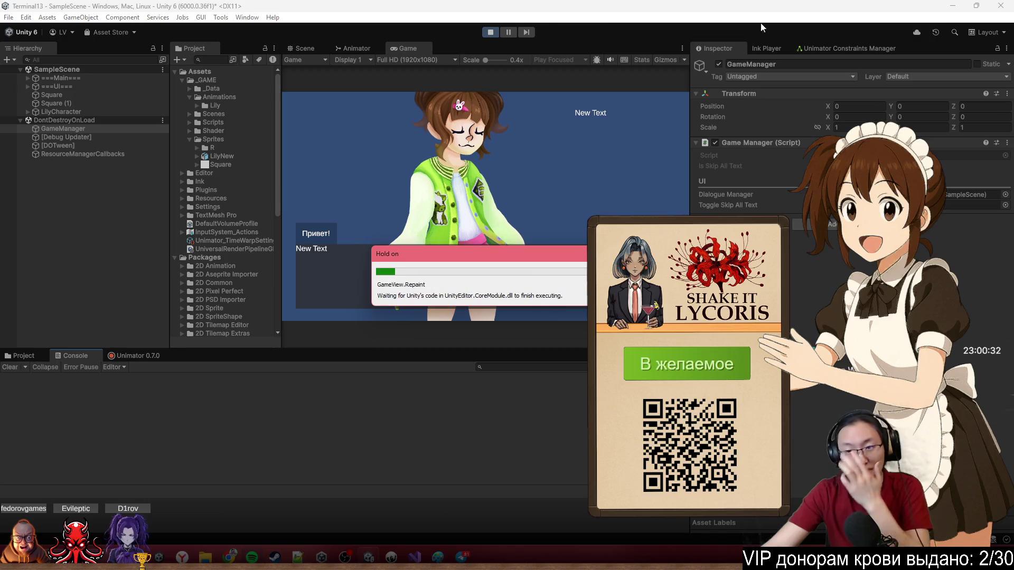
Play the game, clear the Console, reload the scene, advance two dialogue lines, then stop.
{"action": "left_click", "coordinate": [493, 34]}
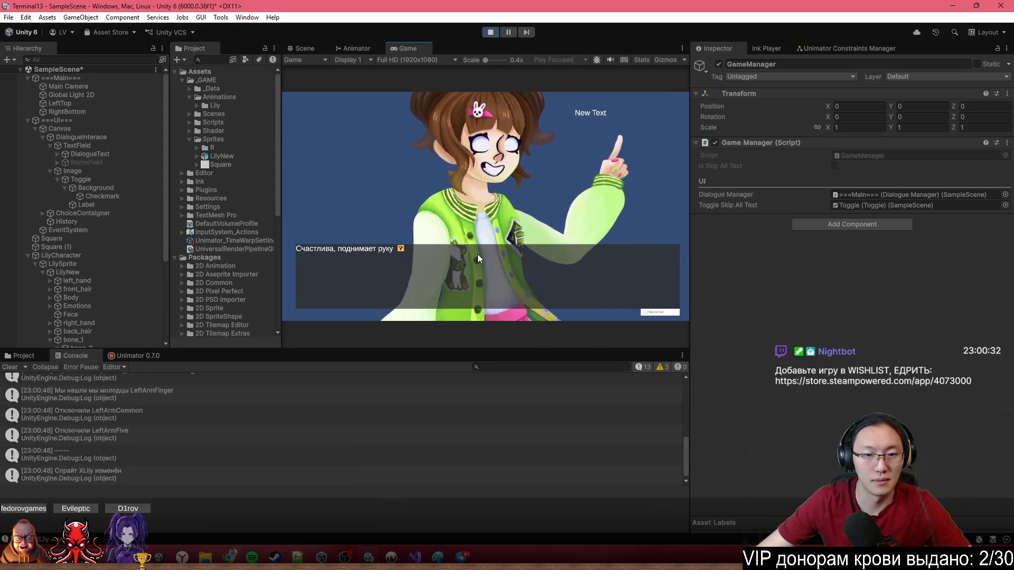
{"action": "left_click", "coordinate": [10, 367]}
{"action": "left_click", "coordinate": [524, 212]}
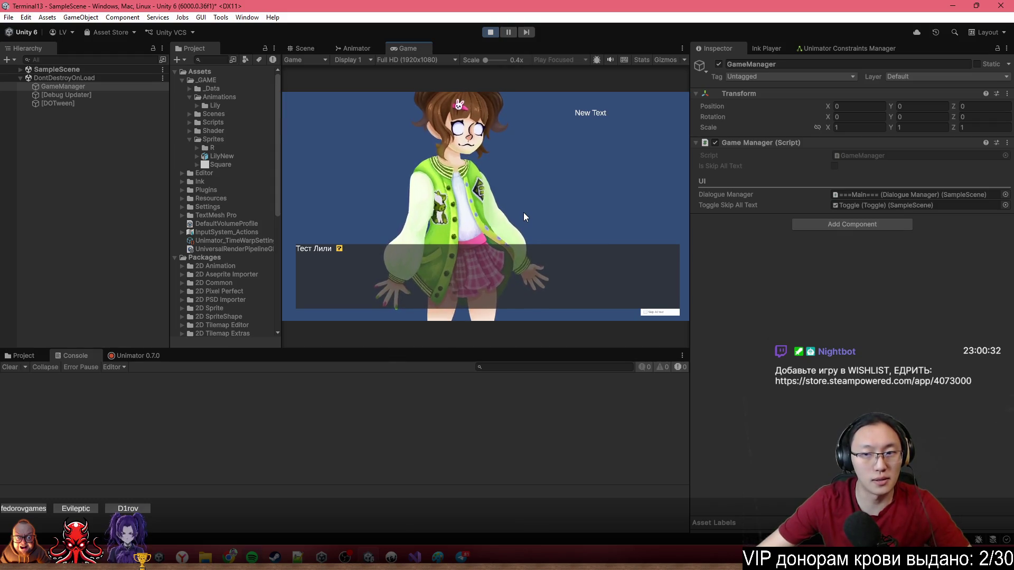
{"action": "left_click", "coordinate": [525, 214]}
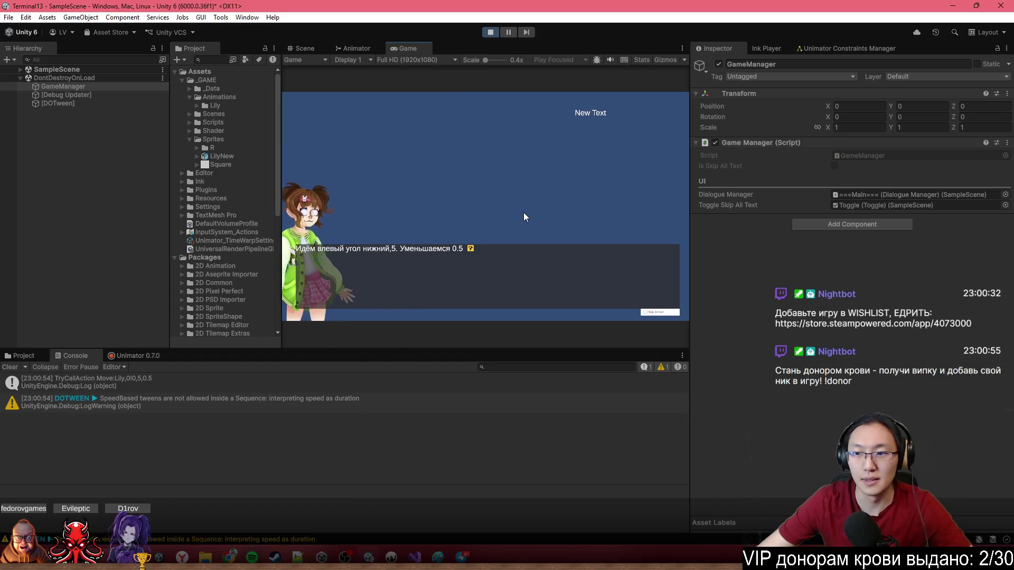
{"action": "left_click", "coordinate": [529, 177]}
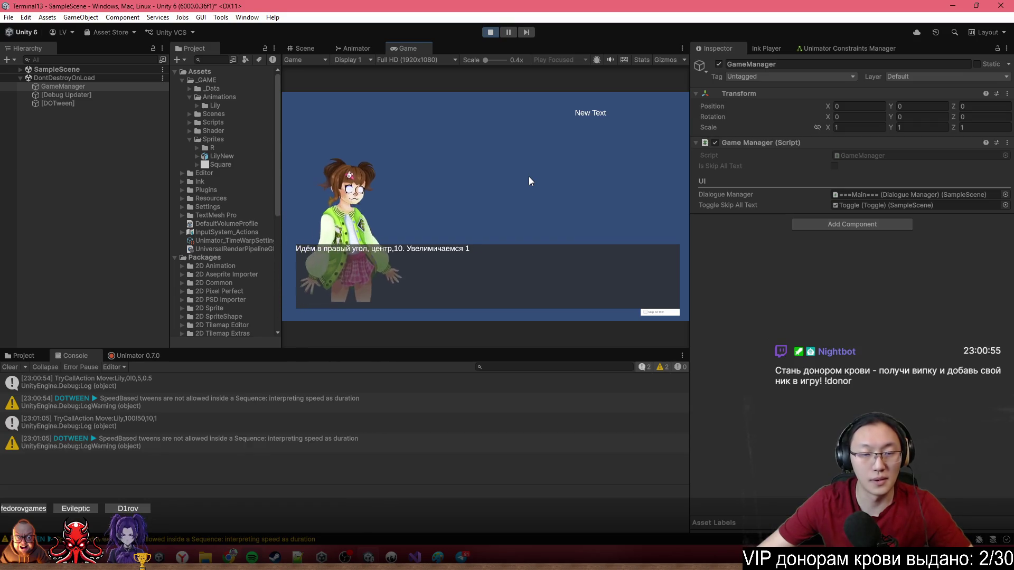
{"action": "left_click", "coordinate": [489, 33]}
{"action": "key", "text": "alt+Tab"}
Below SetSkipAllText, add a [Button("CheckHashSet")] public void CheckHashSet() method calling Debug.Log.
{"action": "scroll", "coordinate": [410, 333], "scroll_direction": "up", "scroll_amount": 3}
{"action": "left_click", "coordinate": [455, 278]}
{"action": "key", "text": "Return"}
{"action": "key", "text": "Return"}
{"action": "key", "text": "Return"}
{"action": "type", "text": "public"}
{"action": "key", "text": "BackSpace"}
{"action": "key", "text": "BackSpace"}
{"action": "key", "text": "BackSpace"}
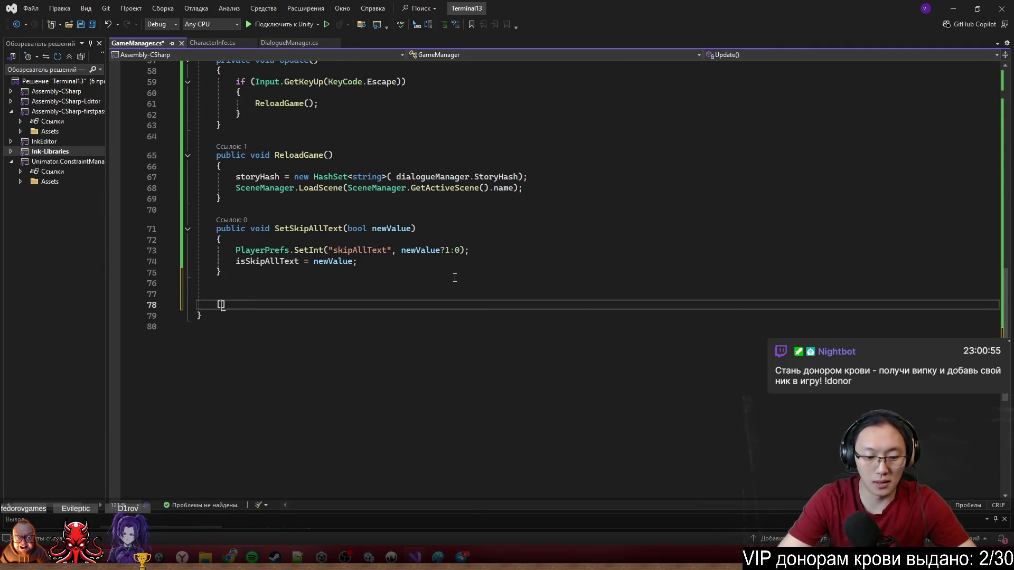
{"action": "type", "text": "Button(\"CheckHash"}
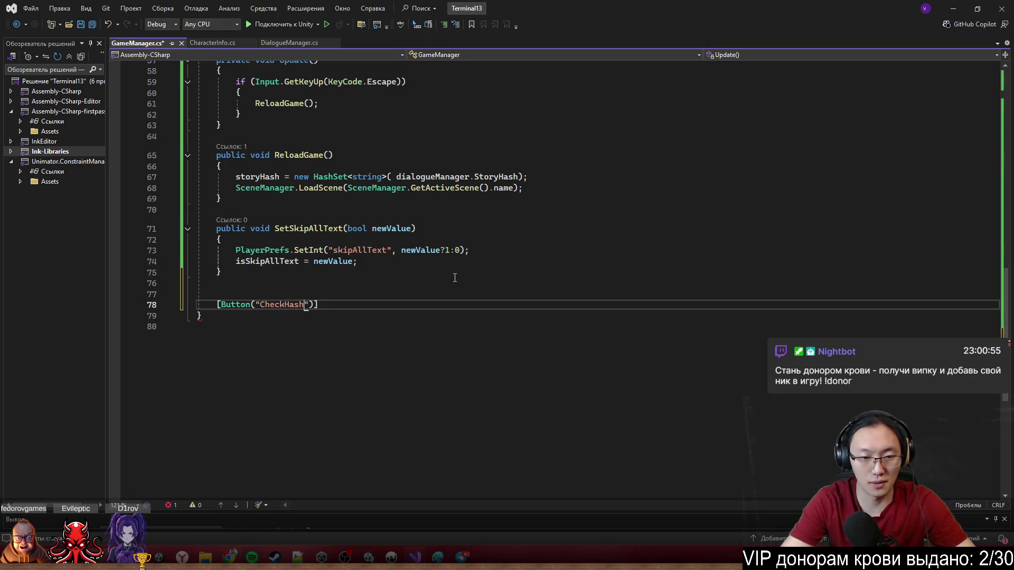
{"action": "type", "text": "]"}
{"action": "key", "text": "Return"}
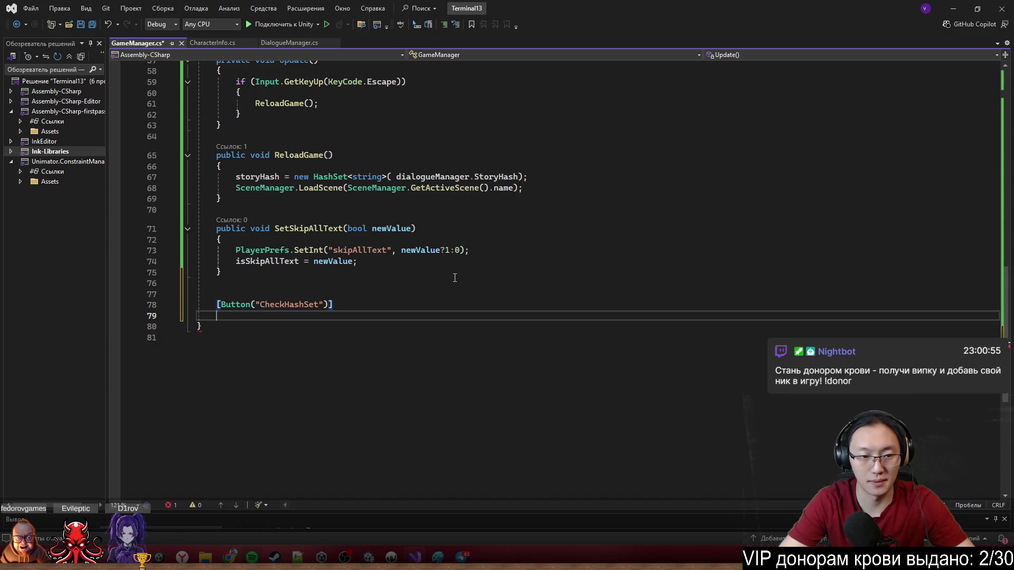
{"action": "type", "text": "public void "}
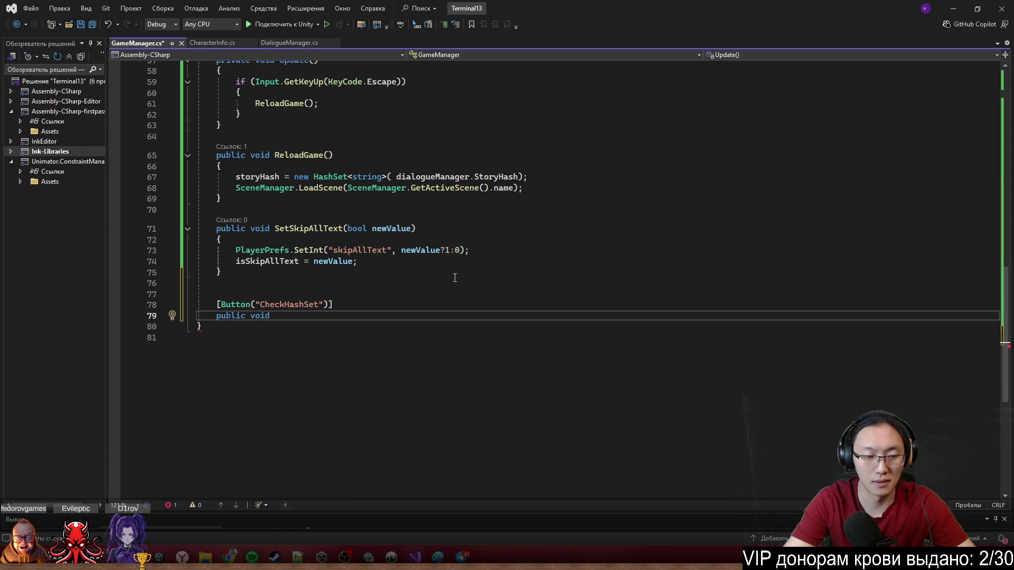
{"action": "type", "text": "CheckHas"}
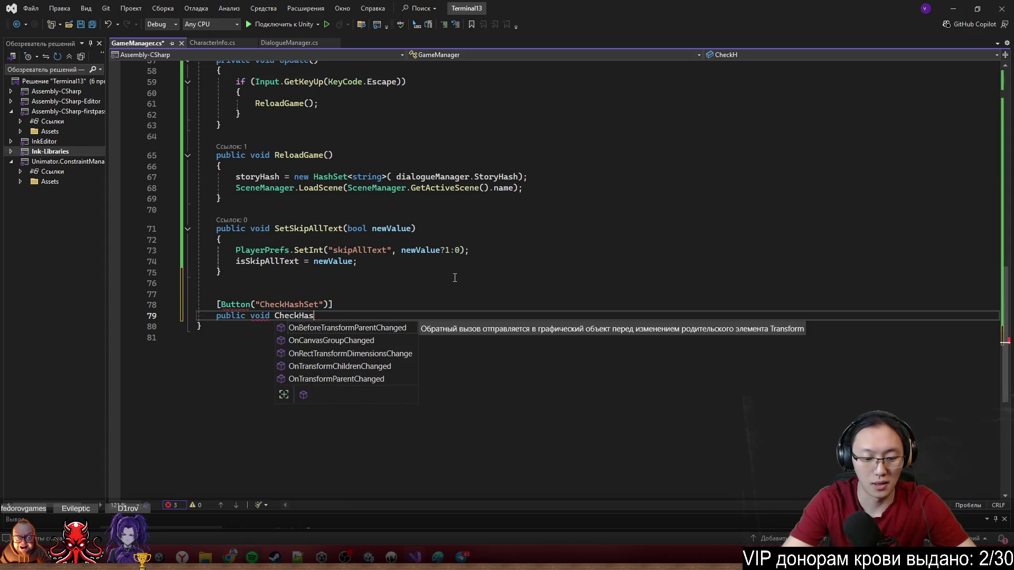
{"action": "type", "text": "hSet ="}
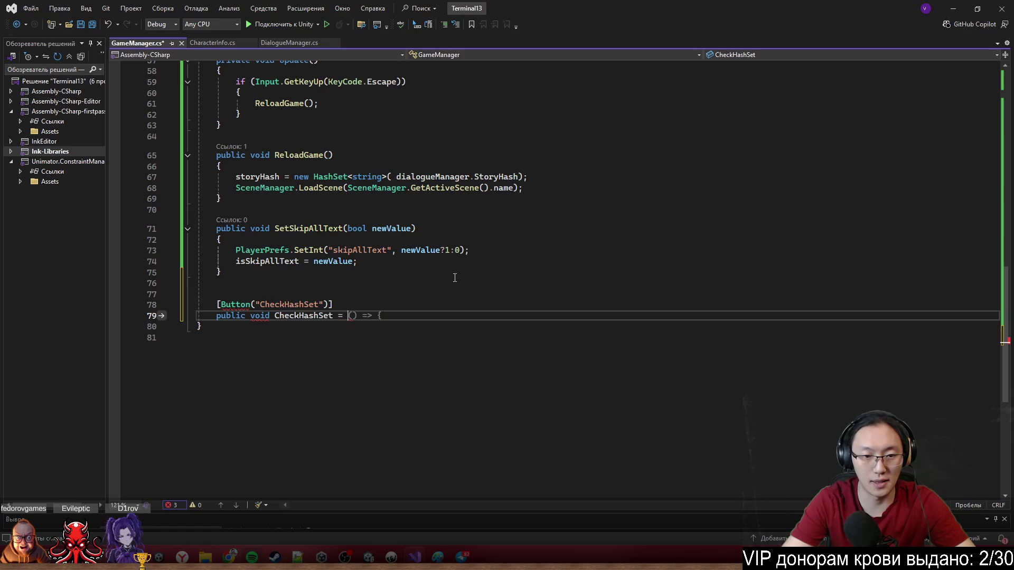
{"action": "key", "text": "Return"}
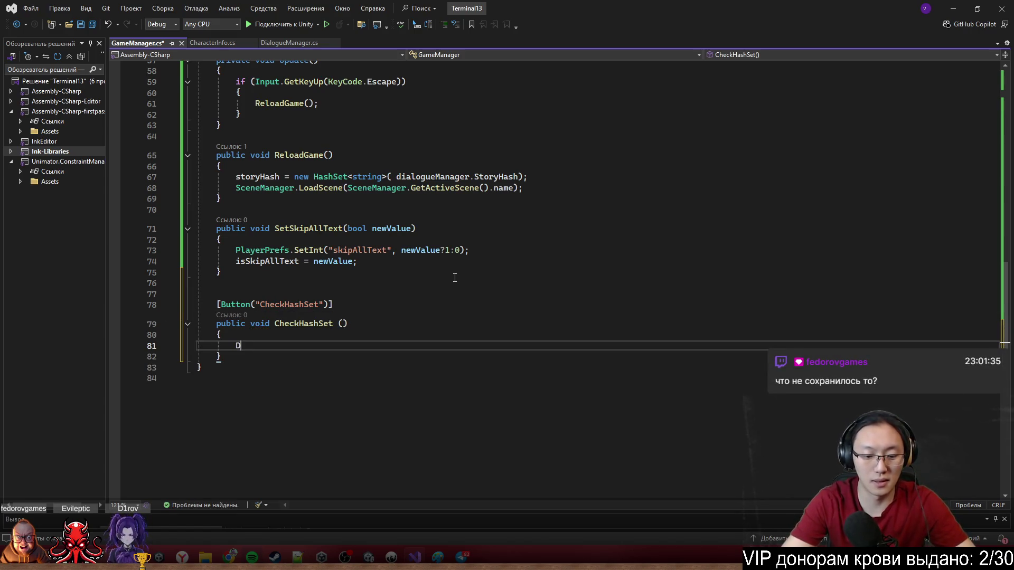
{"action": "type", "text": "ebug.Log("}
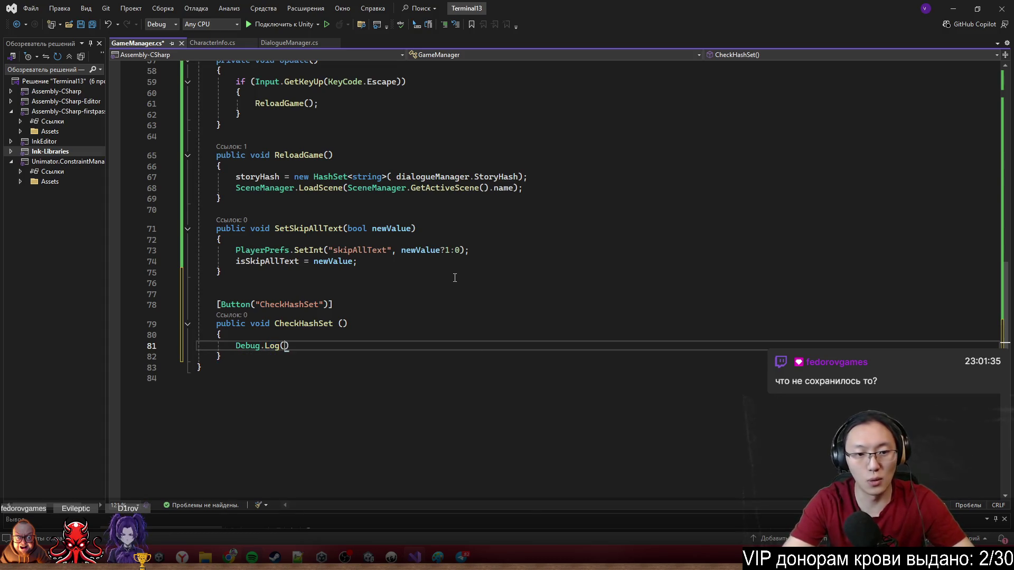
{"action": "key", "text": "alt+Tab"}
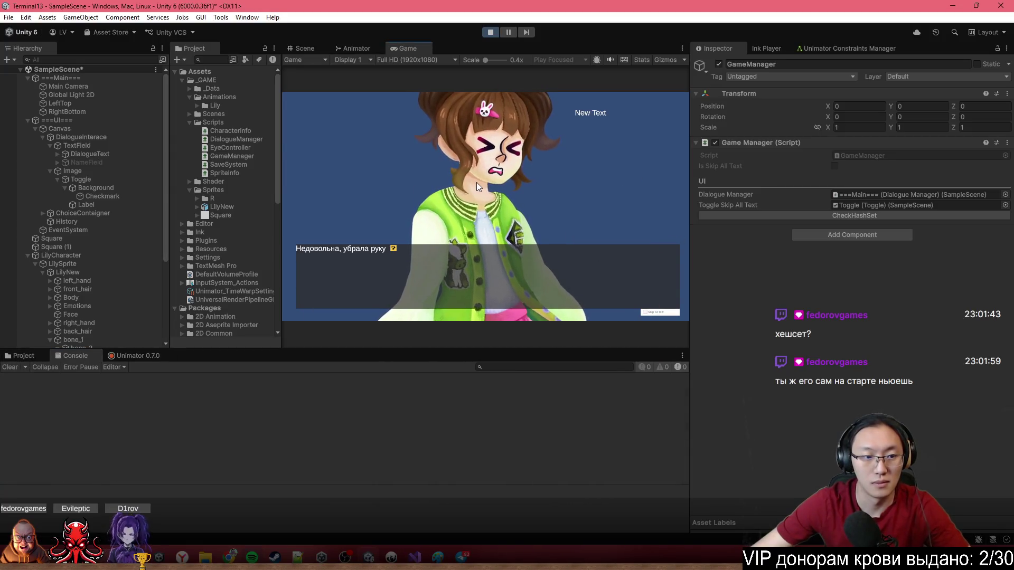
Press the CheckHashSet button twice, logging 7 both times, then return to Visual Studio.
{"action": "left_click", "coordinate": [835, 216]}
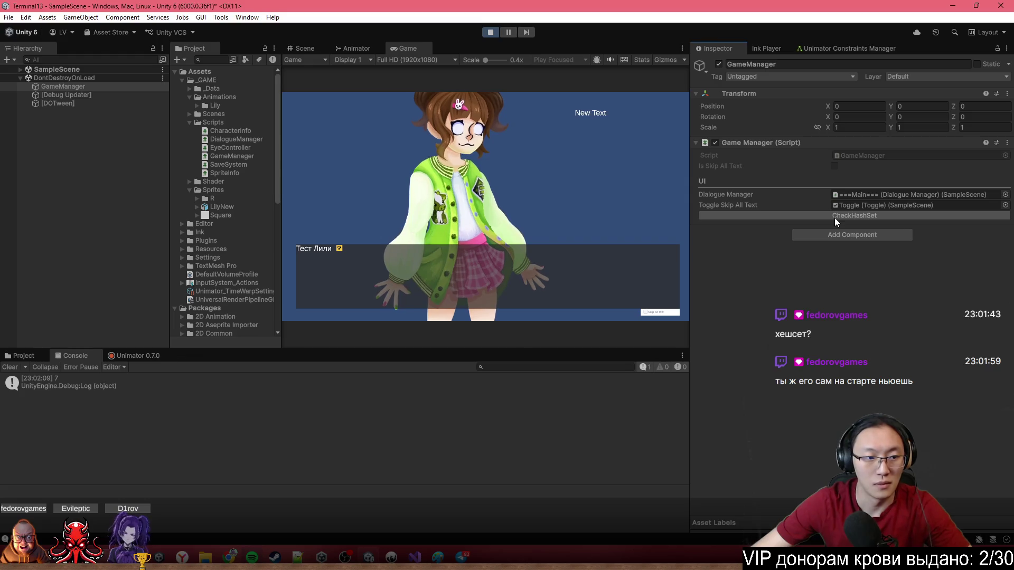
{"action": "left_click", "coordinate": [835, 216]}
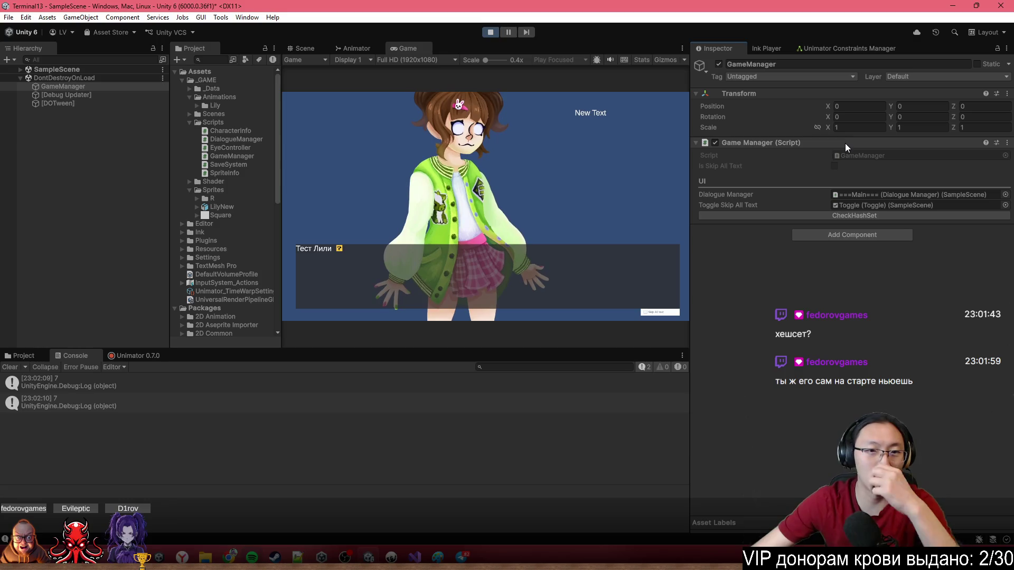
{"action": "key", "text": "alt+Tab"}
{"action": "scroll", "coordinate": [371, 368], "scroll_direction": "up", "scroll_amount": 18}
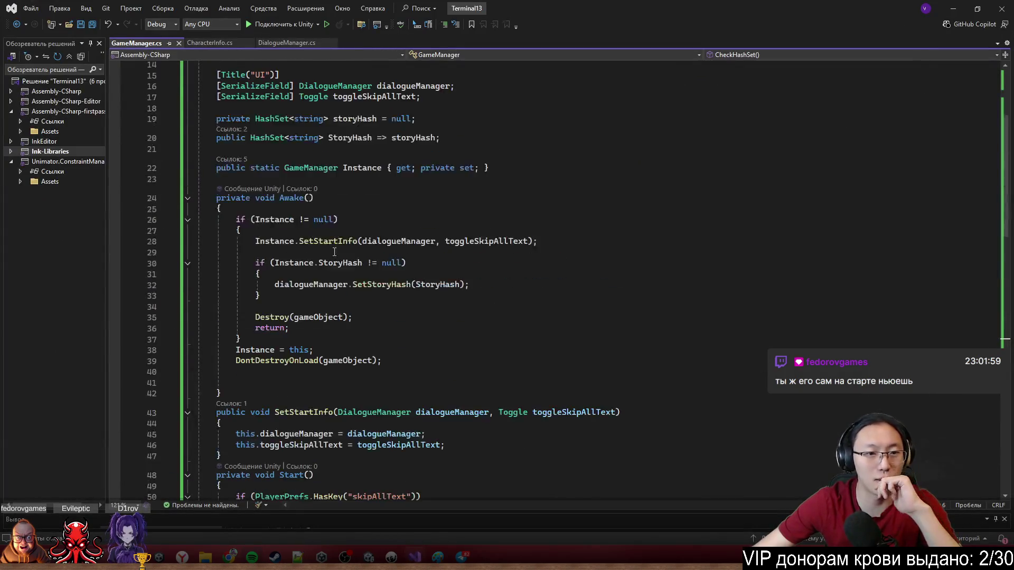
{"action": "scroll", "coordinate": [358, 248], "scroll_direction": "down", "scroll_amount": 4}
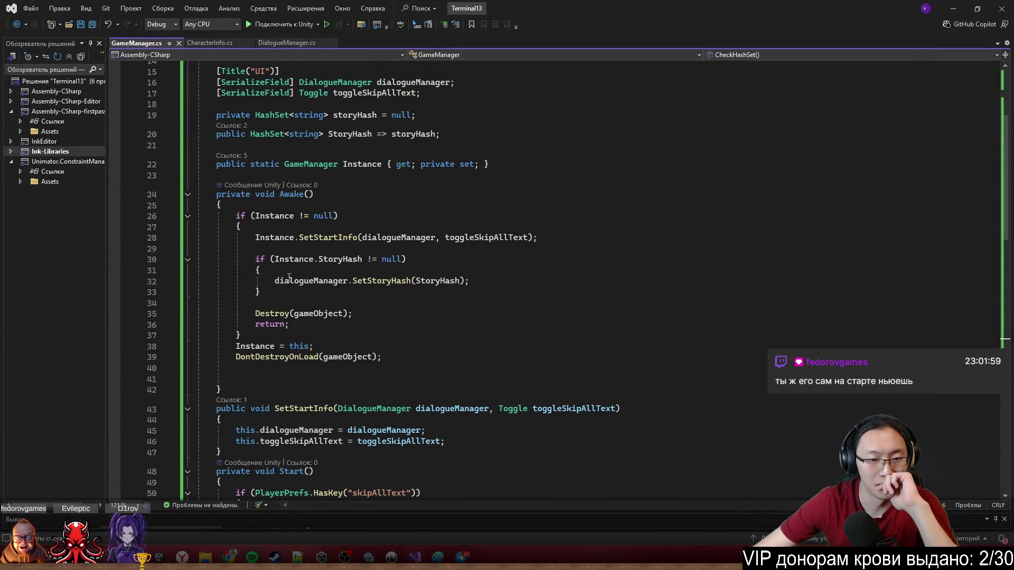
{"action": "left_click_drag", "start_coordinate": [363, 259], "coordinate": [275, 260]}
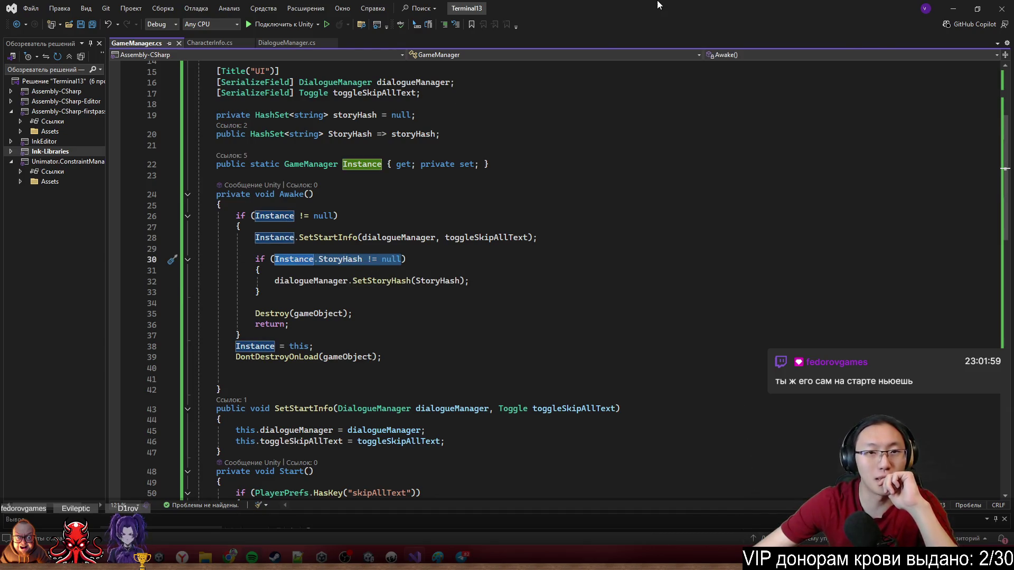
{"action": "left_click_drag", "start_coordinate": [660, 6], "coordinate": [640, 448]}
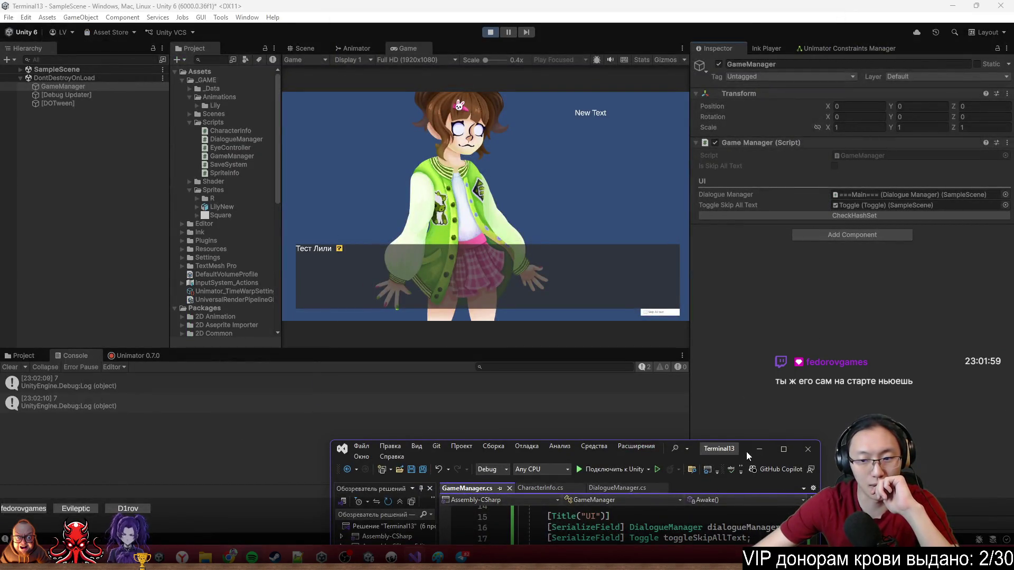
{"action": "double_click", "coordinate": [747, 456]}
{"action": "double_click", "coordinate": [285, 280]}
{"action": "left_click_drag", "start_coordinate": [285, 281], "coordinate": [373, 284]}
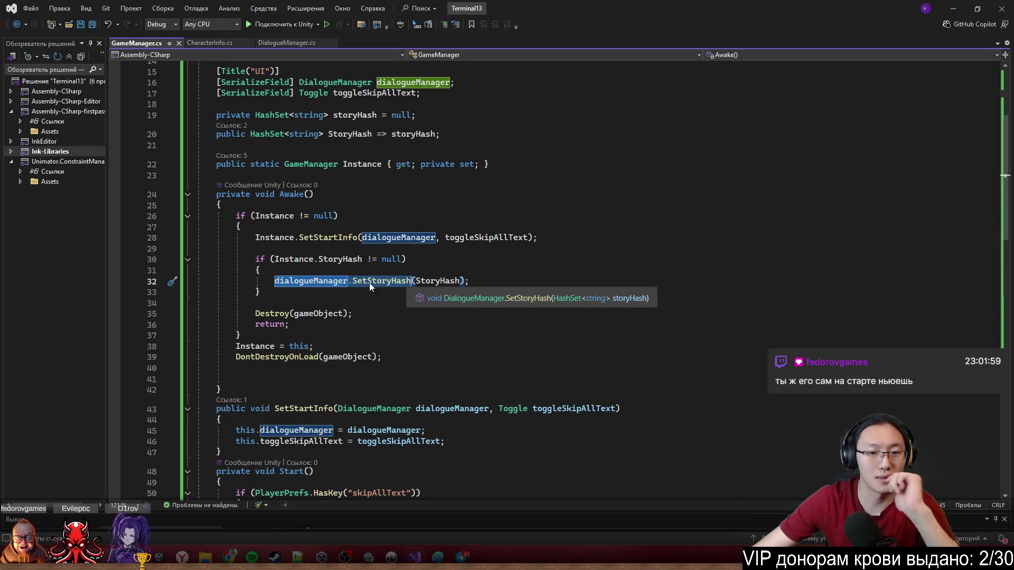
{"action": "left_click", "coordinate": [381, 285], "text": "ctrl"}
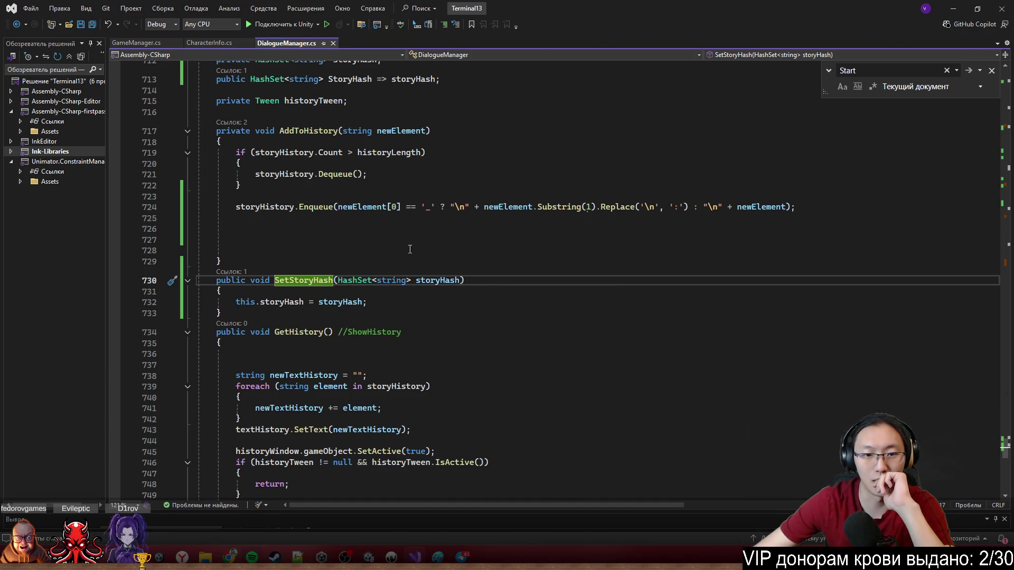
{"action": "left_click", "coordinate": [953, 12]}
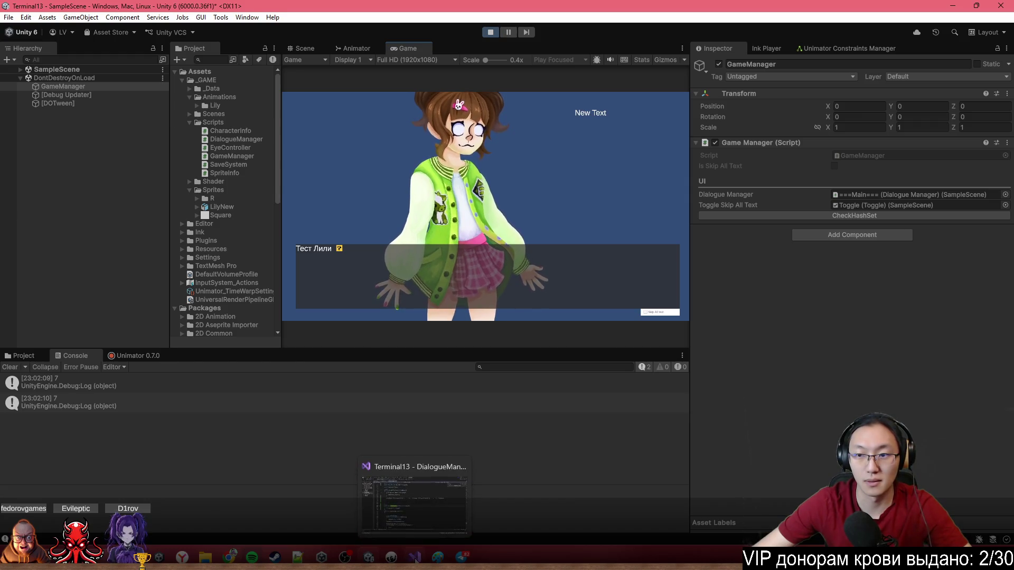
{"action": "left_click", "coordinate": [415, 557]}
{"action": "scroll", "coordinate": [252, 330], "scroll_direction": "down", "scroll_amount": 10}
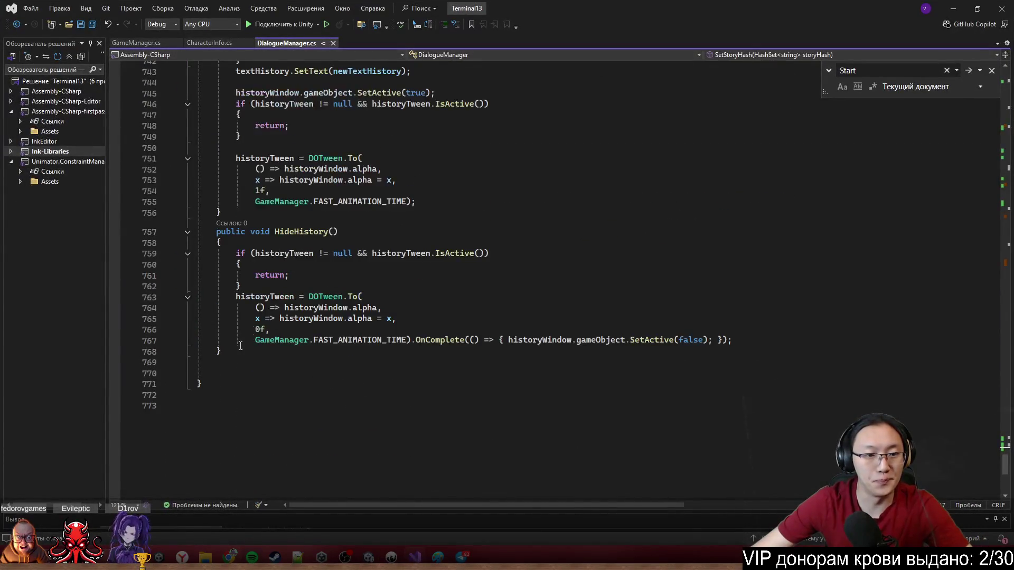
{"action": "left_click", "coordinate": [157, 44]}
{"action": "scroll", "coordinate": [262, 304], "scroll_direction": "down", "scroll_amount": 15}
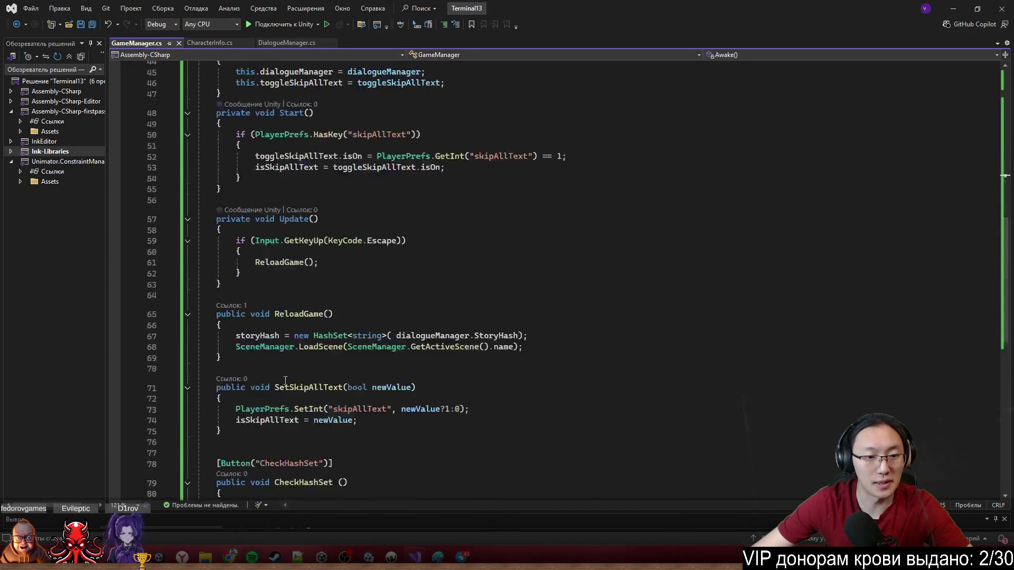
Duplicate the CheckHashSet block and rename its Button label and method to CheckDialogueHashSet.
{"action": "left_click_drag", "start_coordinate": [262, 304], "coordinate": [201, 231]}
{"action": "key", "text": "ctrl+d"}
{"action": "left_click", "coordinate": [280, 328]}
{"action": "left_click", "coordinate": [284, 308]}
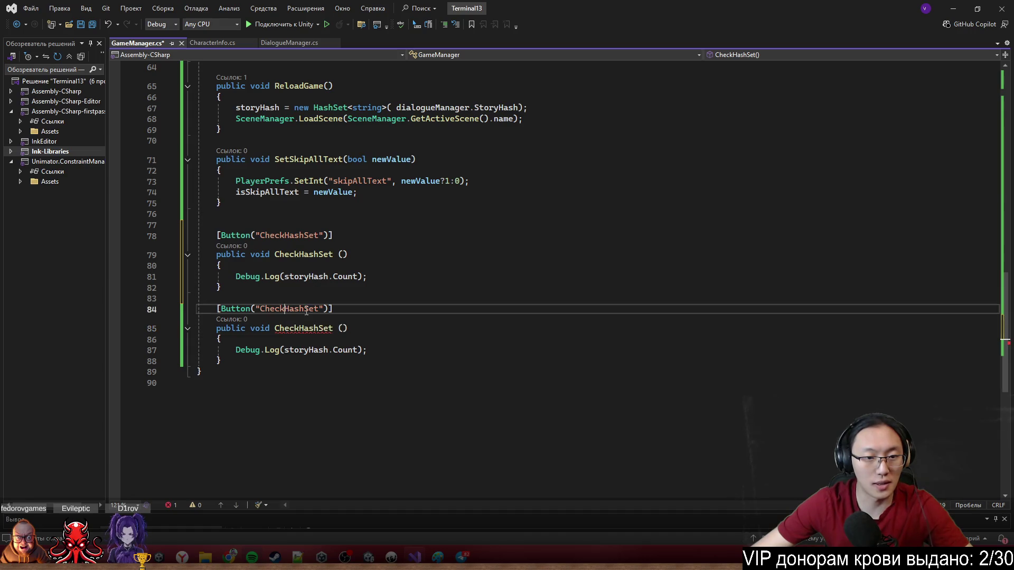
{"action": "type", "text": "Dialogue"}
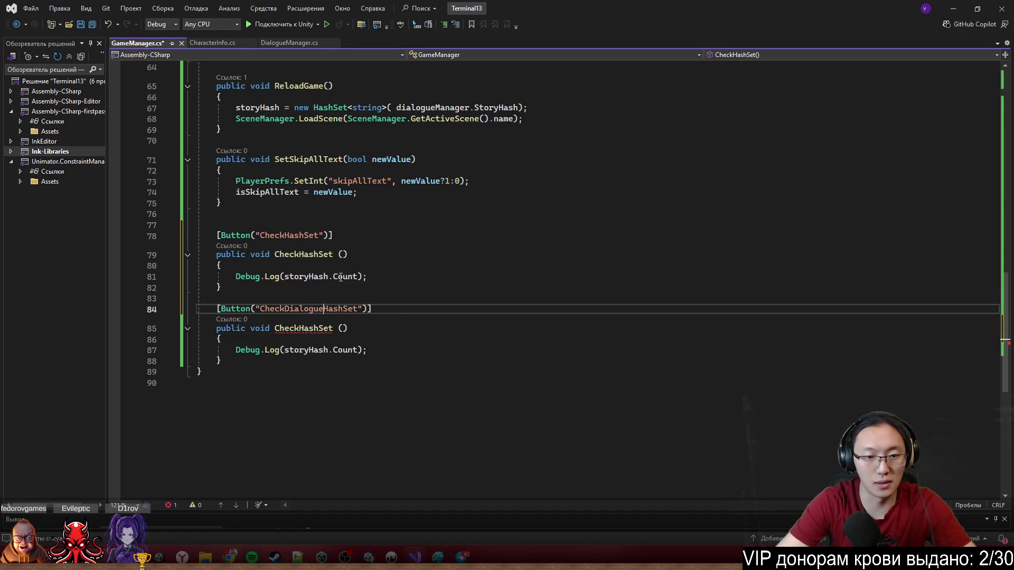
{"action": "double_click", "coordinate": [324, 309]}
{"action": "key", "text": "ctrl+c"}
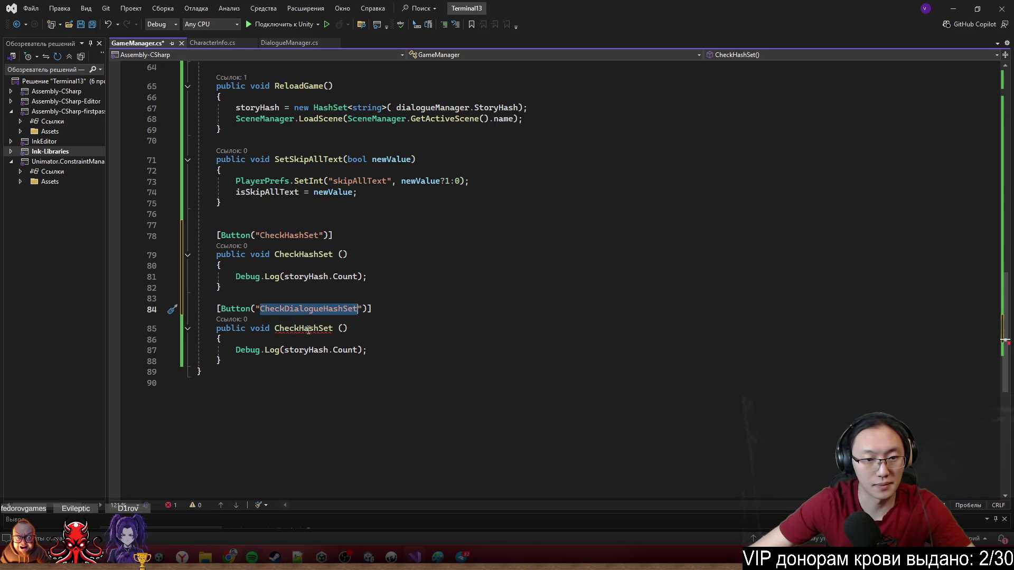
{"action": "double_click", "coordinate": [308, 329]}
{"action": "key", "text": "ctrl+v"}
{"action": "left_click", "coordinate": [490, 364]}
Make the copied Debug.Log print dialogueManager.StoryHash.Count and save GameManager.cs.
{"action": "double_click", "coordinate": [305, 350]}
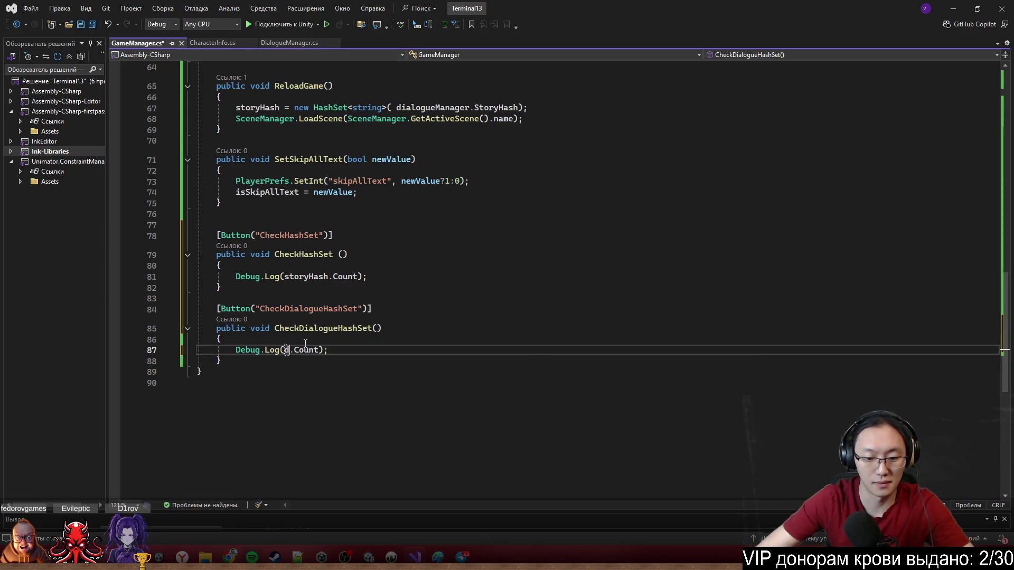
{"action": "type", "text": "di"}
{"action": "key", "text": "Tab"}
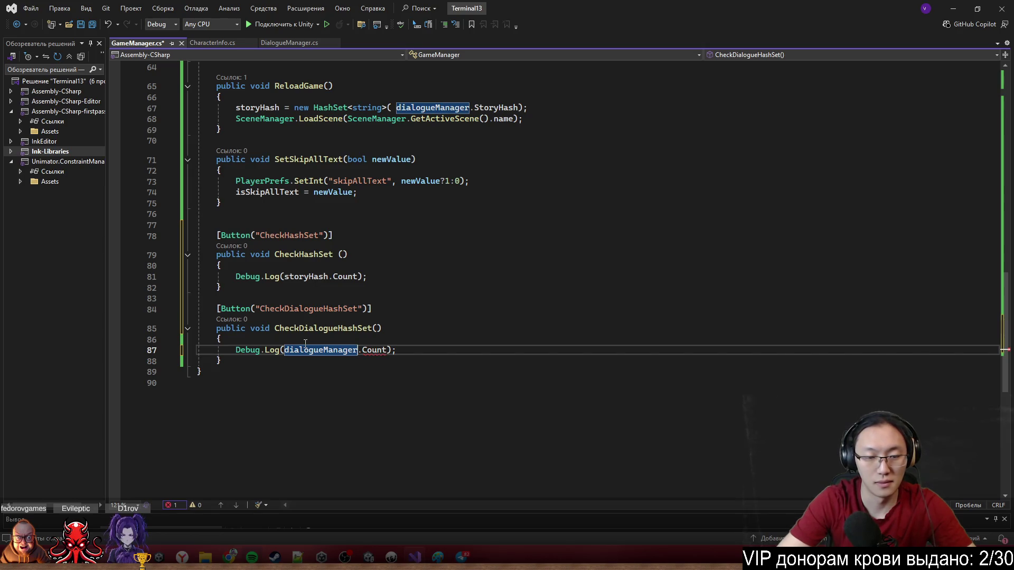
{"action": "key", "text": "Right"}
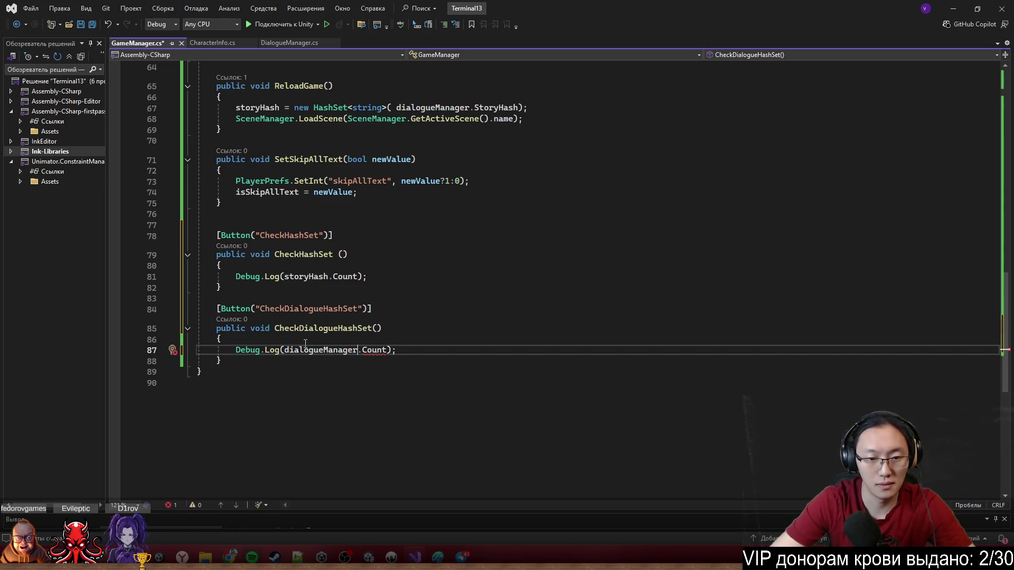
{"action": "type", "text": ".stor."}
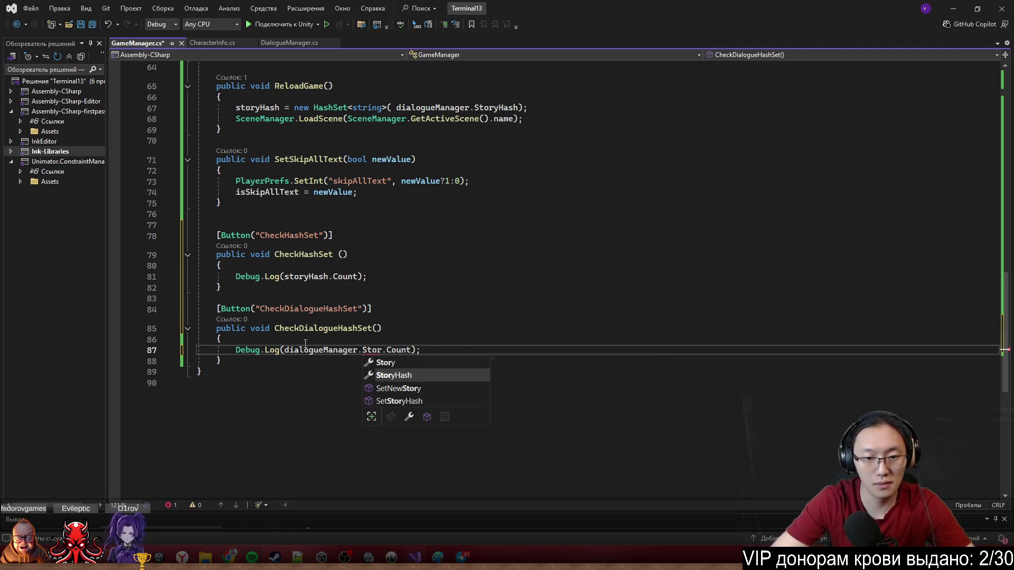
{"action": "key", "text": "Tab"}
{"action": "left_click", "coordinate": [528, 287]}
{"action": "key", "text": "ctrl+s"}
{"action": "left_click", "coordinate": [608, 328]}
{"action": "left_click", "coordinate": [948, 8]}
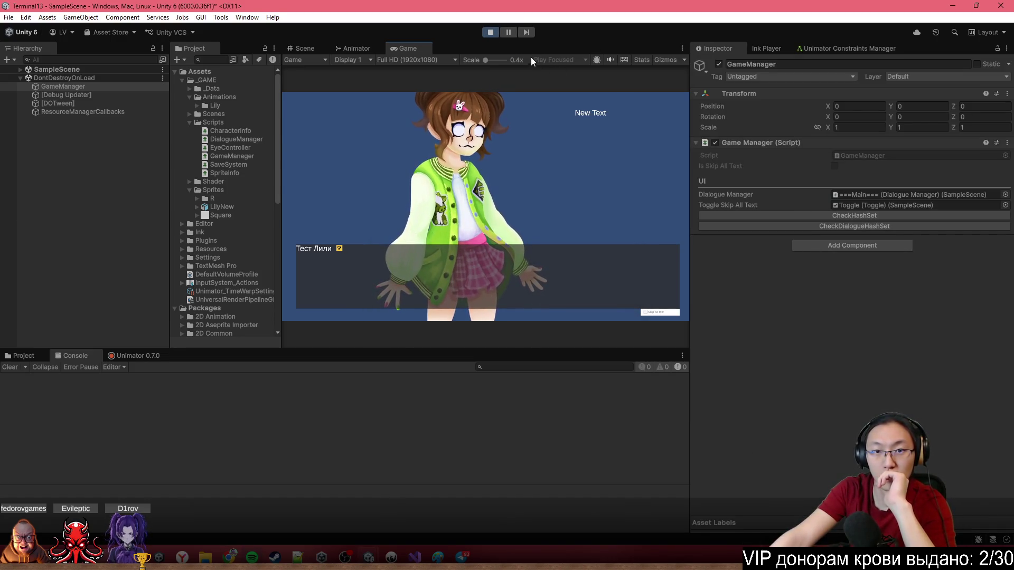
Enter Play mode, advance the dialogue, and log GameManager's story hash count with a cleared Console.
{"action": "left_click", "coordinate": [490, 33]}
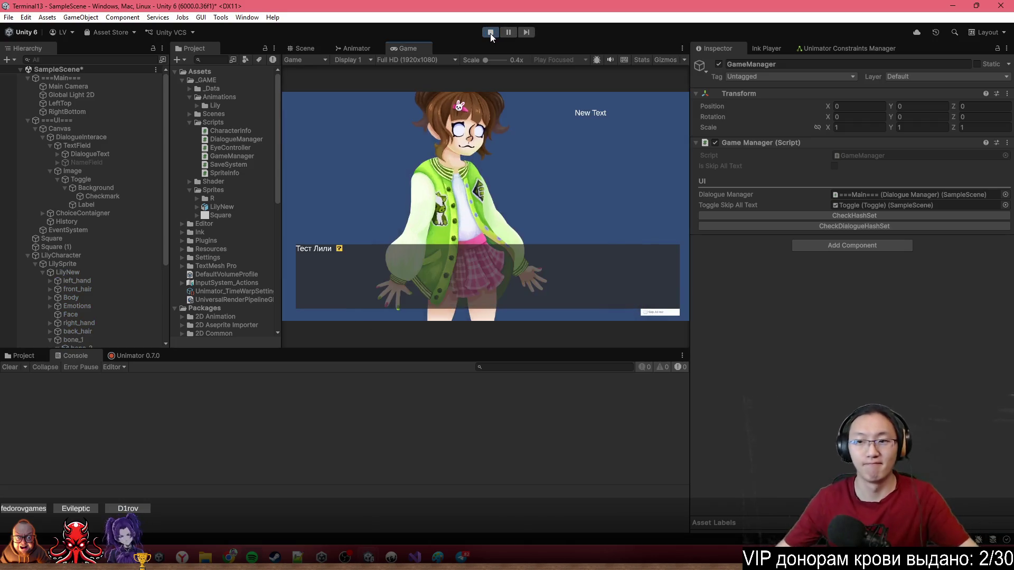
{"action": "left_click", "coordinate": [583, 207]}
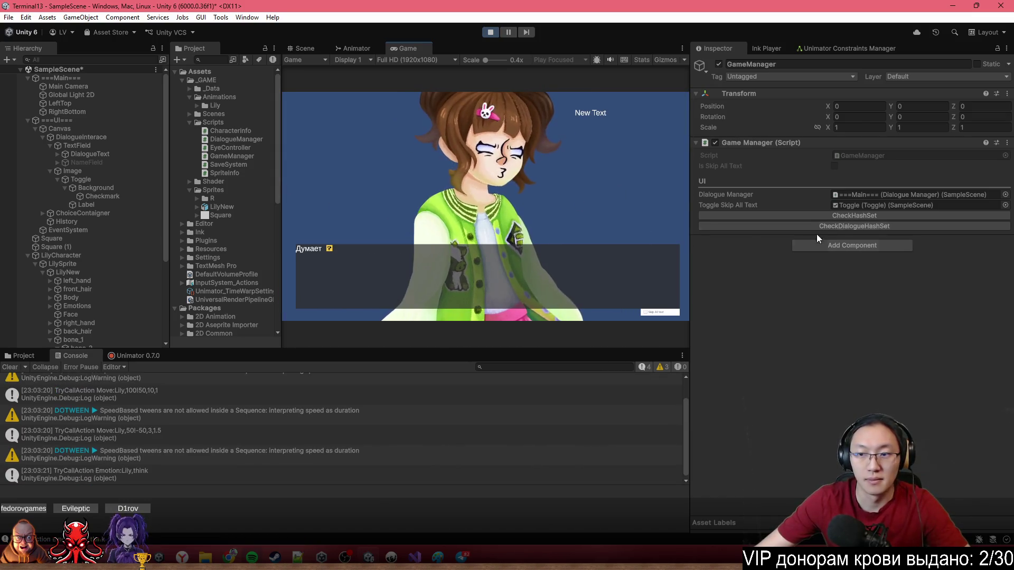
{"action": "left_click", "coordinate": [851, 227]}
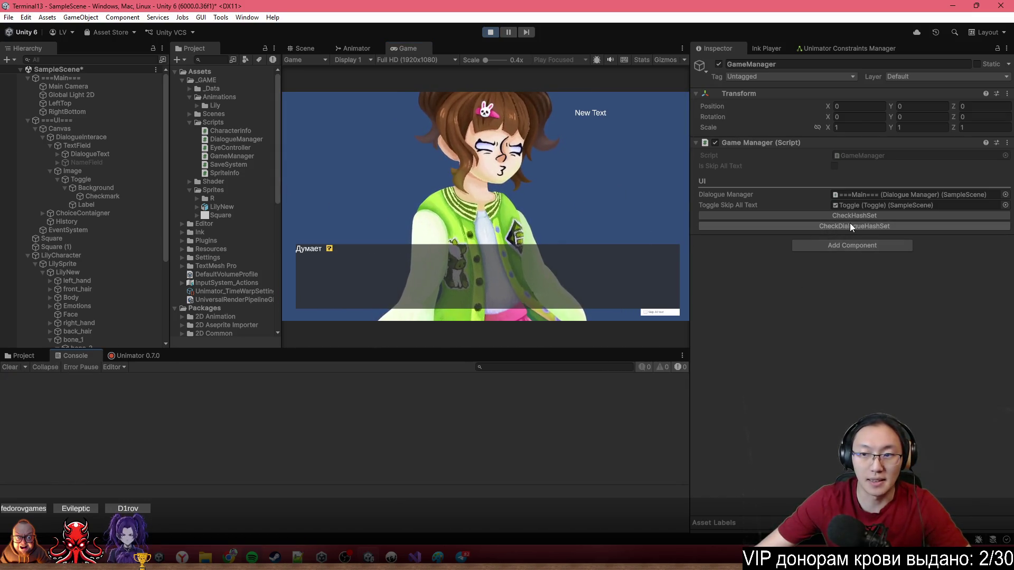
{"action": "left_click", "coordinate": [10, 367]}
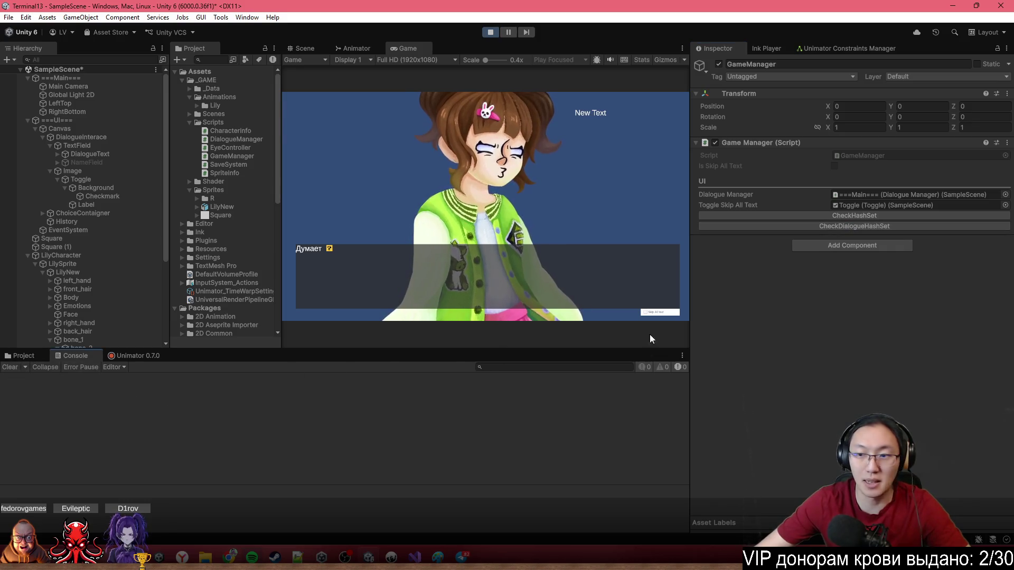
{"action": "left_click", "coordinate": [892, 216]}
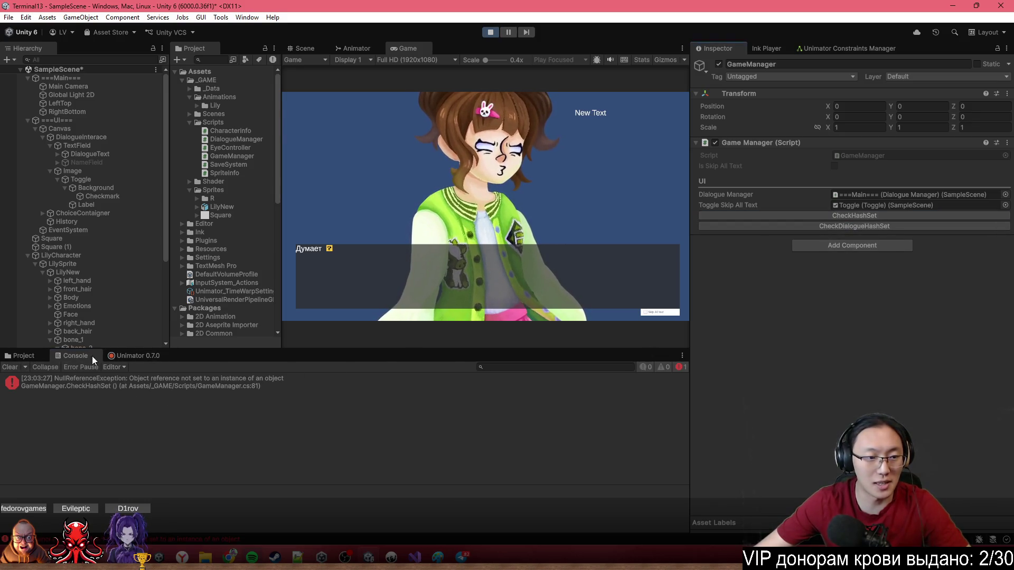
{"action": "left_click", "coordinate": [9, 367]}
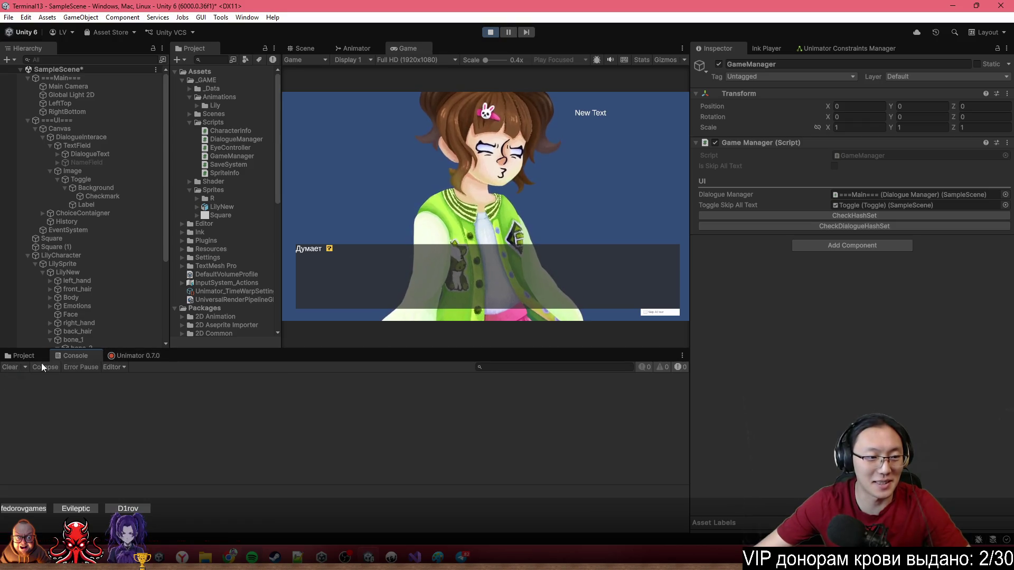
Reload the scene and log both counts: 5 for GameManager, 1 for DialogueManager.
{"action": "left_click", "coordinate": [536, 214]}
{"action": "left_click", "coordinate": [829, 217]}
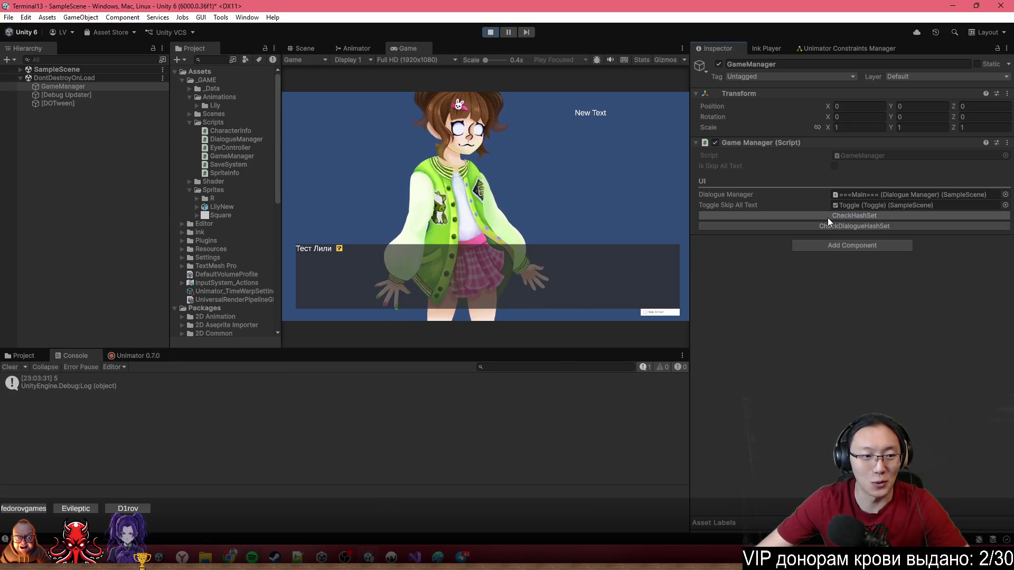
{"action": "left_click", "coordinate": [845, 227]}
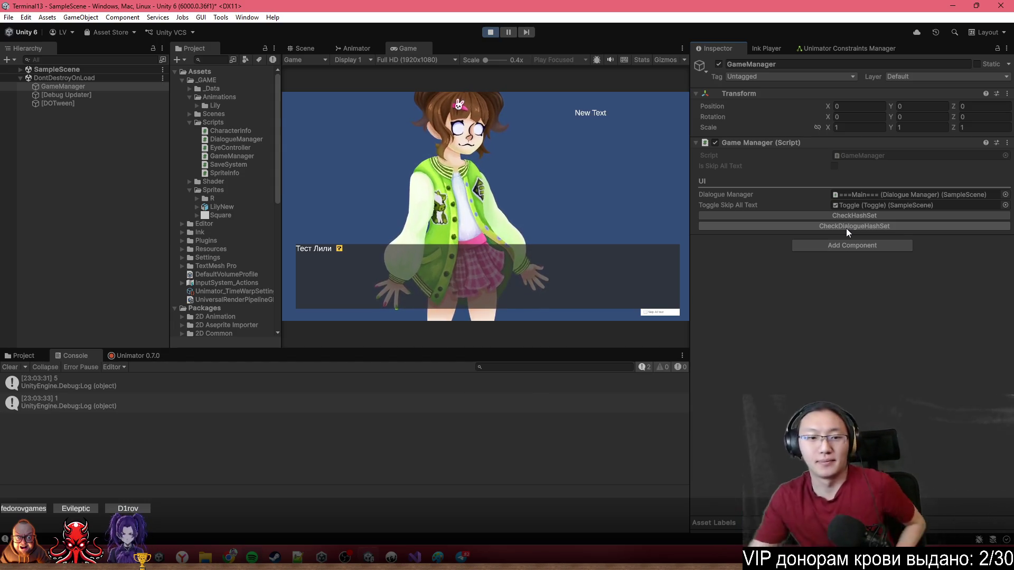
{"action": "key", "text": "alt+Tab"}
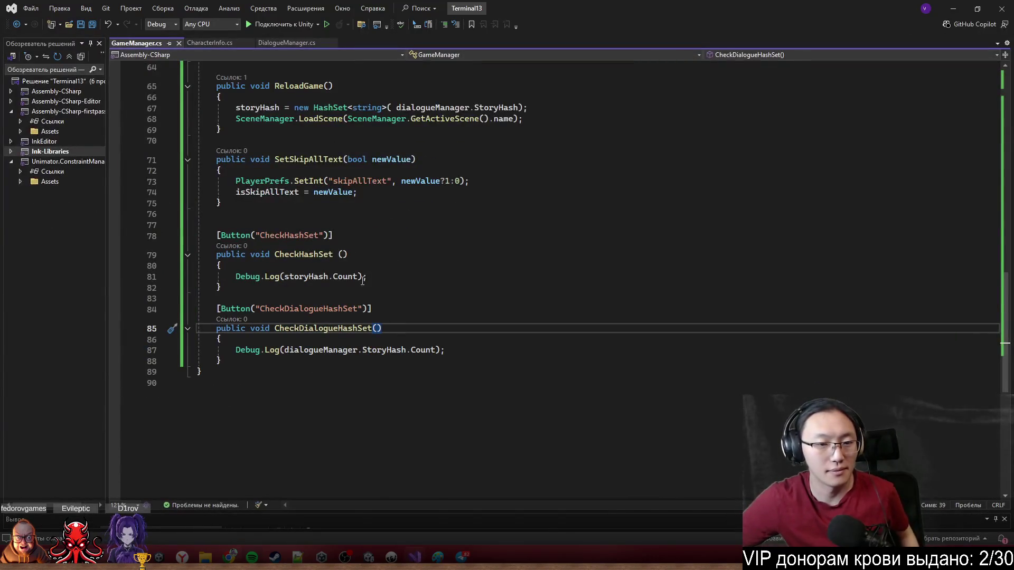
Glance at CharacterInfo.cs, then return to GameManager.cs around line 32.
{"action": "left_click", "coordinate": [211, 43]}
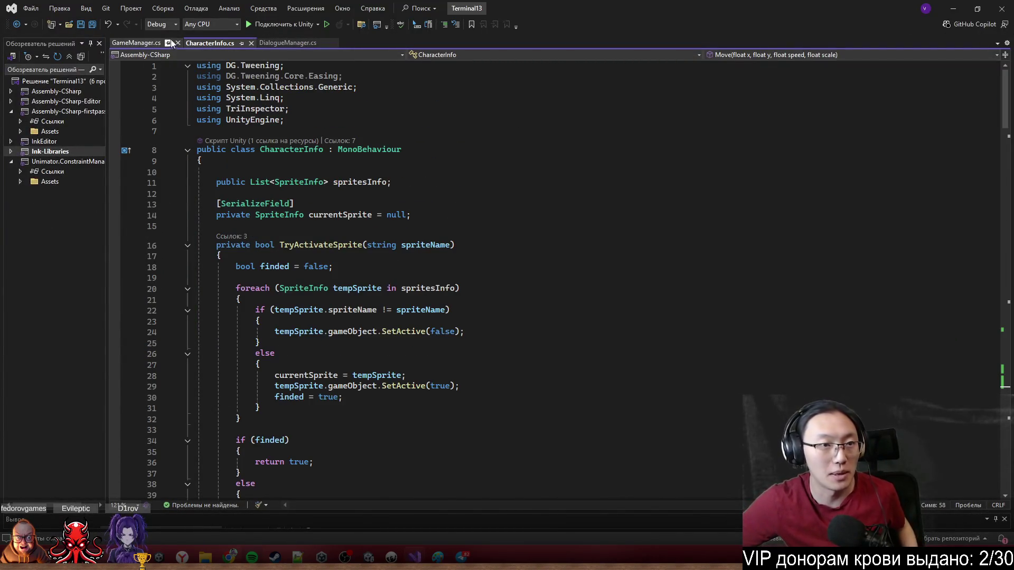
{"action": "left_click", "coordinate": [138, 41]}
{"action": "scroll", "coordinate": [359, 302], "scroll_direction": "up", "scroll_amount": 10}
{"action": "scroll", "coordinate": [359, 303], "scroll_direction": "up", "scroll_amount": 10}
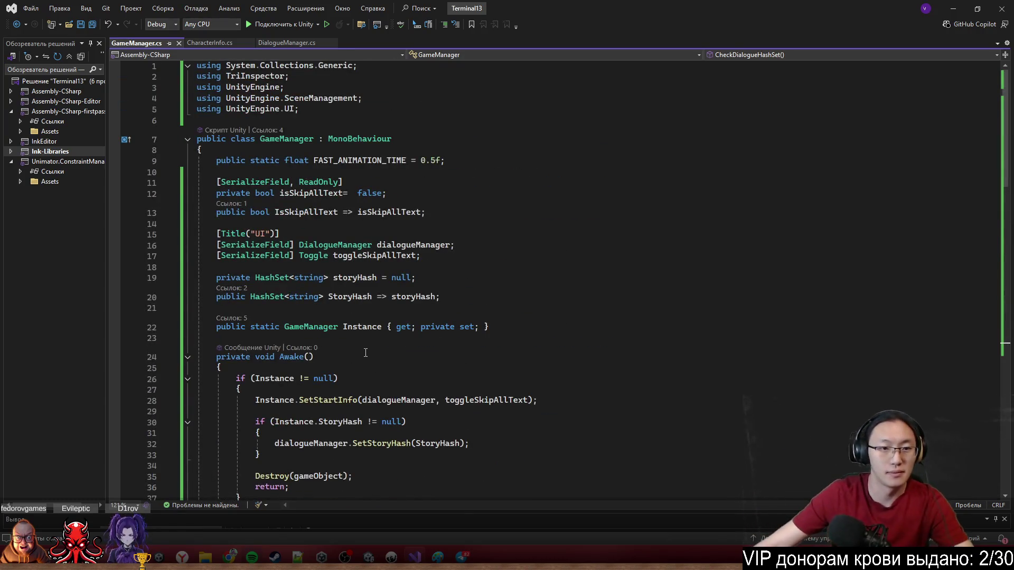
{"action": "scroll", "coordinate": [366, 353], "scroll_direction": "down", "scroll_amount": 5}
Change line 32's SetStoryHash argument to new HashSet<string>(StoryHash) and minimize Visual Studio.
{"action": "left_click", "coordinate": [417, 248]}
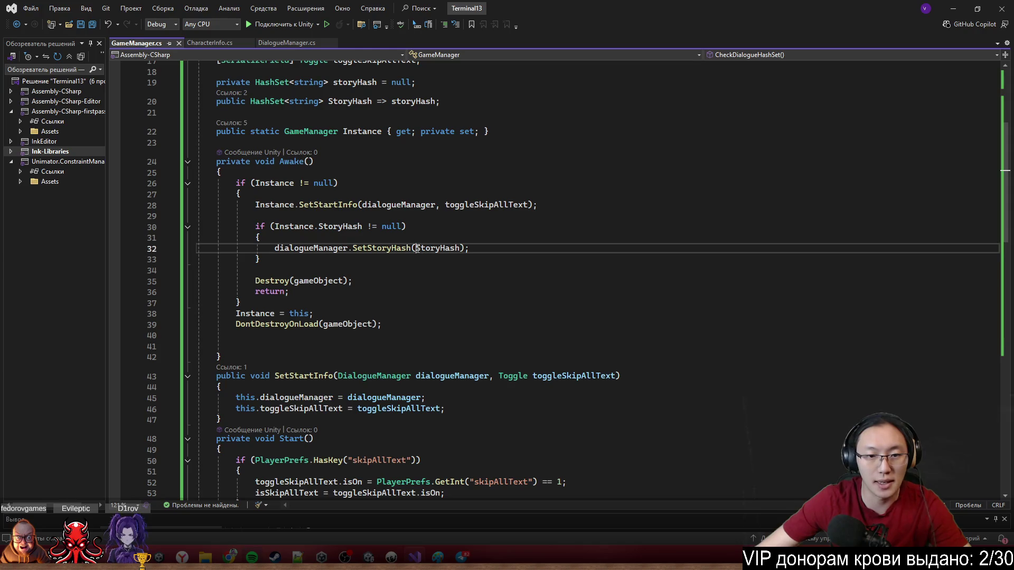
{"action": "type", "text": "new HashSe"}
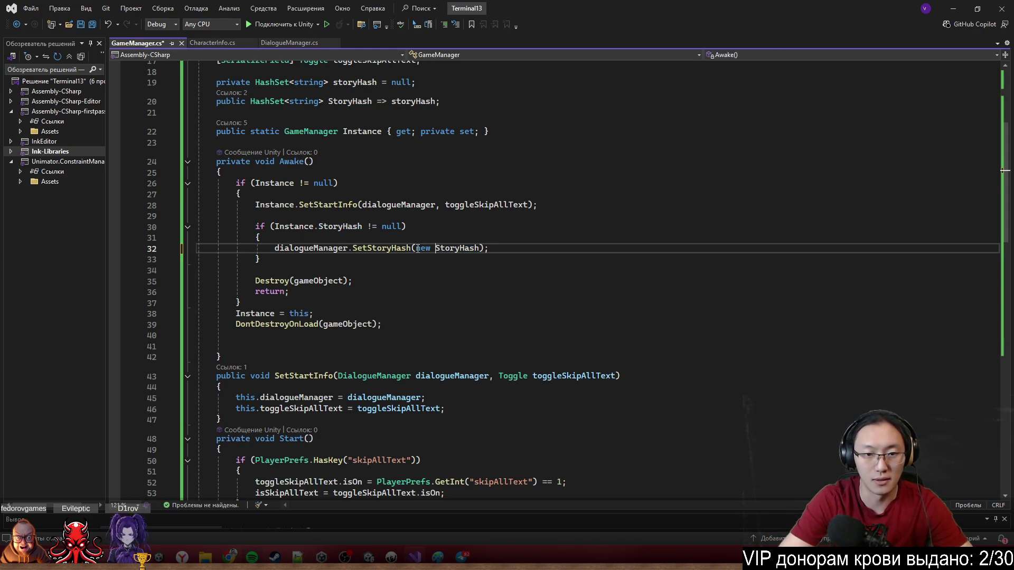
{"action": "type", "text": "t<string>"}
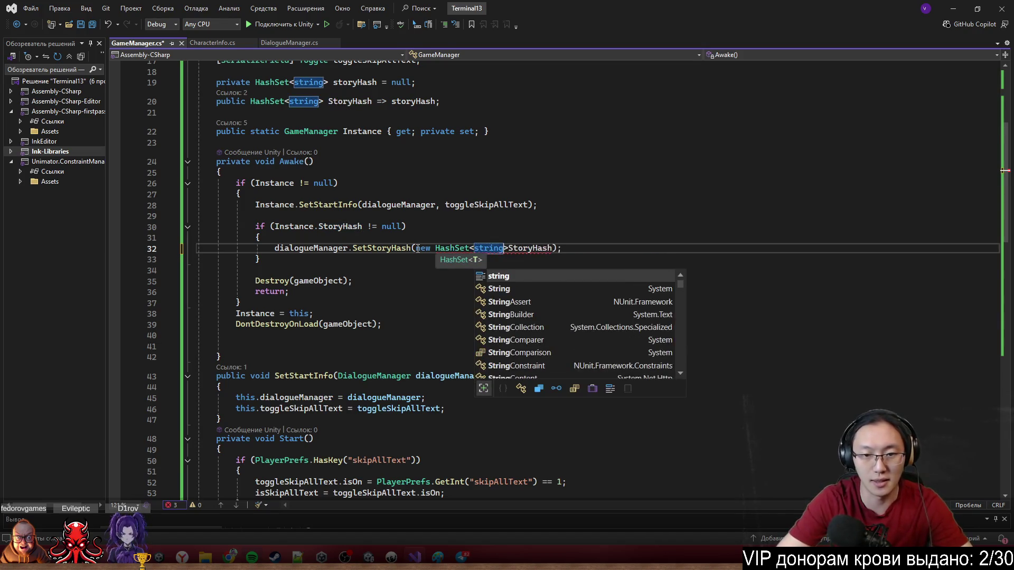
{"action": "type", "text": "(StoryHash)"}
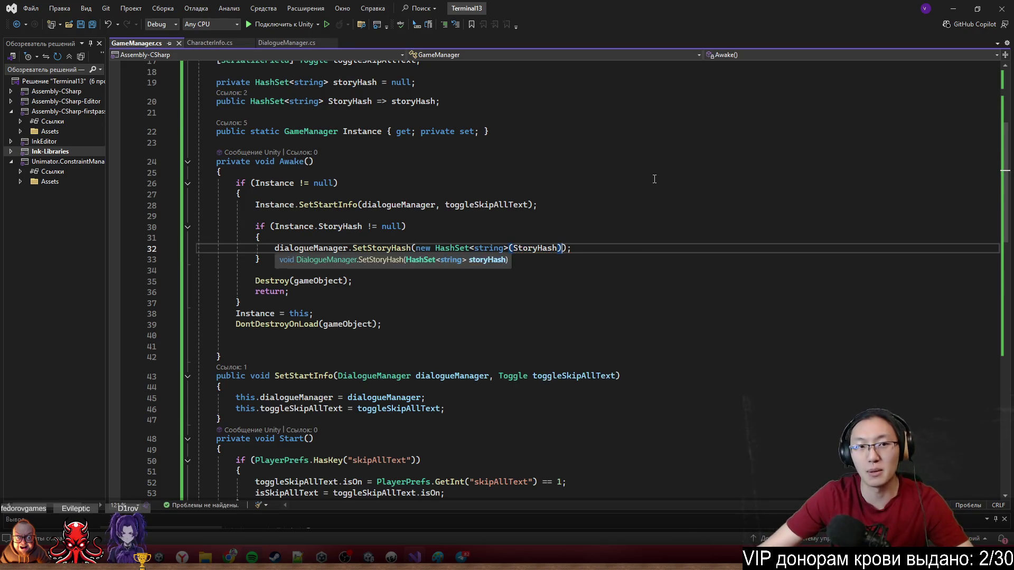
{"action": "left_click", "coordinate": [654, 179]}
{"action": "left_click", "coordinate": [954, 8]}
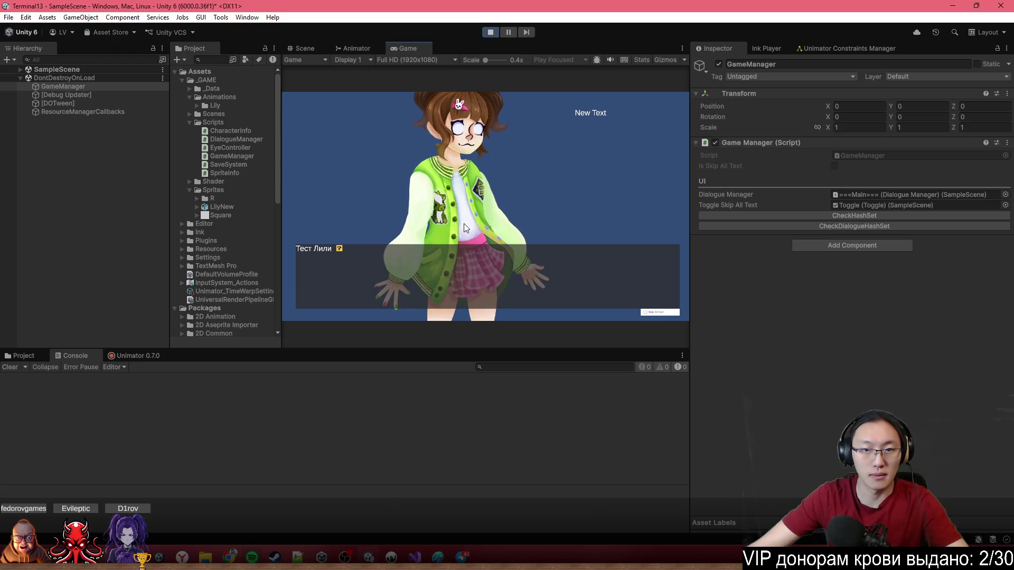
Replay the dialogue past the scene reload and open the ArgumentNullException's GameManager.cs:32 source line.
{"action": "left_click", "coordinate": [490, 32]}
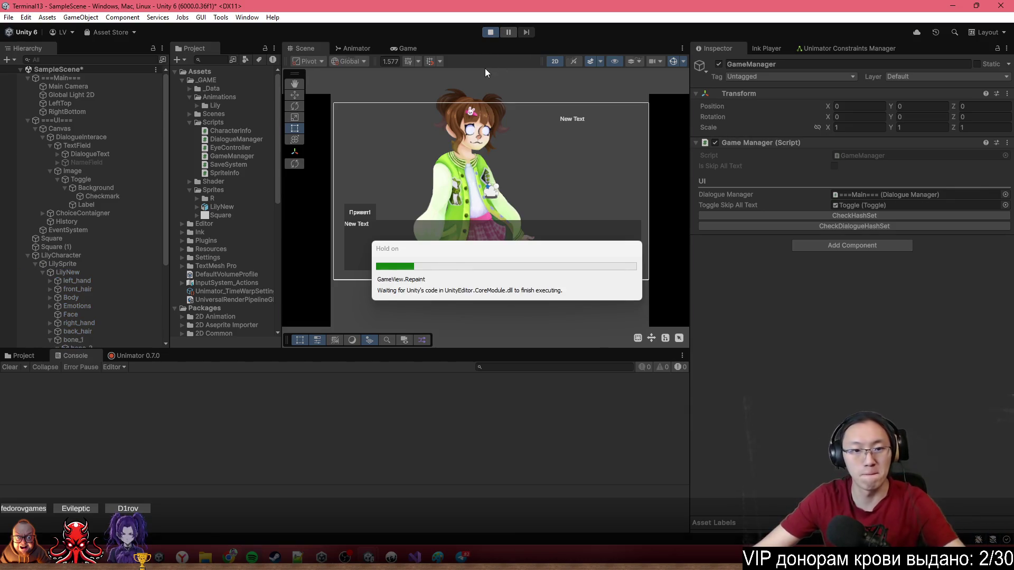
{"action": "left_click", "coordinate": [527, 183]}
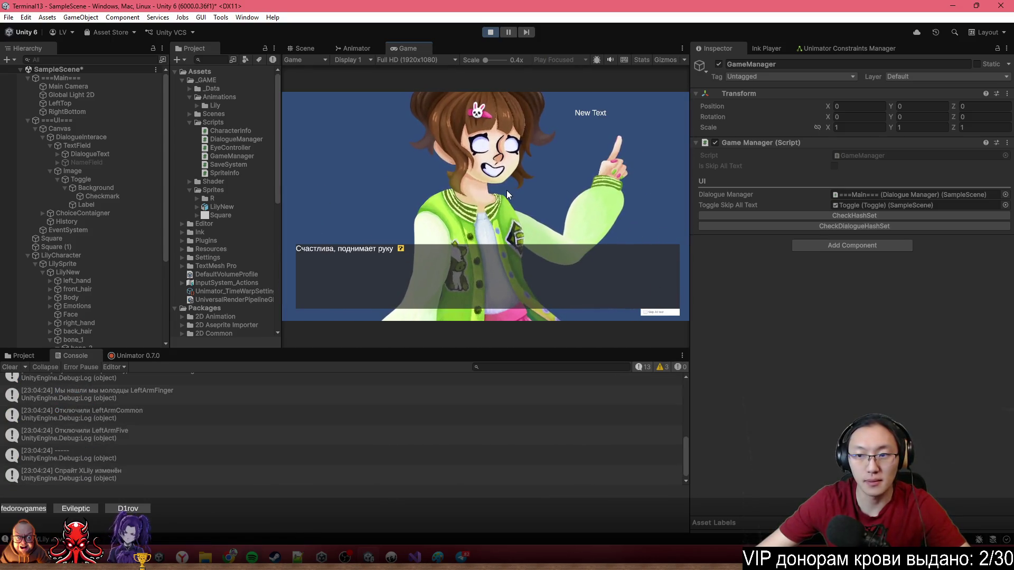
{"action": "left_click", "coordinate": [768, 227]}
{"action": "left_click", "coordinate": [477, 245]}
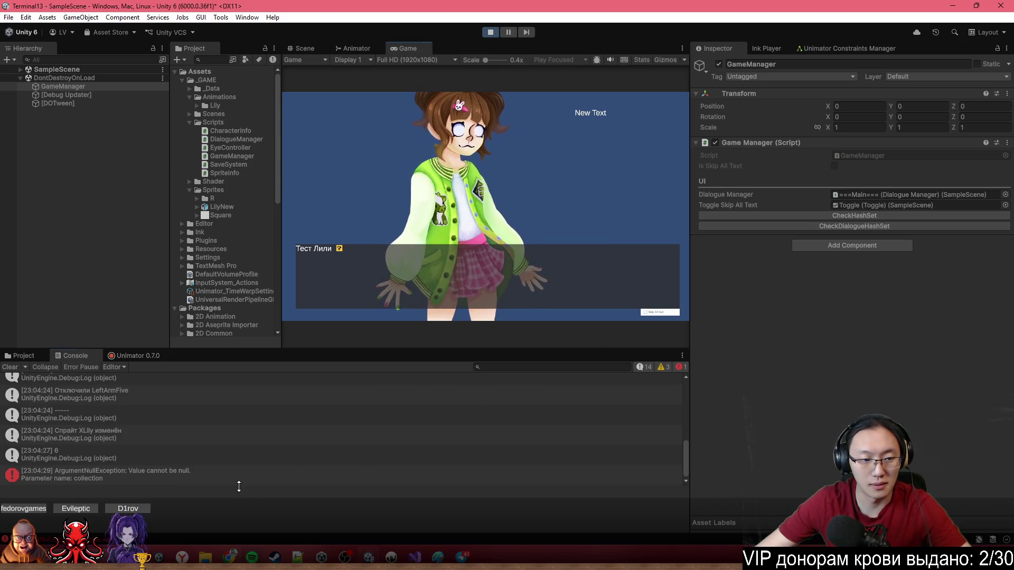
{"action": "left_click", "coordinate": [263, 474]}
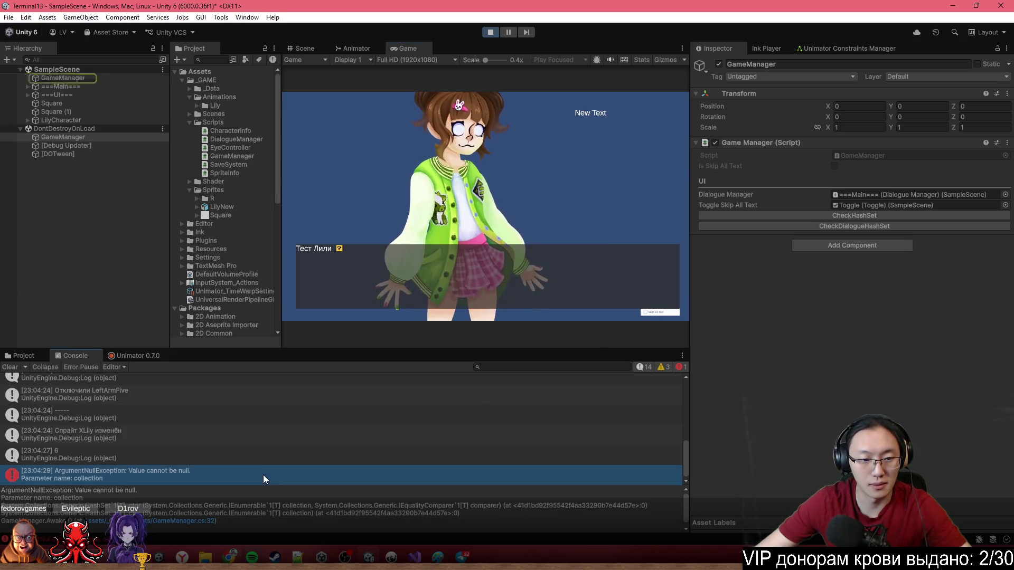
{"action": "left_click", "coordinate": [169, 521]}
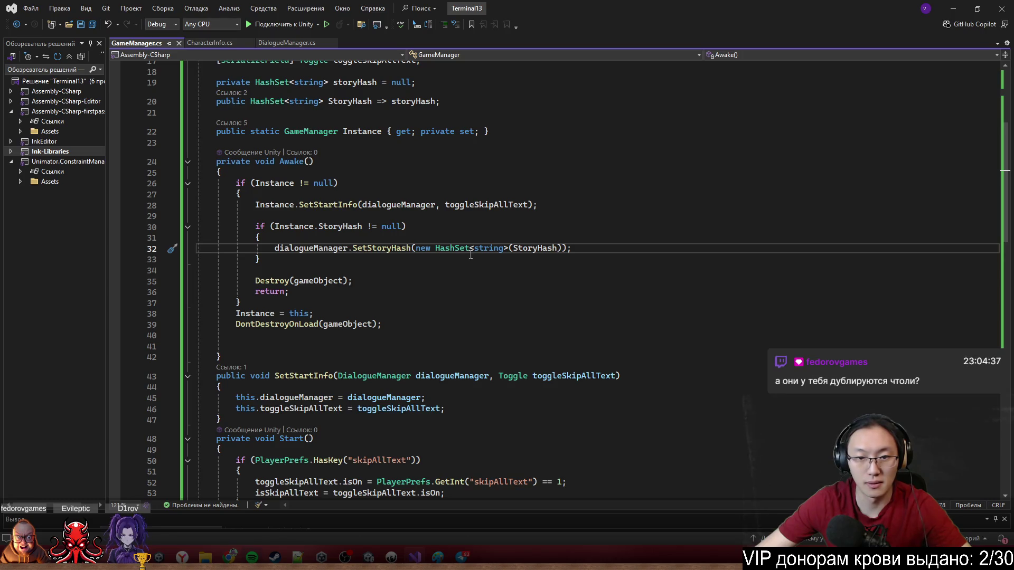
Check StoryHash, select GameManager in Unity, then move and widen the Visual Studio window.
{"action": "double_click", "coordinate": [536, 249]}
{"action": "scroll", "coordinate": [705, 258], "scroll_direction": "up", "scroll_amount": 1}
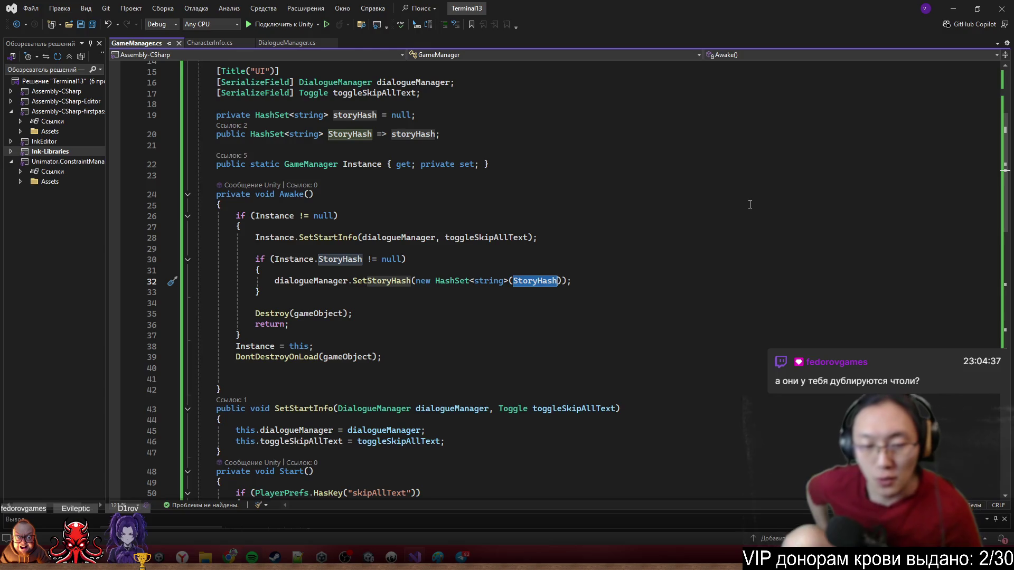
{"action": "left_click_drag", "start_coordinate": [623, 8], "coordinate": [624, 42]}
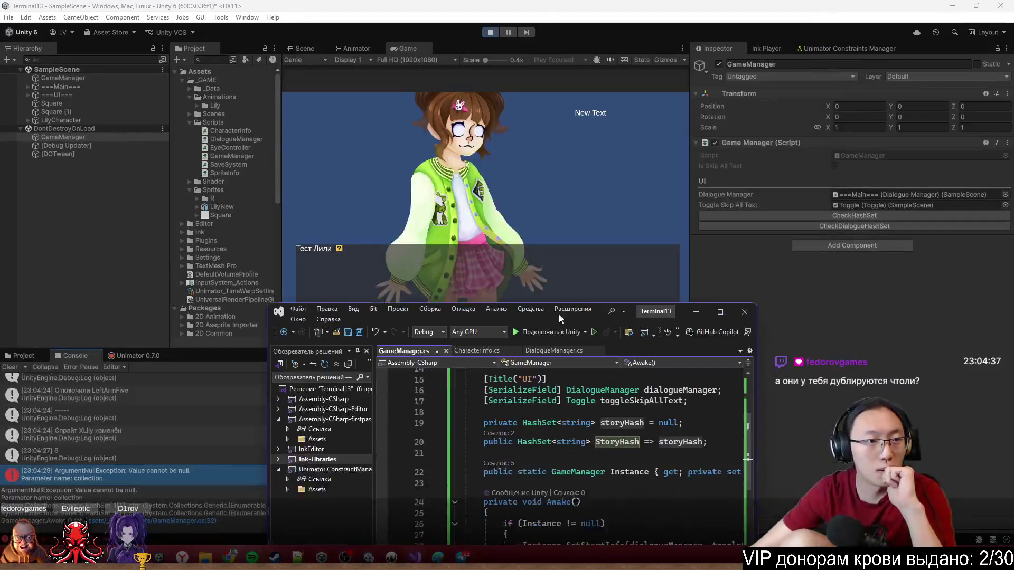
{"action": "left_click", "coordinate": [113, 79]}
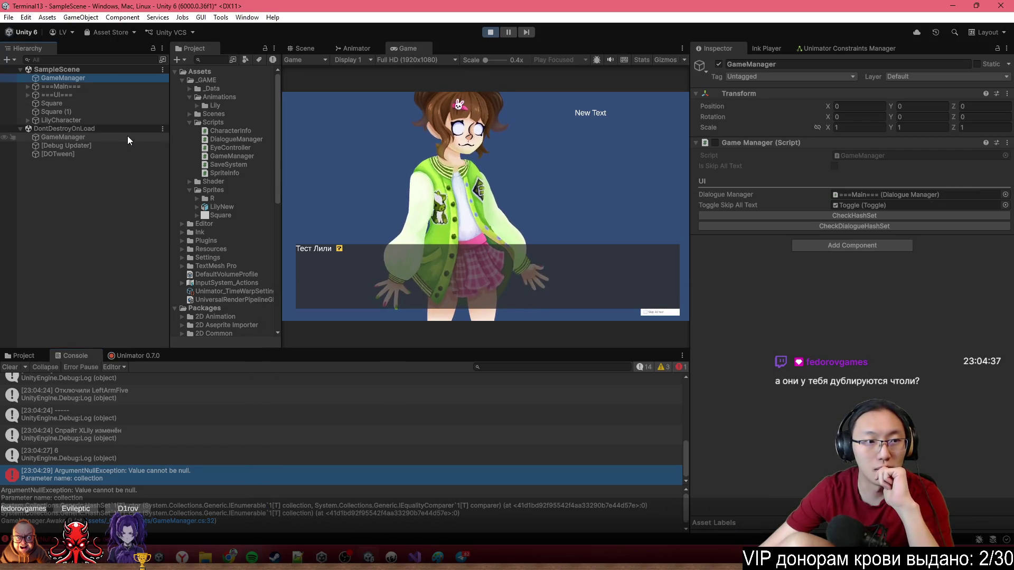
{"action": "key", "text": "alt+Tab"}
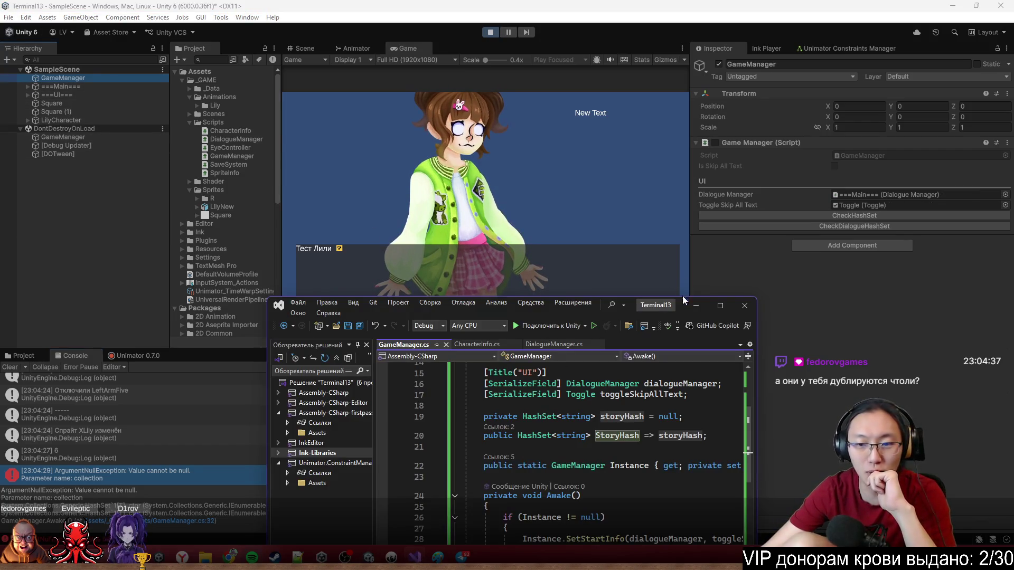
{"action": "left_click_drag", "start_coordinate": [684, 300], "coordinate": [676, 85]}
{"action": "left_click_drag", "start_coordinate": [748, 331], "coordinate": [997, 331]}
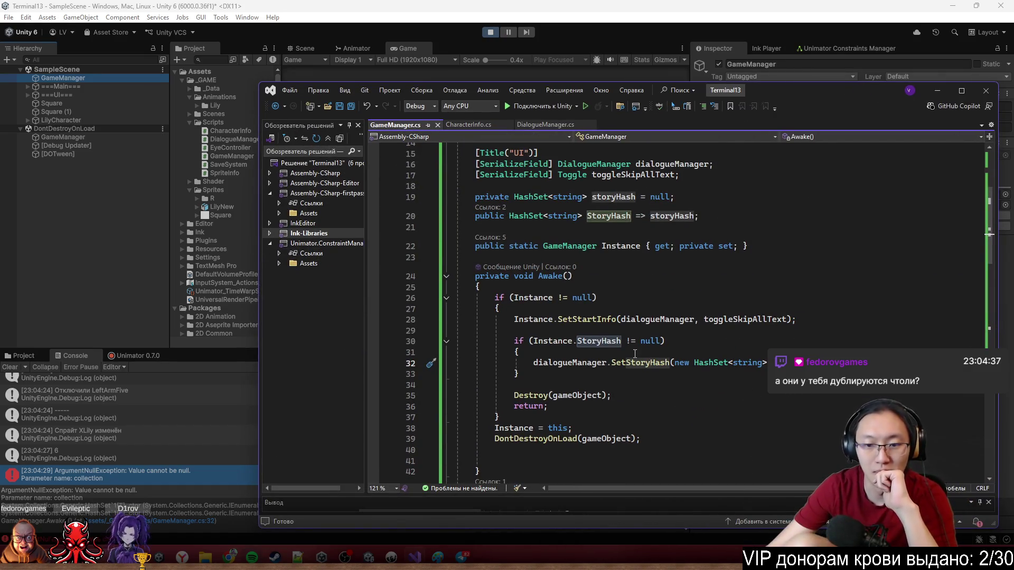
Make line 32 pass new HashSet<string>(Instance.StoryHash), save GameManager.cs, and stop the game.
{"action": "double_click", "coordinate": [549, 365]}
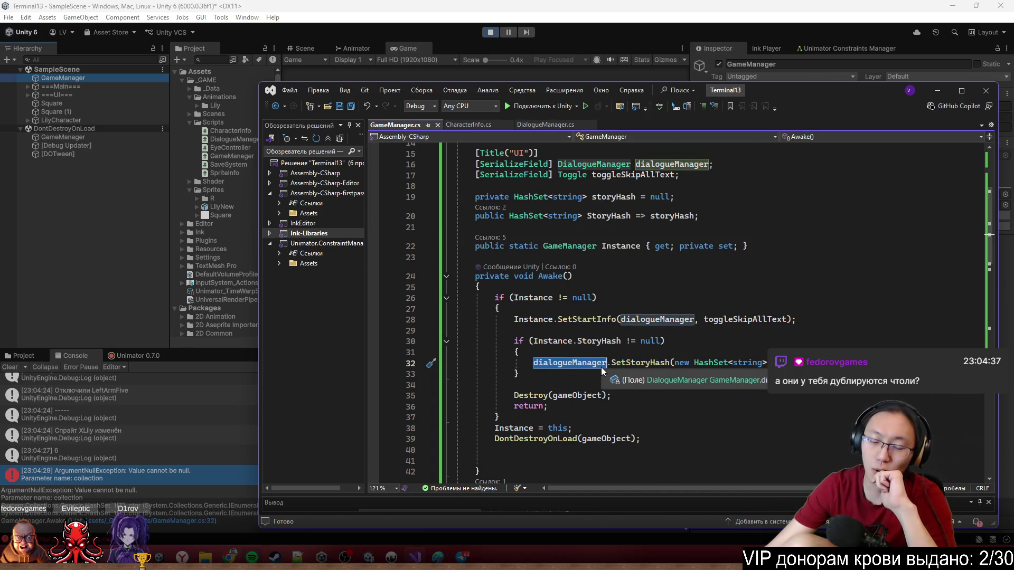
{"action": "left_click", "coordinate": [670, 364]}
{"action": "double_click", "coordinate": [638, 365]}
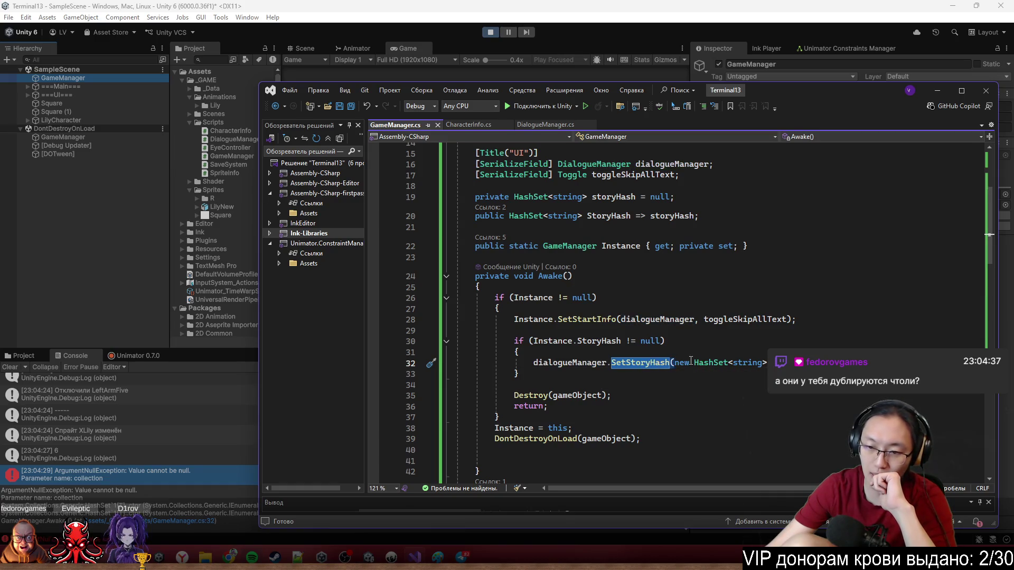
{"action": "key", "text": "ctrl+v"}
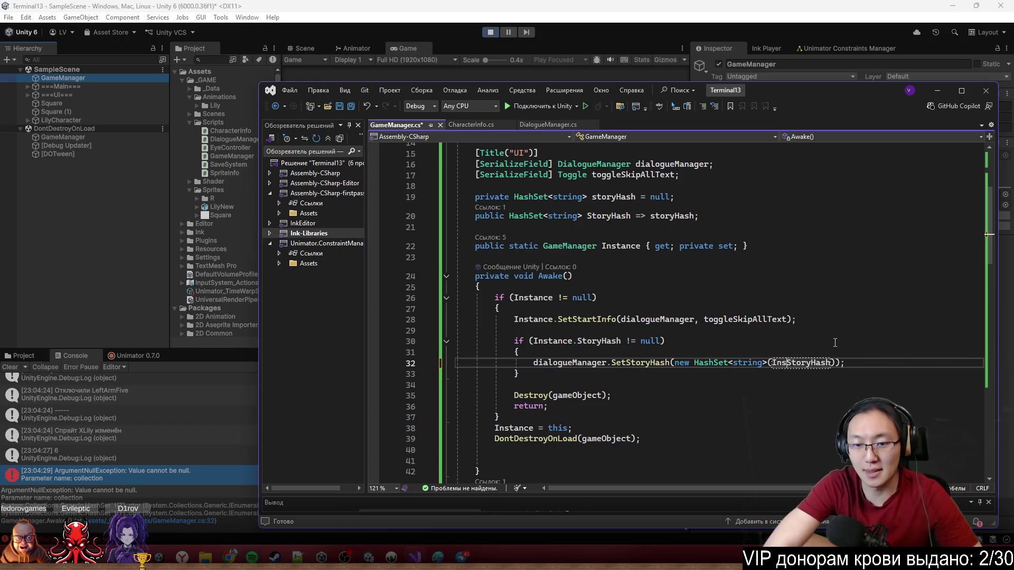
{"action": "type", "text": "tance."}
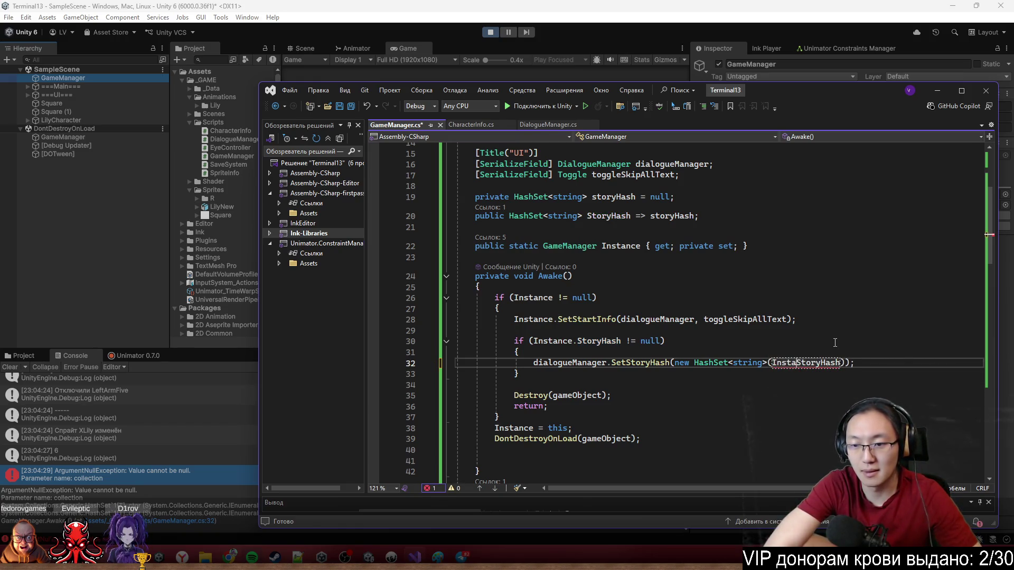
{"action": "left_click", "coordinate": [835, 343]}
{"action": "key", "text": "ctrl+s"}
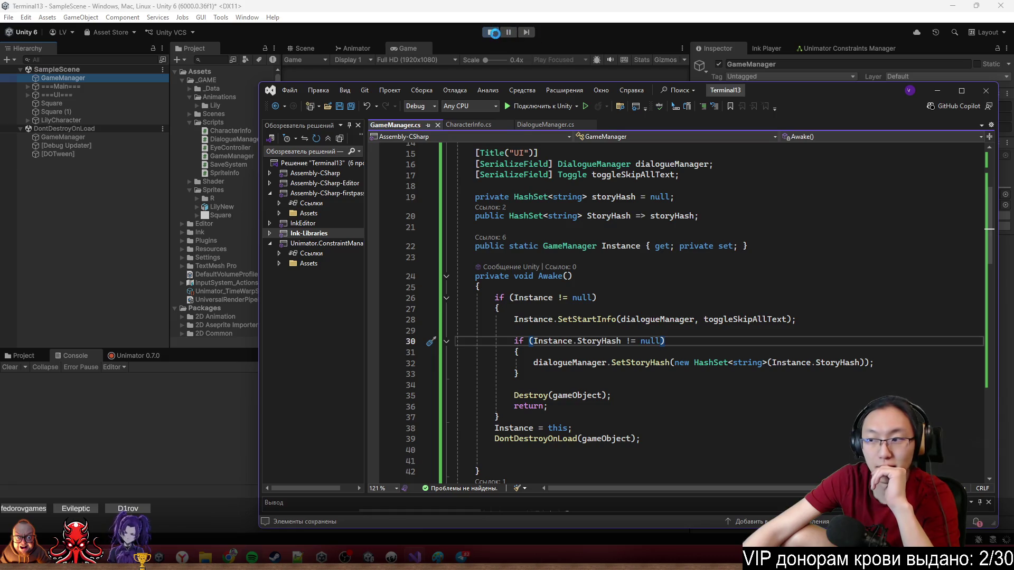
{"action": "left_click", "coordinate": [495, 34]}
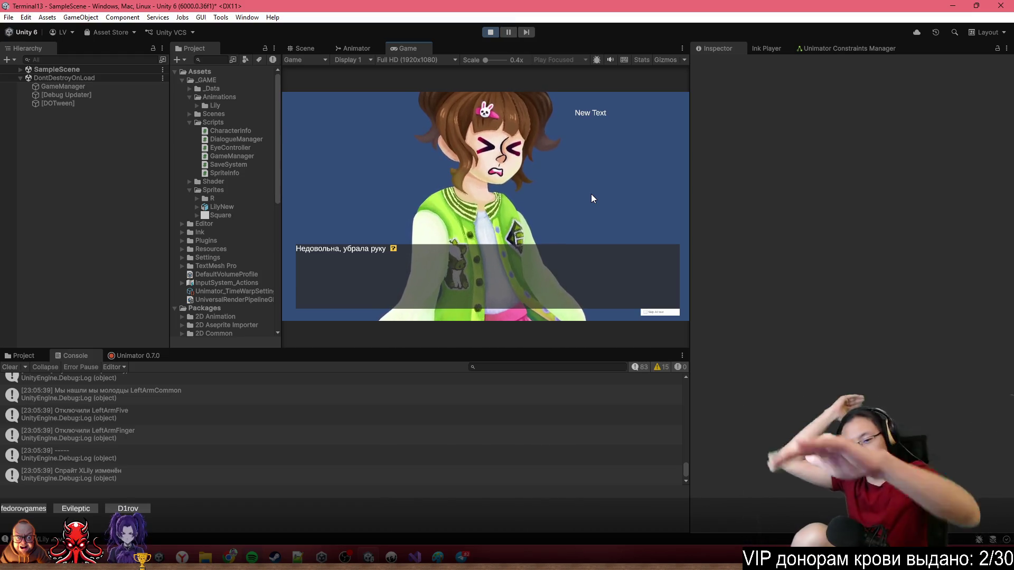
Show the DOTween SpeedBased tweens warning's stack trace, then bring Visual Studio back in front.
{"action": "scroll", "coordinate": [300, 408], "scroll_direction": "up", "scroll_amount": 8}
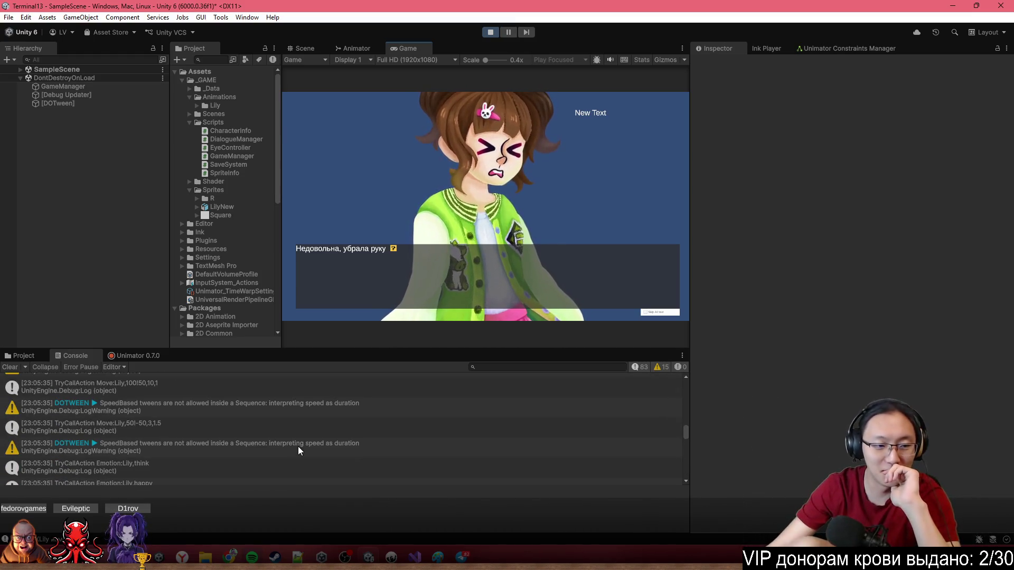
{"action": "left_click", "coordinate": [271, 417]}
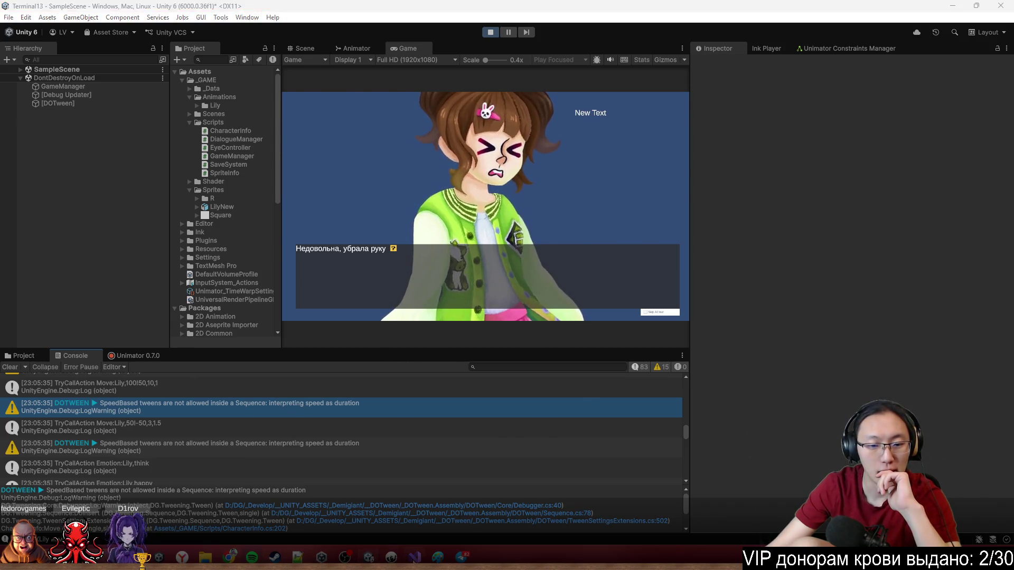
{"action": "key", "text": "alt+Tab"}
{"action": "left_click_drag", "start_coordinate": [666, 125], "coordinate": [646, 48]}
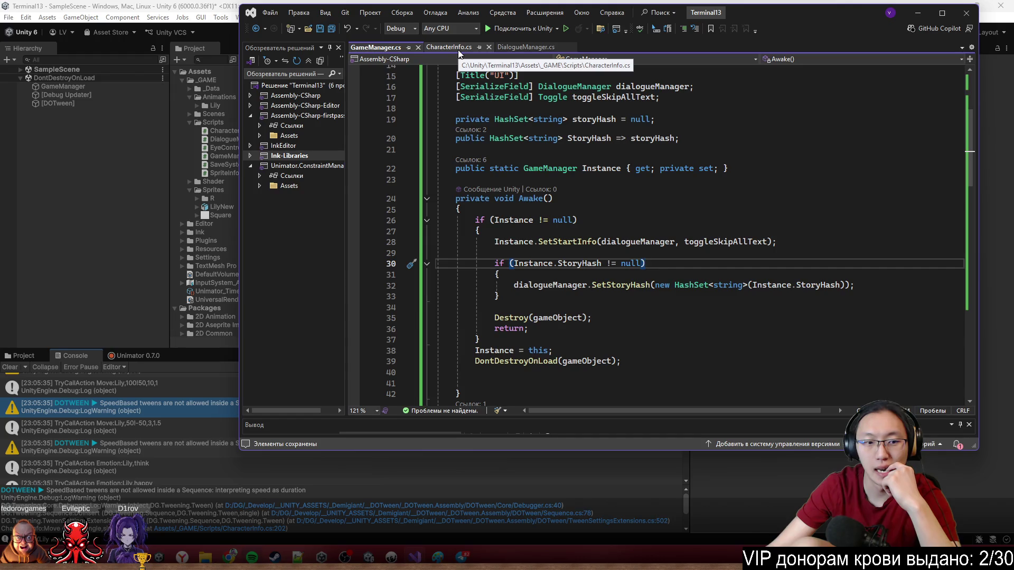
Show DialogueManager.cs at its SetStoryHash method, then return to Unity's Console.
{"action": "left_click", "coordinate": [528, 48]}
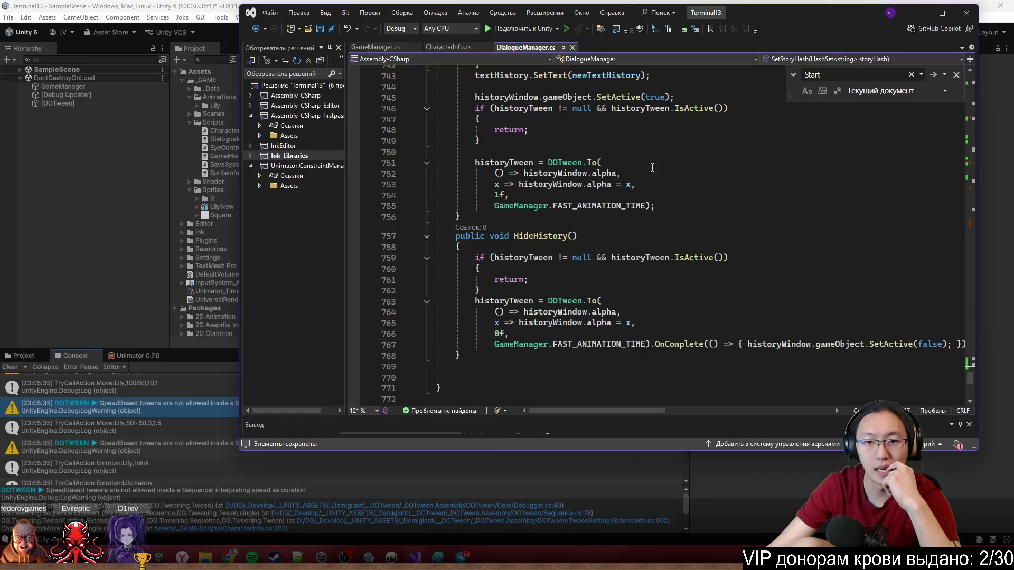
{"action": "scroll", "coordinate": [653, 168], "scroll_direction": "up", "scroll_amount": 8}
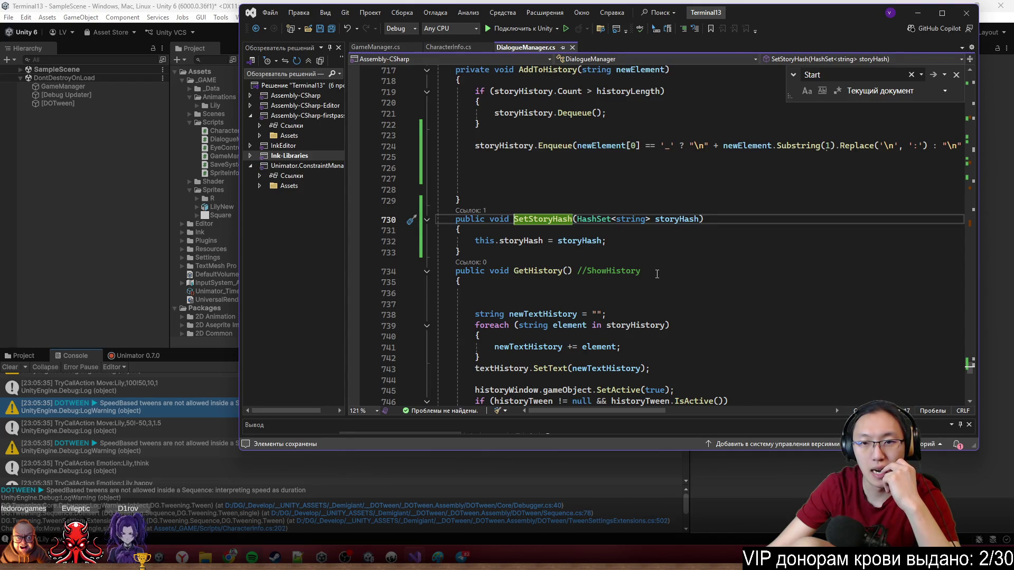
{"action": "left_click", "coordinate": [204, 399]}
{"action": "scroll", "coordinate": [317, 422], "scroll_direction": "up", "scroll_amount": 5}
{"action": "scroll", "coordinate": [325, 446], "scroll_direction": "down", "scroll_amount": 5}
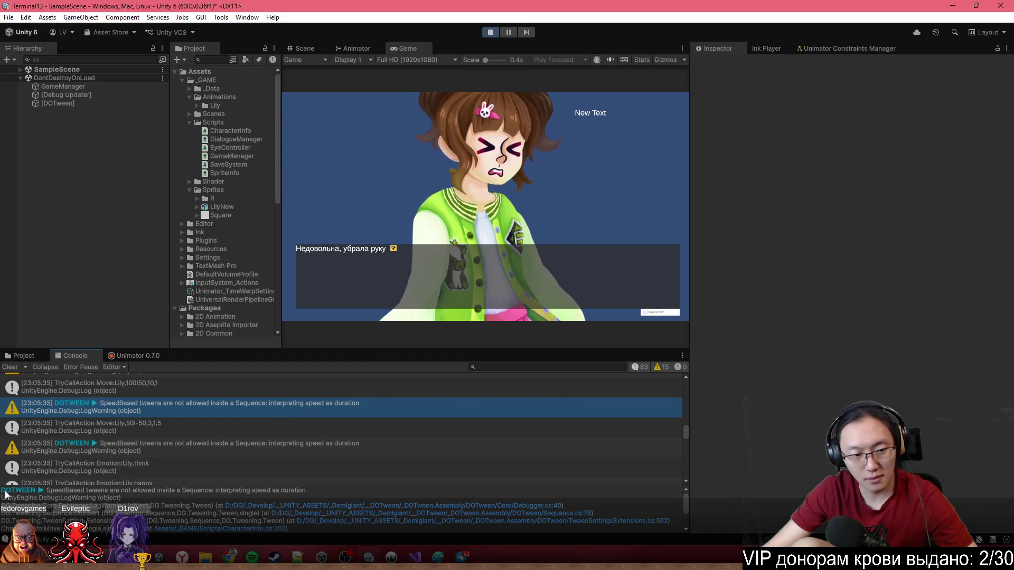
{"action": "mouse_move", "coordinate": [1, 492]}
{"action": "left_mouse_down"}
{"action": "mouse_move", "coordinate": [357, 499]}
{"action": "mouse_move", "coordinate": [352, 491]}
{"action": "left_mouse_up"}
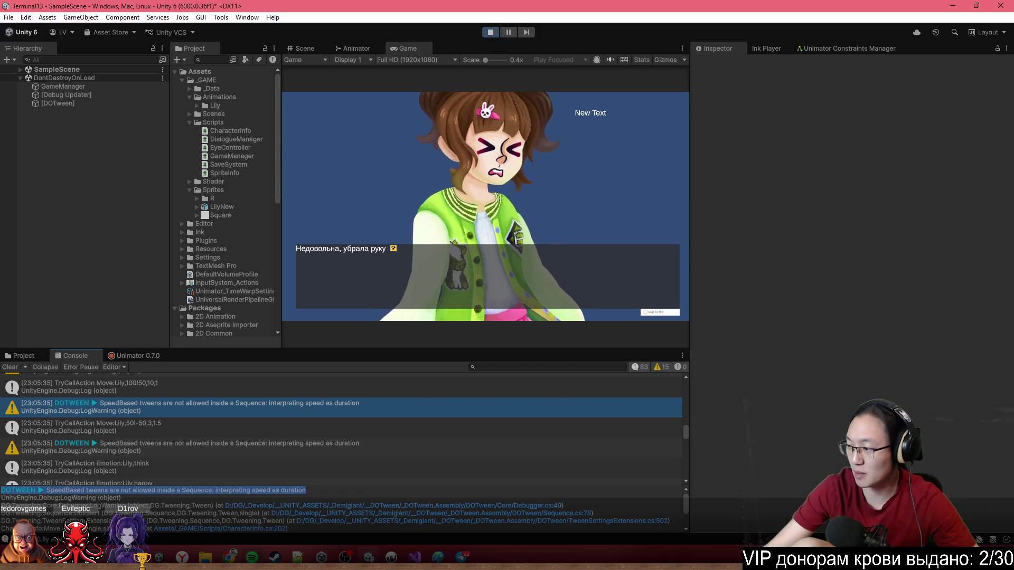
{"action": "key", "text": "alt+Tab"}
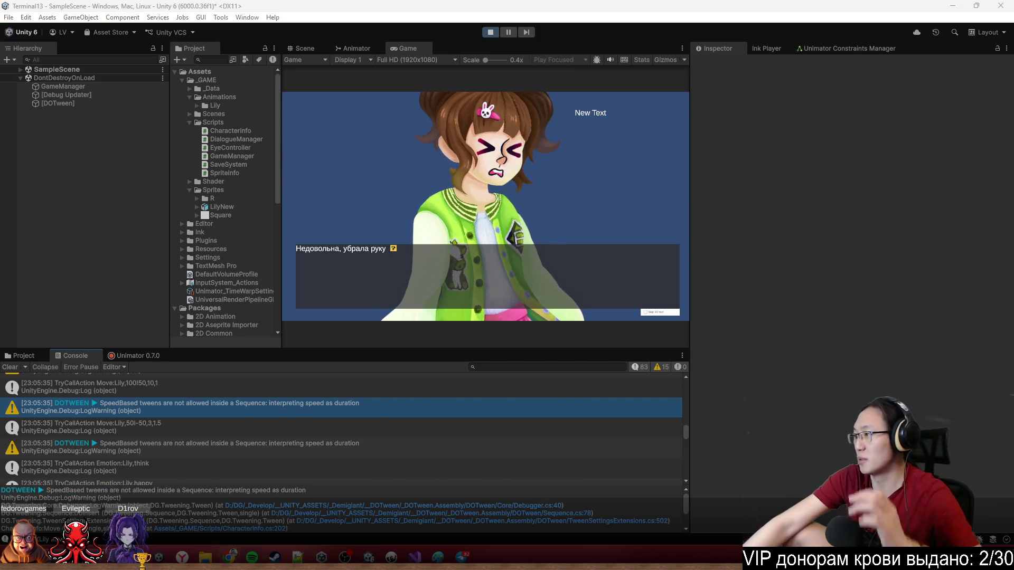
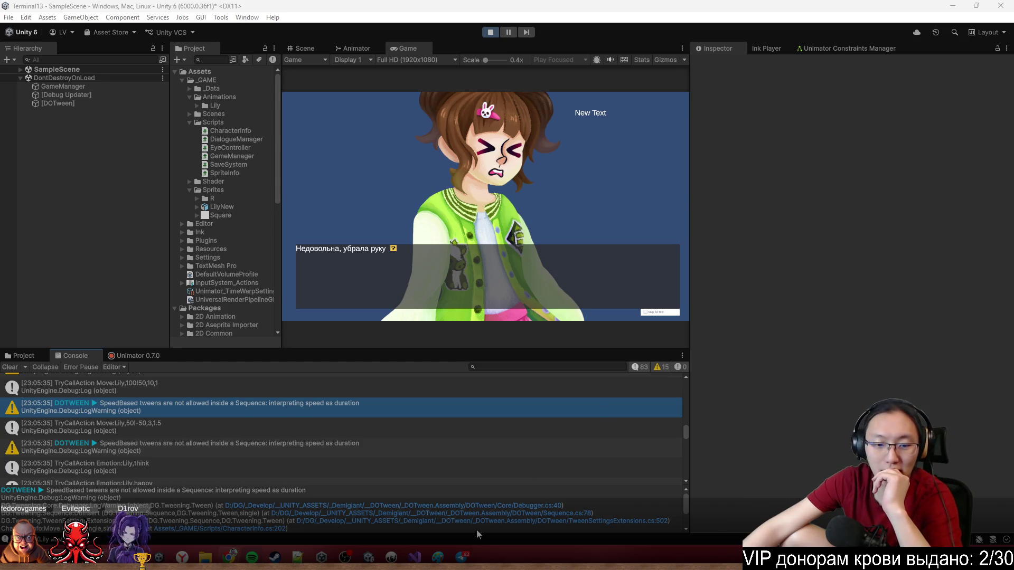
Bring Visual Studio forward, maximize it, and switch to the CharacterInfo.cs script.
{"action": "left_click", "coordinate": [415, 557]}
{"action": "scroll", "coordinate": [697, 331], "scroll_direction": "down", "scroll_amount": 5}
{"action": "scroll", "coordinate": [697, 332], "scroll_direction": "up", "scroll_amount": 6}
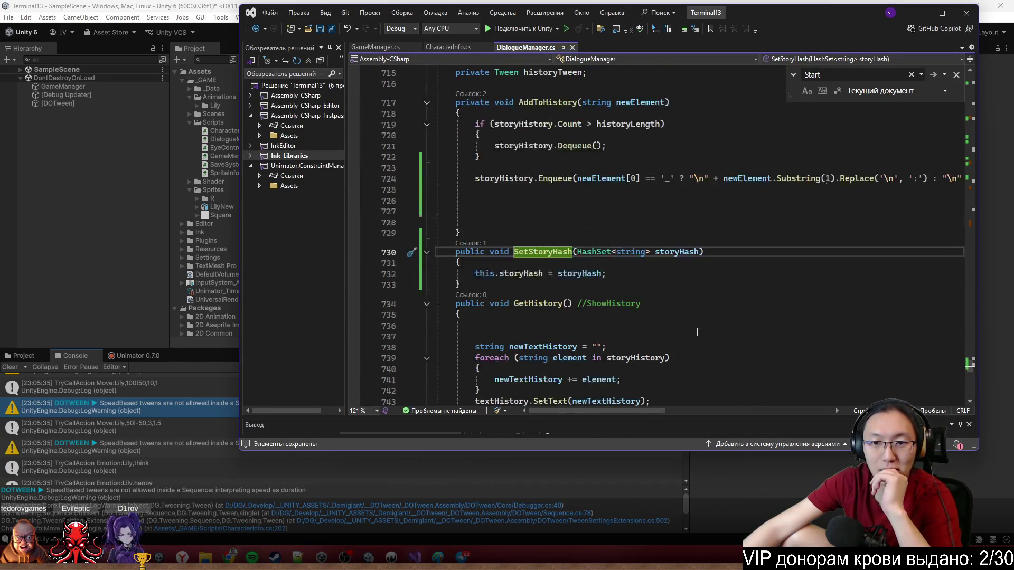
{"action": "scroll", "coordinate": [697, 331], "scroll_direction": "up", "scroll_amount": 9}
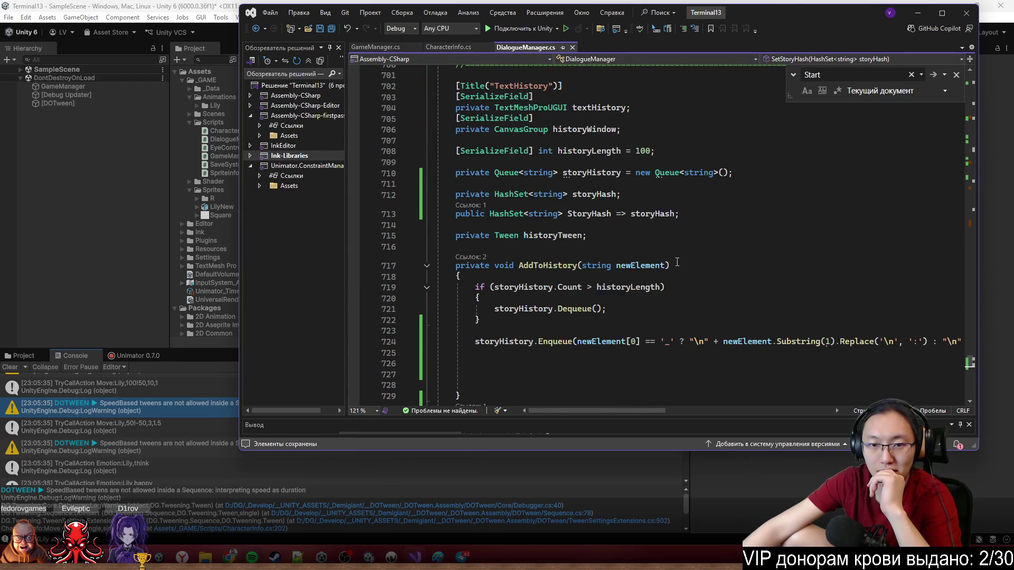
{"action": "double_click", "coordinate": [758, 19]}
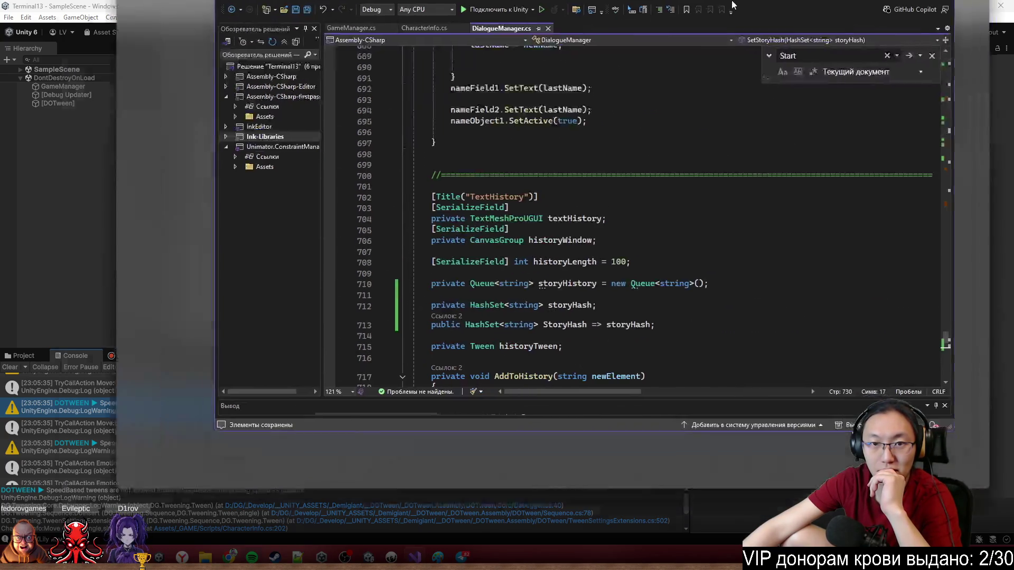
{"action": "left_click", "coordinate": [141, 40]}
Locate the two Move methods and highlight their Sequence and SetSpeedBased calls.
{"action": "scroll", "coordinate": [417, 291], "scroll_direction": "down", "scroll_amount": 20}
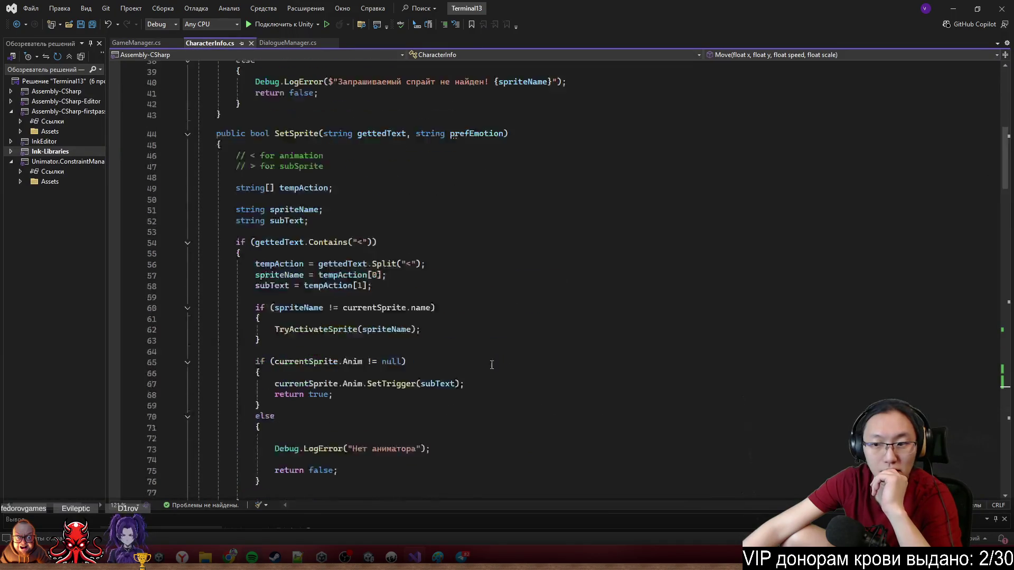
{"action": "mouse_move", "coordinate": [1007, 190]}
{"action": "left_mouse_down"}
{"action": "mouse_move", "coordinate": [1006, 402]}
{"action": "mouse_move", "coordinate": [1006, 388]}
{"action": "left_mouse_up"}
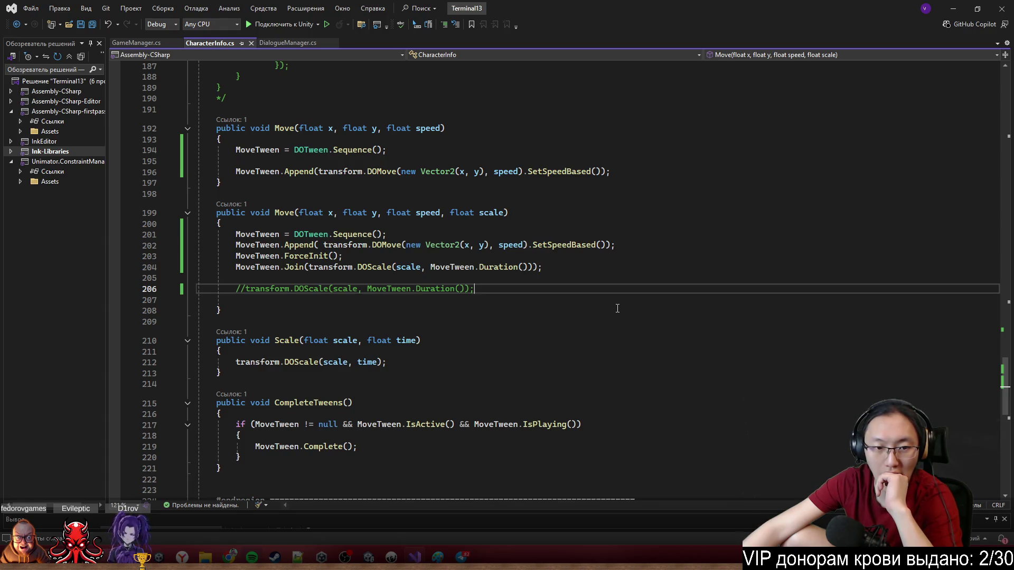
{"action": "scroll", "coordinate": [618, 308], "scroll_direction": "up", "scroll_amount": 1}
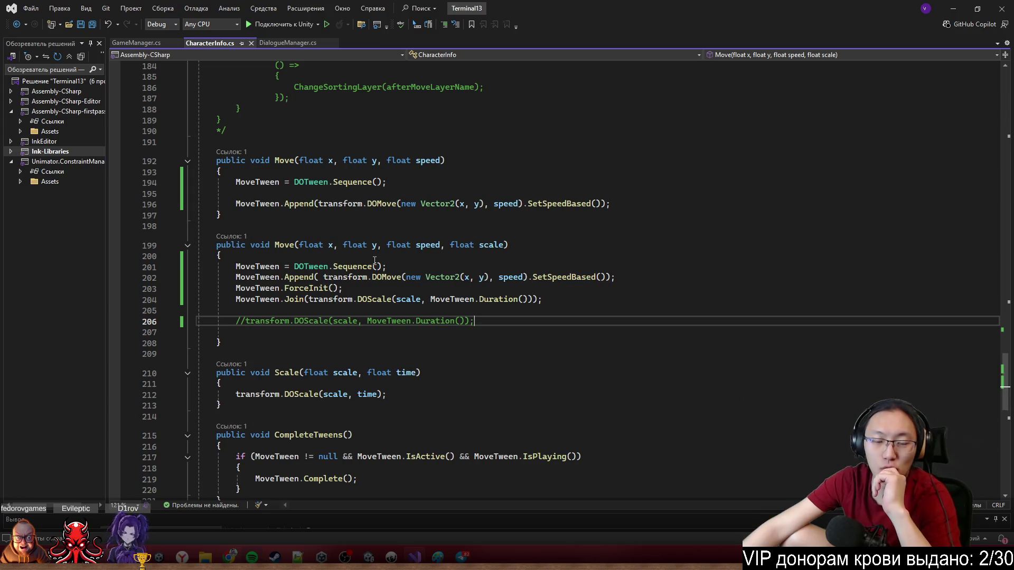
{"action": "double_click", "coordinate": [341, 265]}
{"action": "scroll", "coordinate": [380, 306], "scroll_direction": "down", "scroll_amount": 3}
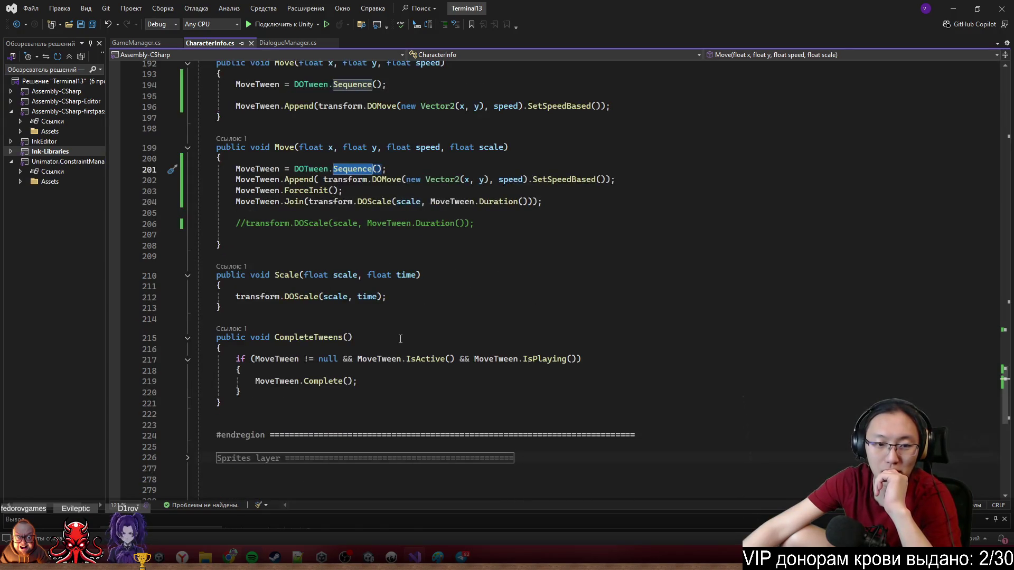
{"action": "scroll", "coordinate": [400, 326], "scroll_direction": "up", "scroll_amount": 1}
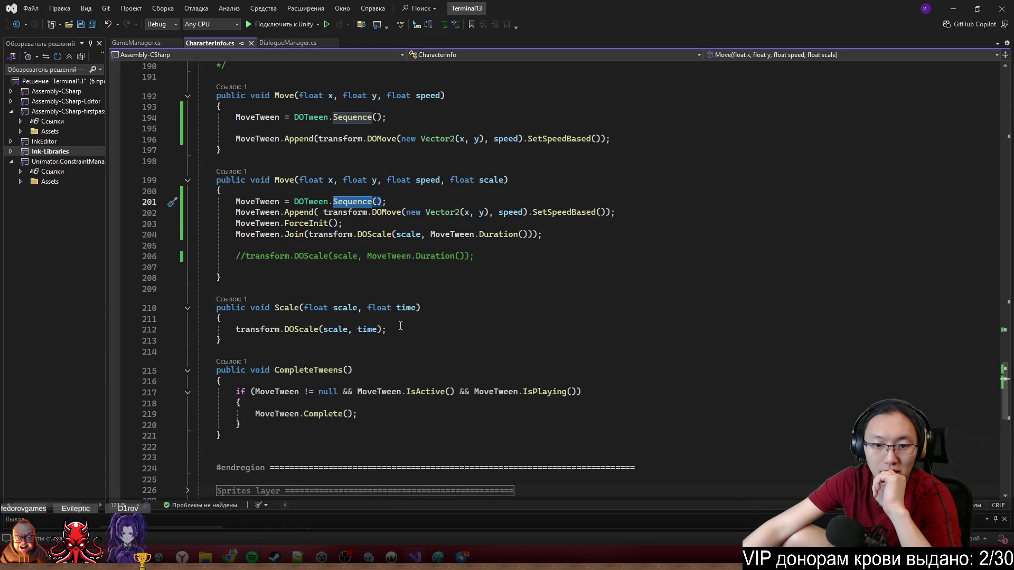
{"action": "scroll", "coordinate": [400, 325], "scroll_direction": "up", "scroll_amount": 3}
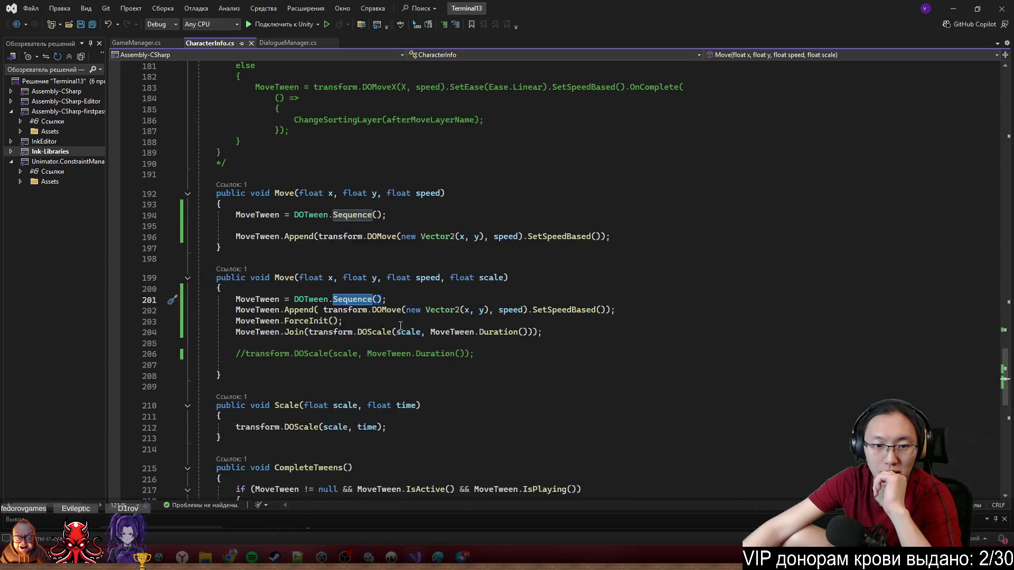
{"action": "scroll", "coordinate": [400, 326], "scroll_direction": "down", "scroll_amount": 2}
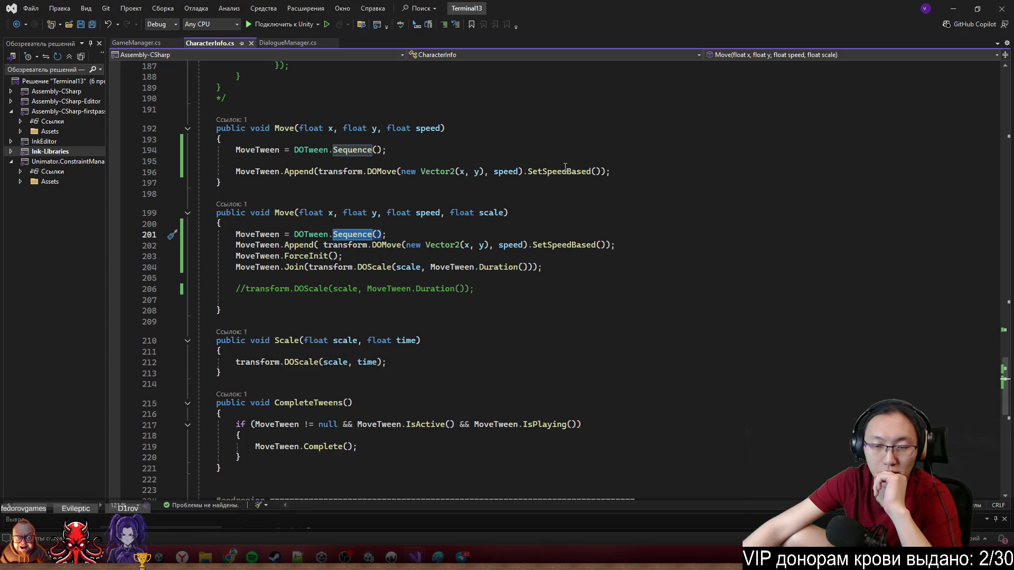
{"action": "mouse_move", "coordinate": [570, 171]}
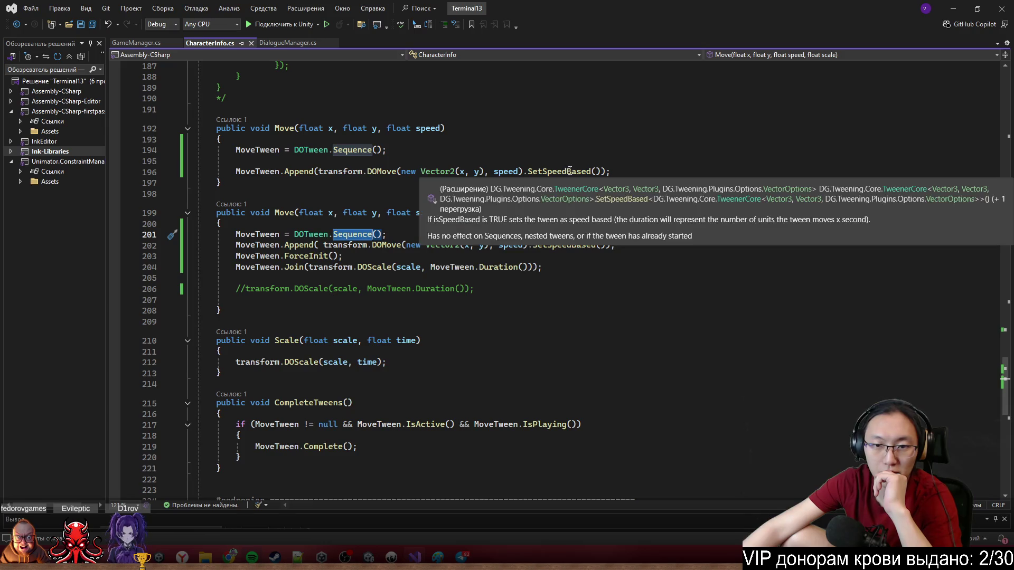
{"action": "left_click", "coordinate": [634, 161]}
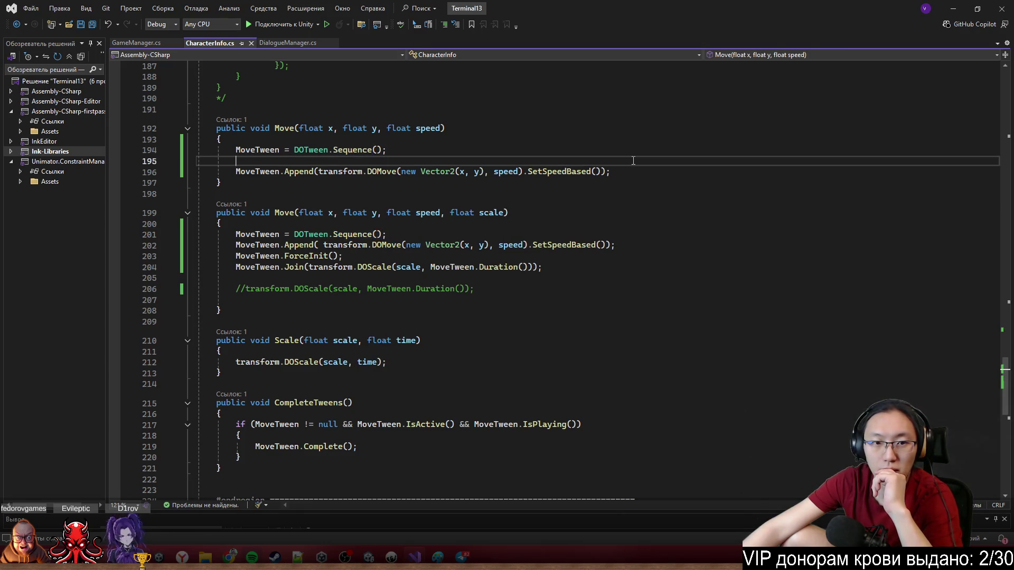
{"action": "double_click", "coordinate": [548, 173]}
{"action": "left_click_drag", "start_coordinate": [599, 173], "coordinate": [601, 175]}
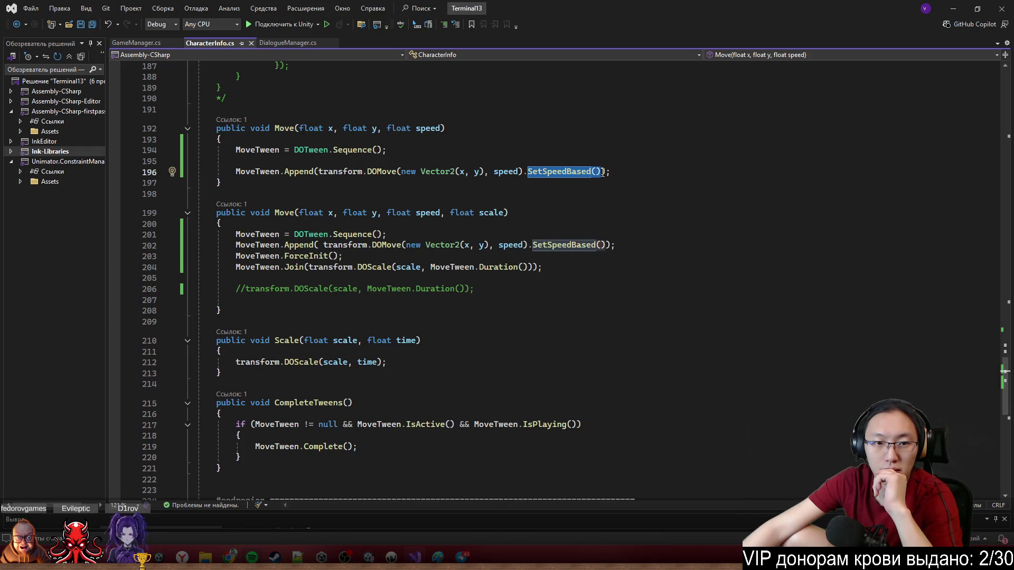
{"action": "scroll", "coordinate": [511, 212], "scroll_direction": "up", "scroll_amount": 1}
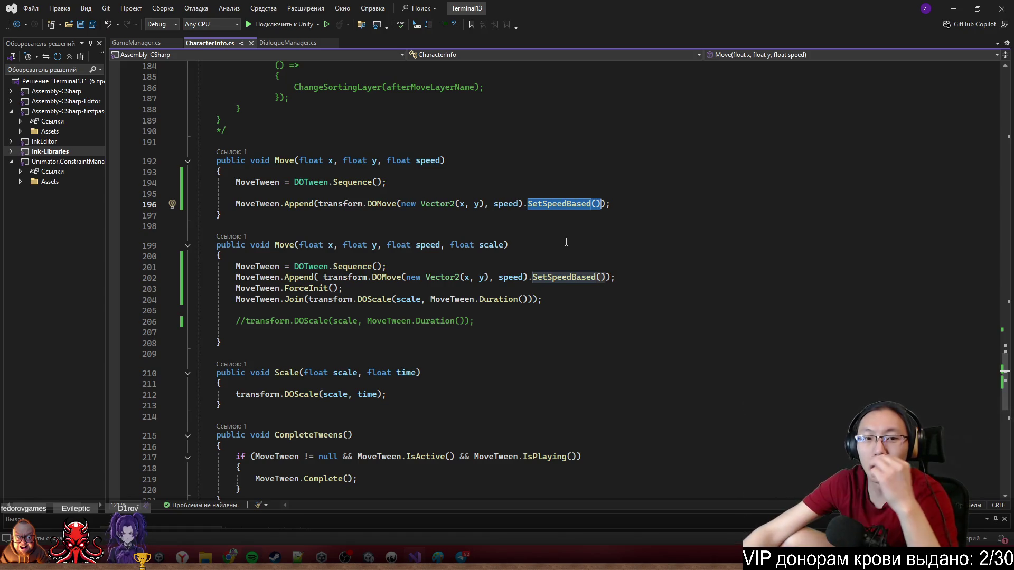
Add 'float time = Vector2.Distance(transform.position, new Vector2(x, y))/speed;' to the first Move.
{"action": "left_click", "coordinate": [645, 198]}
{"action": "key", "text": "Return"}
{"action": "key", "text": "Return"}
{"action": "key", "text": "Up"}
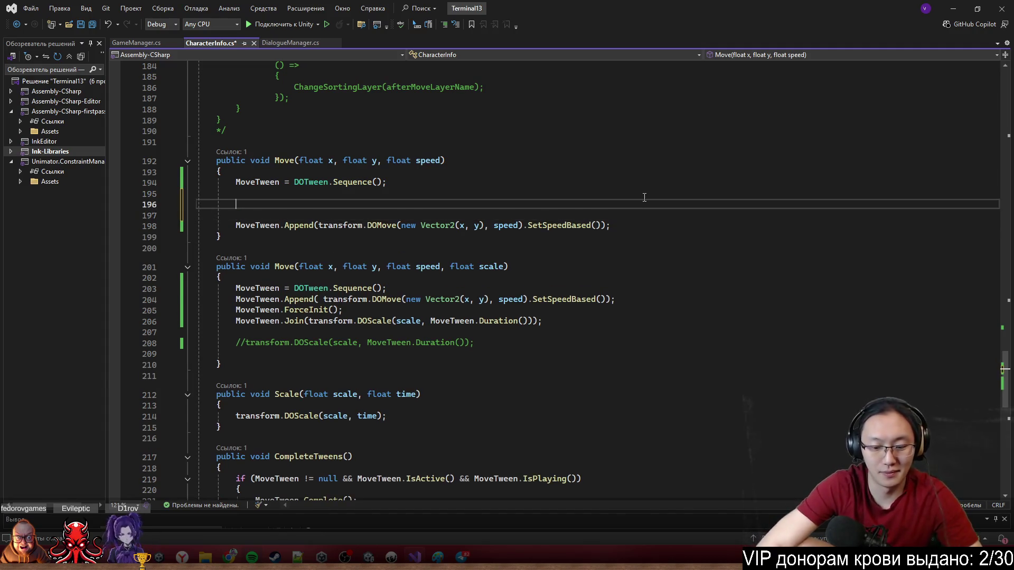
{"action": "key", "text": "BackSpace"}
{"action": "key", "text": "BackSpace"}
{"action": "key", "text": "BackSpace"}
{"action": "type", "text": "float time = "}
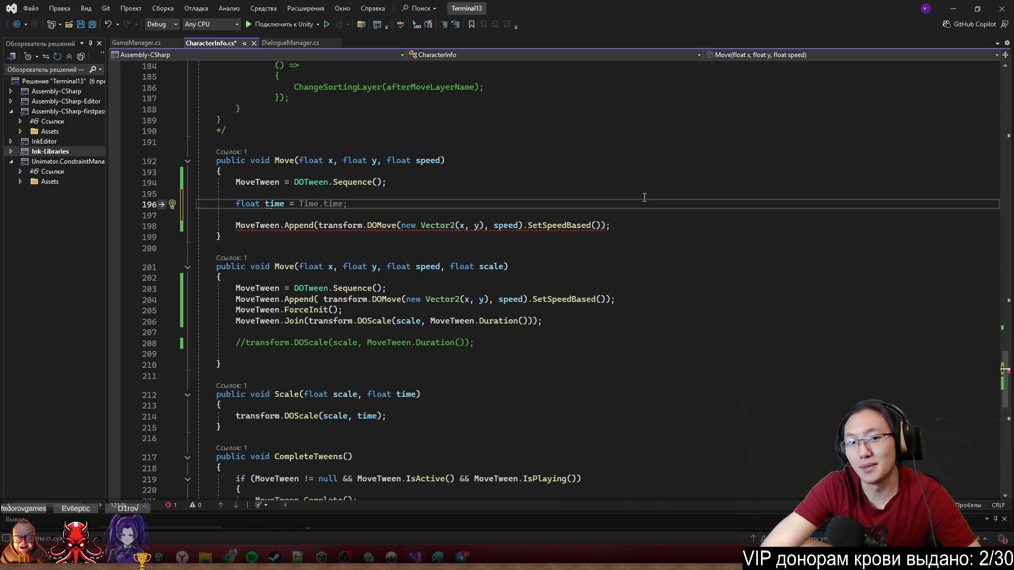
{"action": "type", "text": "Vector2.D"}
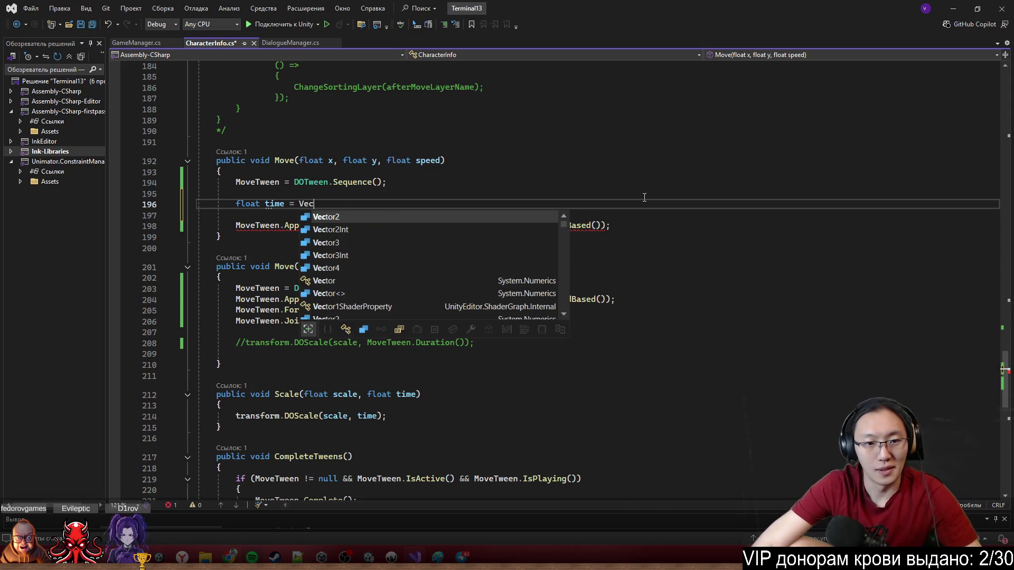
{"action": "key", "text": "Tab"}
{"action": "type", "text": "(transform.p"}
{"action": "key", "text": "Tab"}
{"action": "type", "text": ", "}
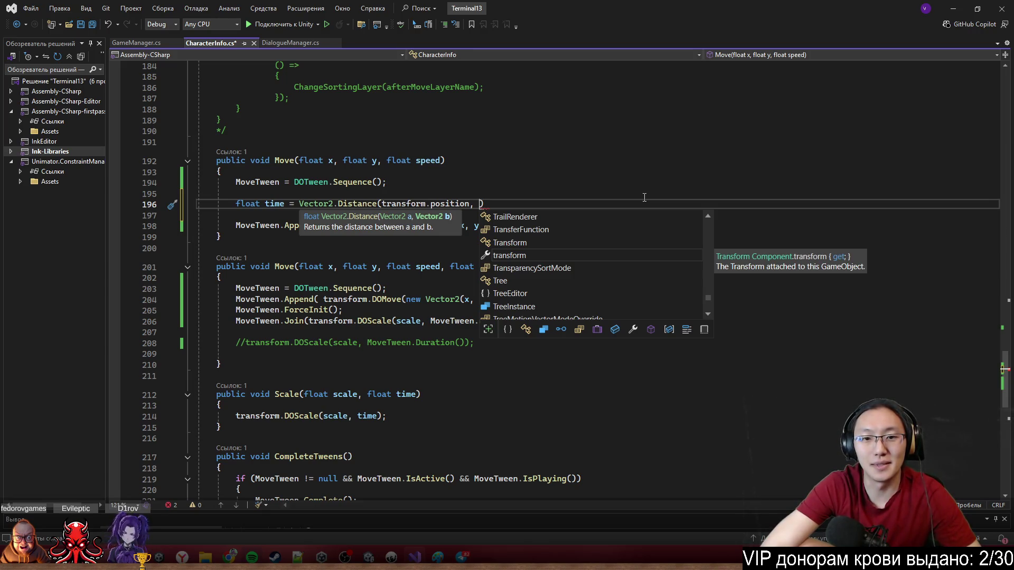
{"action": "type", "text": "new V"}
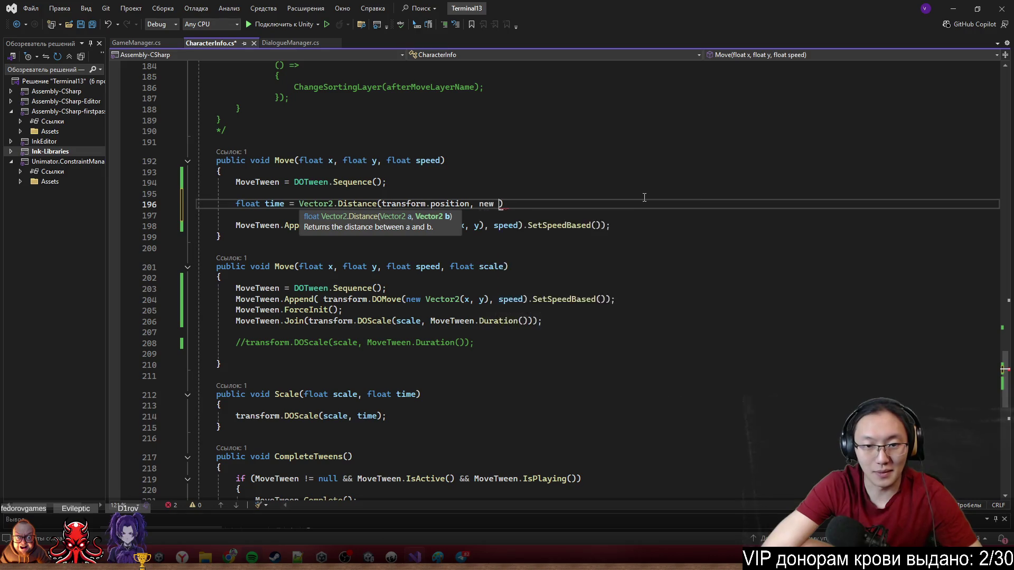
{"action": "key", "text": "Tab"}
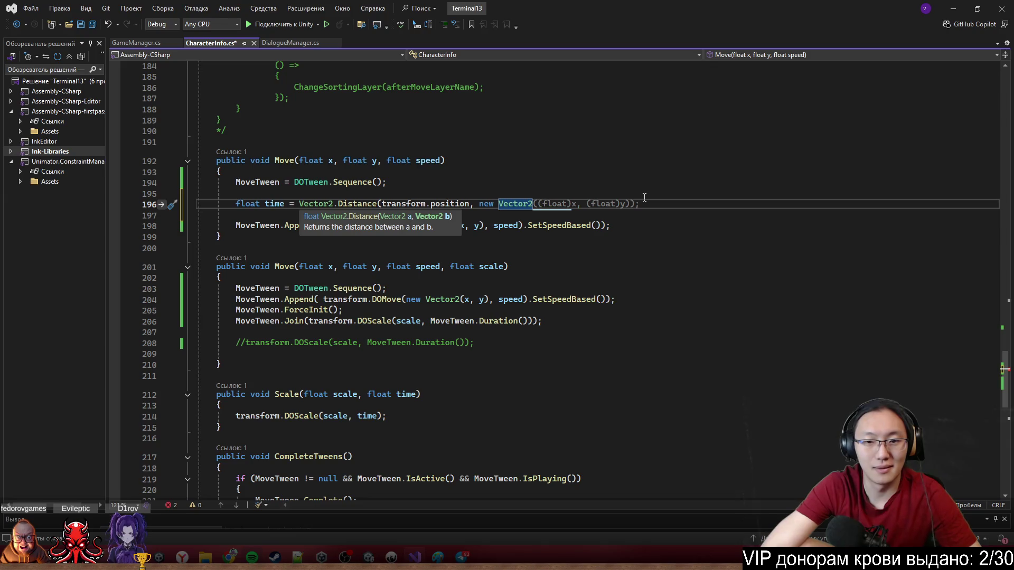
{"action": "type", "text": "(x,y,"}
{"action": "key", "text": "BackSpace"}
{"action": "key", "text": "Escape"}
{"action": "key", "text": "Down"}
{"action": "key", "text": "Up"}
{"action": "type", "text": ";"}
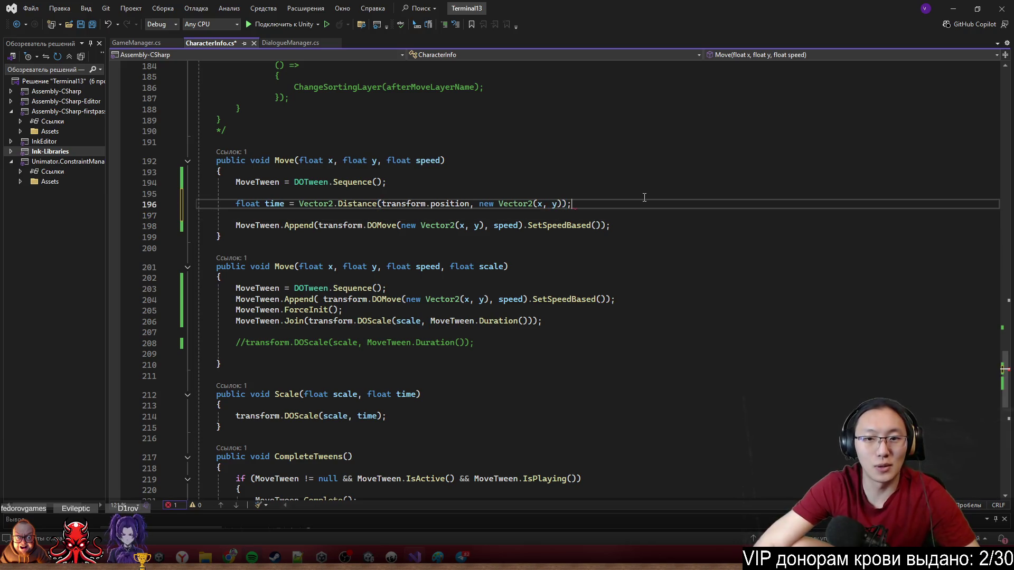
{"action": "type", "text": "/"}
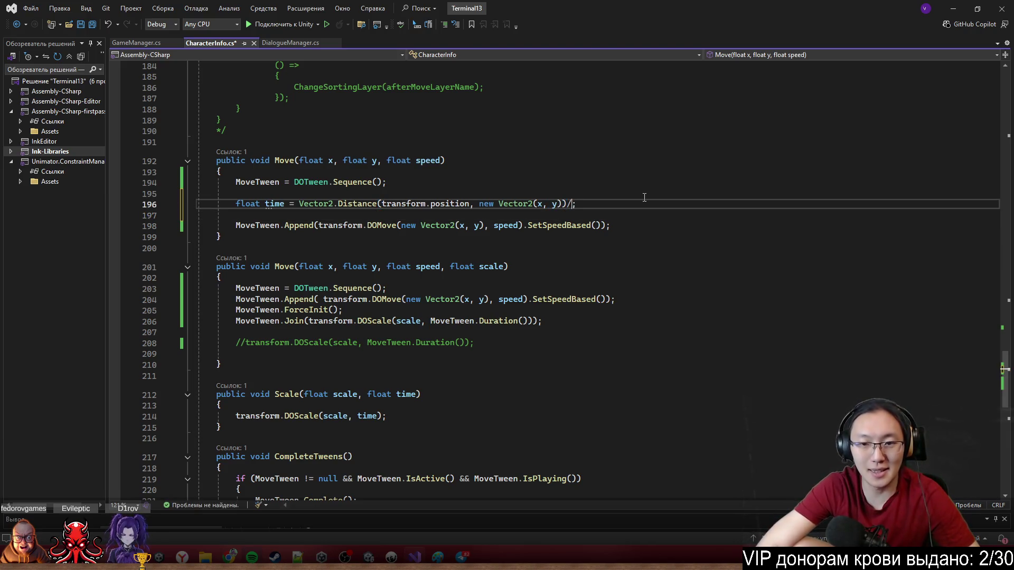
{"action": "type", "text": "speed"}
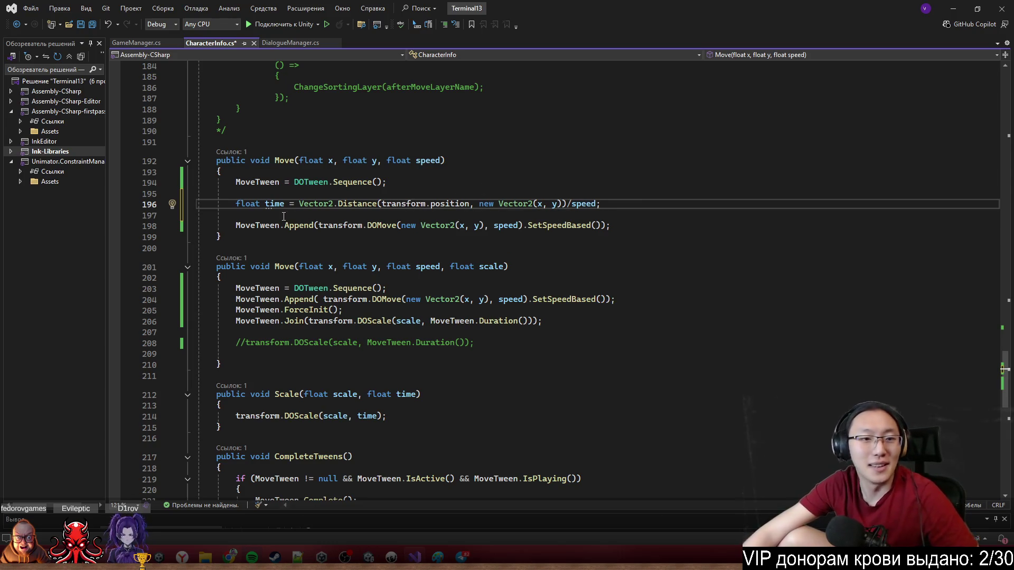
Pass time instead of speed to DOMove and delete the .SetSpeedBased() calls in both Moves.
{"action": "left_click", "coordinate": [314, 197]}
{"action": "left_click", "coordinate": [316, 206]}
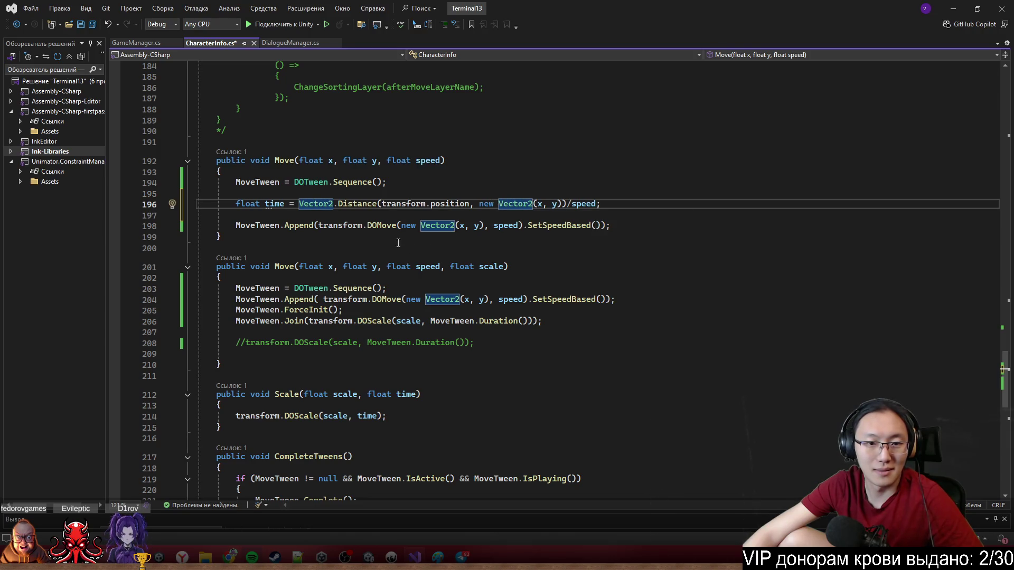
{"action": "left_click_drag", "start_coordinate": [299, 204], "coordinate": [596, 206]}
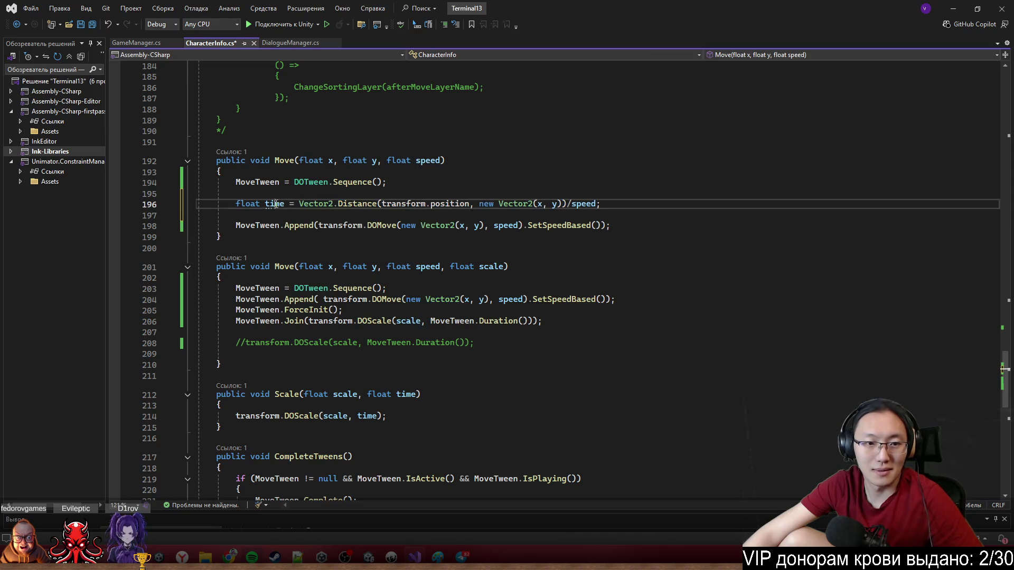
{"action": "double_click", "coordinate": [543, 226]}
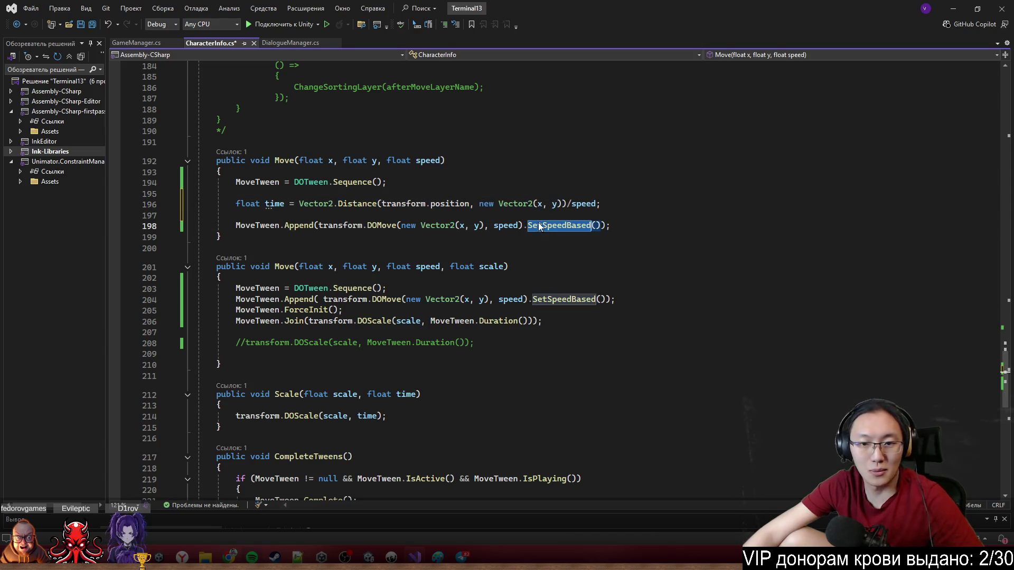
{"action": "double_click", "coordinate": [506, 226]}
{"action": "type", "text": "time"}
{"action": "left_click_drag", "start_coordinate": [520, 226], "coordinate": [604, 228]}
{"action": "key", "text": "Delete"}
{"action": "left_click_drag", "start_coordinate": [529, 300], "coordinate": [608, 301]}
{"action": "key", "text": "Delete"}
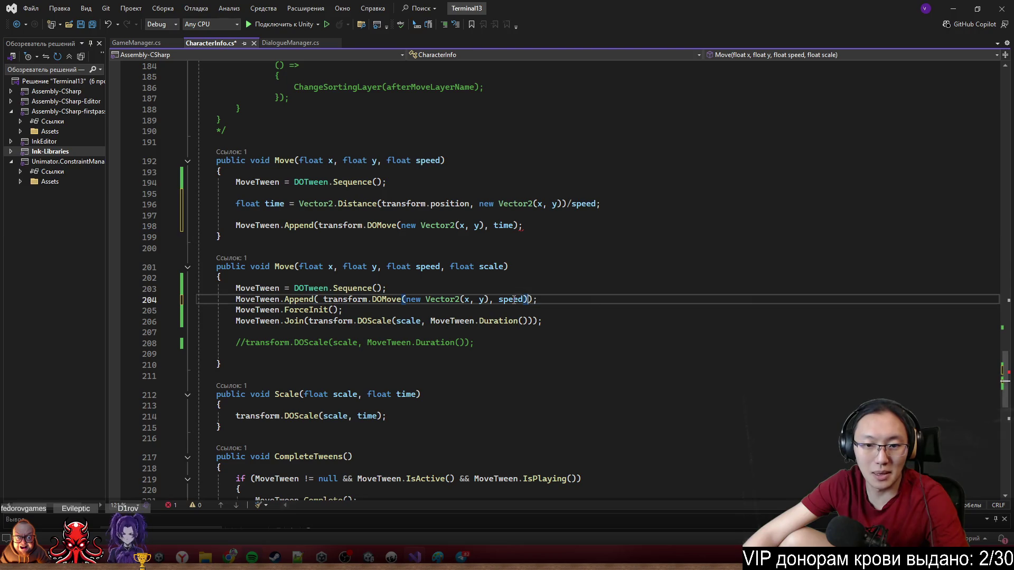
Use time in the second Move's DOMove and restore the missing parenthesis on line 198.
{"action": "double_click", "coordinate": [510, 299]}
{"action": "type", "text": "time"}
{"action": "left_click", "coordinate": [521, 225]}
{"action": "type", "text": ")"}
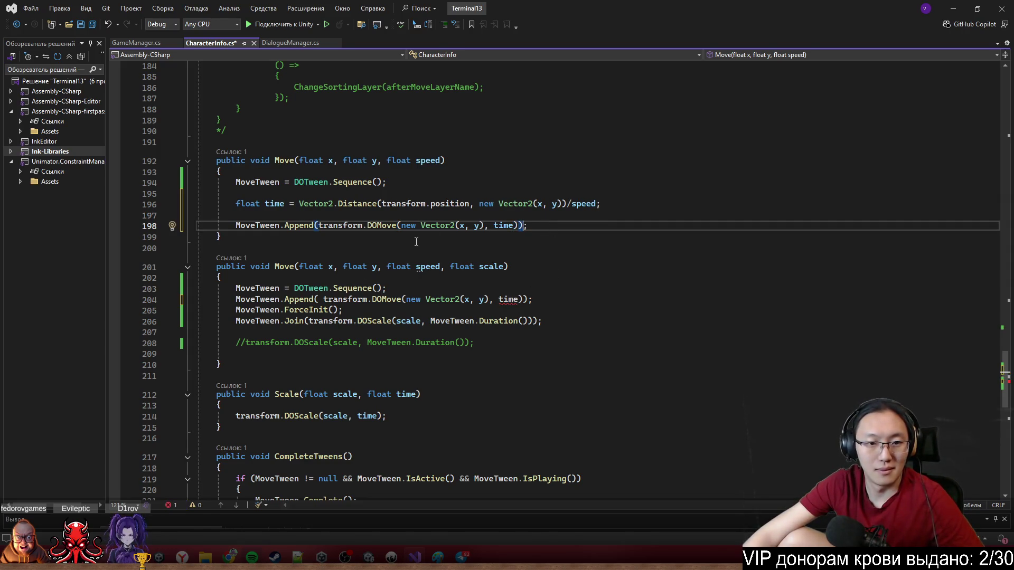
Copy the time calculation into the second Move and comment out its ForceInit line.
{"action": "left_click_drag", "start_coordinate": [638, 207], "coordinate": [237, 204]}
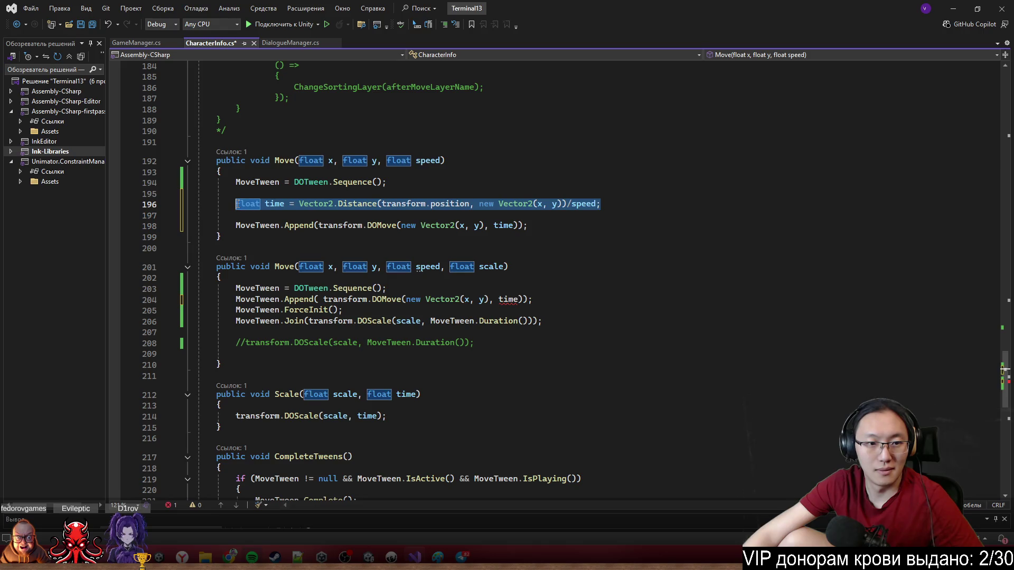
{"action": "key", "text": "ctrl+c"}
{"action": "left_click", "coordinate": [473, 283]}
{"action": "left_click", "coordinate": [439, 281]}
{"action": "key", "text": "Return"}
{"action": "key", "text": "ctrl+v"}
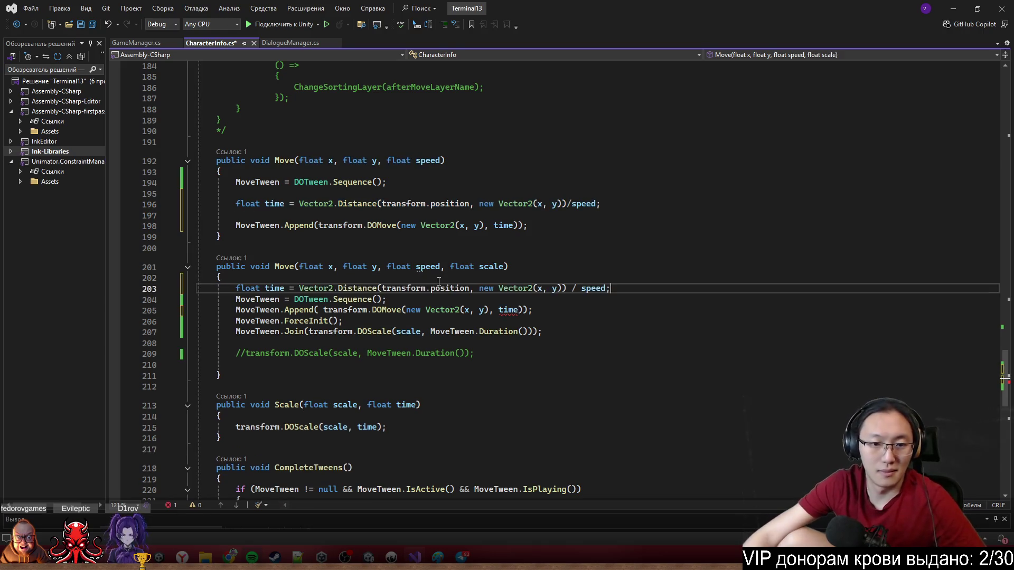
{"action": "scroll", "coordinate": [374, 283], "scroll_direction": "down", "scroll_amount": 2}
{"action": "left_click", "coordinate": [236, 257]}
{"action": "type", "text": "//"}
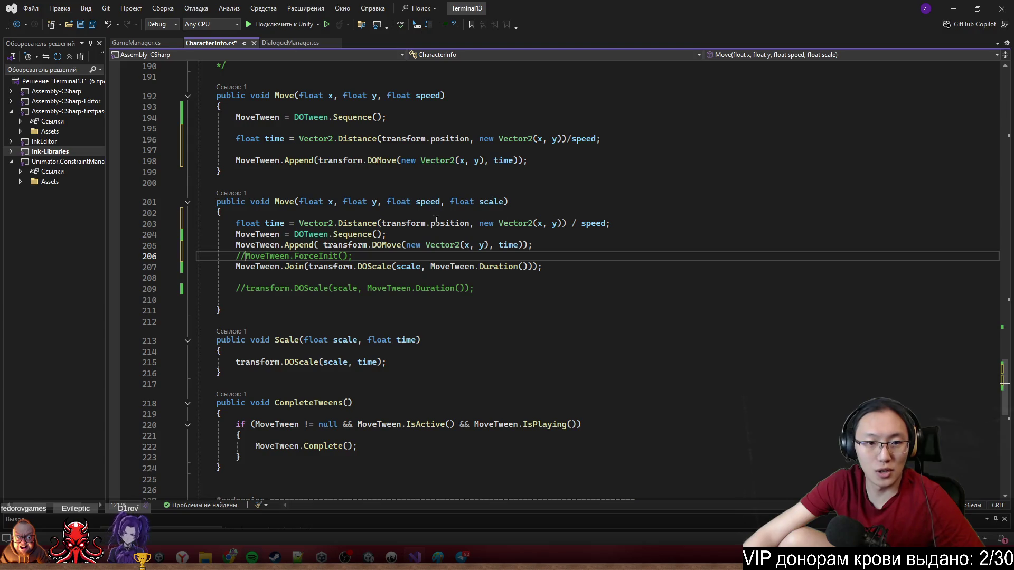
Replace MoveTween.Duration() with time in the DOScale call, save, and return to Unity.
{"action": "left_click", "coordinate": [269, 223]}
{"action": "left_click_drag", "start_coordinate": [431, 266], "coordinate": [530, 267]}
{"action": "type", "text": "time"}
{"action": "left_click", "coordinate": [607, 321]}
{"action": "key", "text": "ctrl+s"}
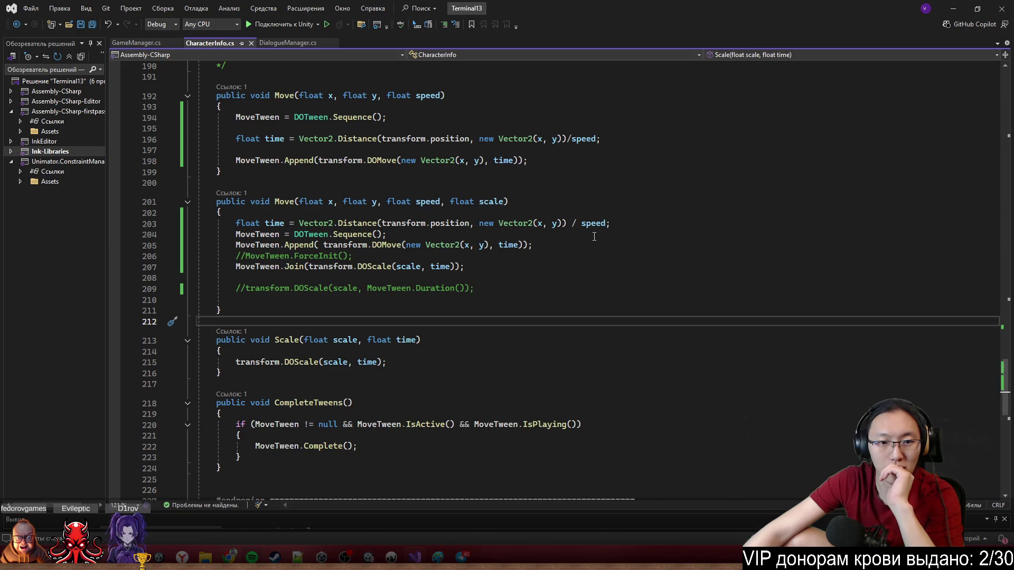
{"action": "scroll", "coordinate": [594, 236], "scroll_direction": "down", "scroll_amount": 2}
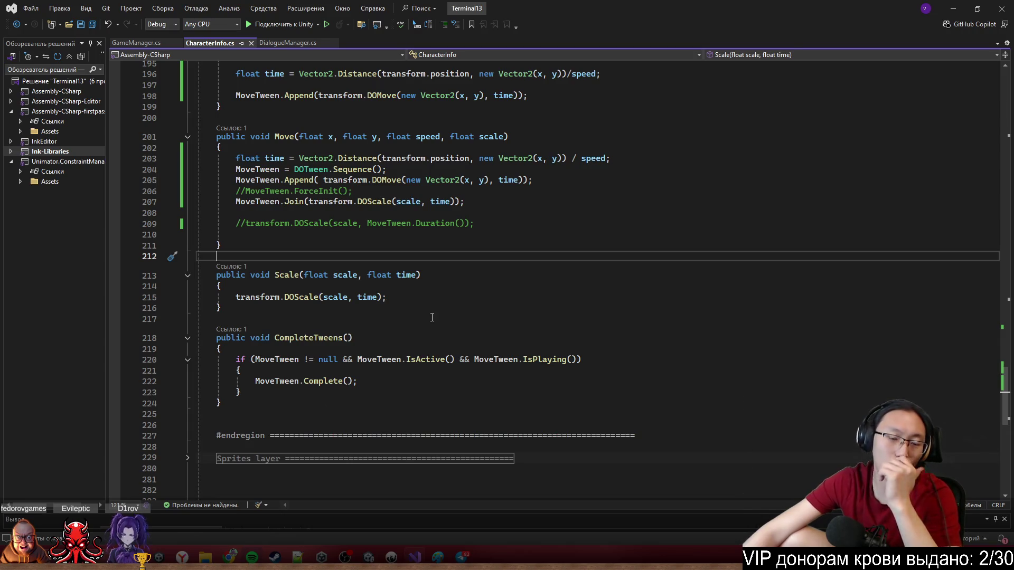
{"action": "key", "text": "alt+Tab"}
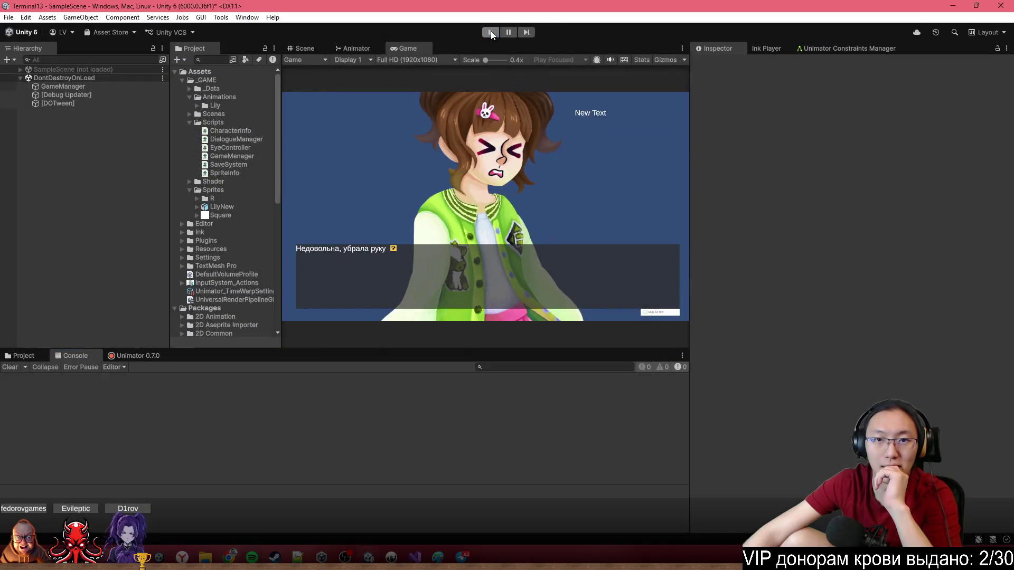
Restart Play mode and advance through the move-and-scale lines until 'Обычная эмоция' appears.
{"action": "left_click", "coordinate": [490, 31]}
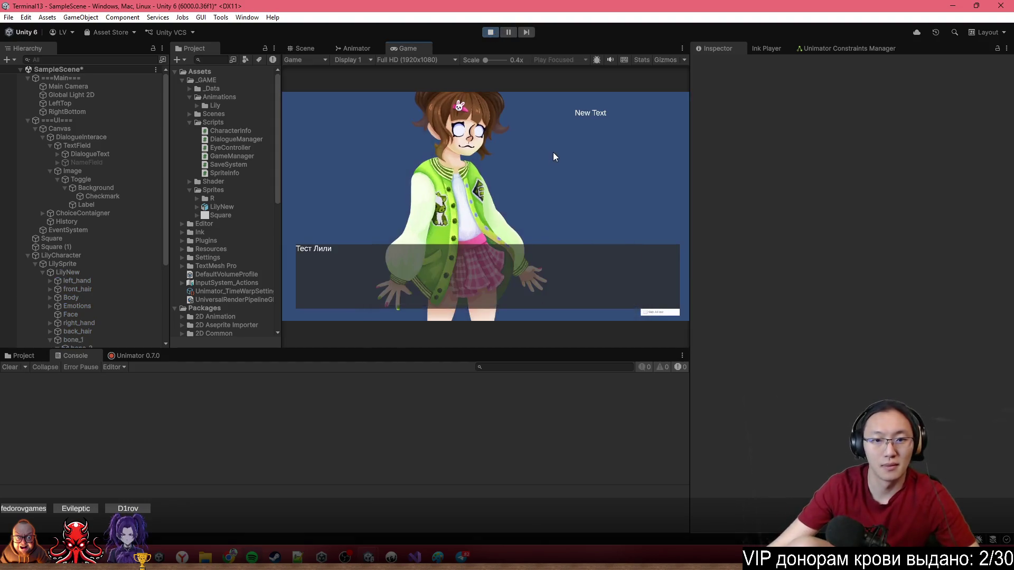
{"action": "left_click", "coordinate": [553, 156]}
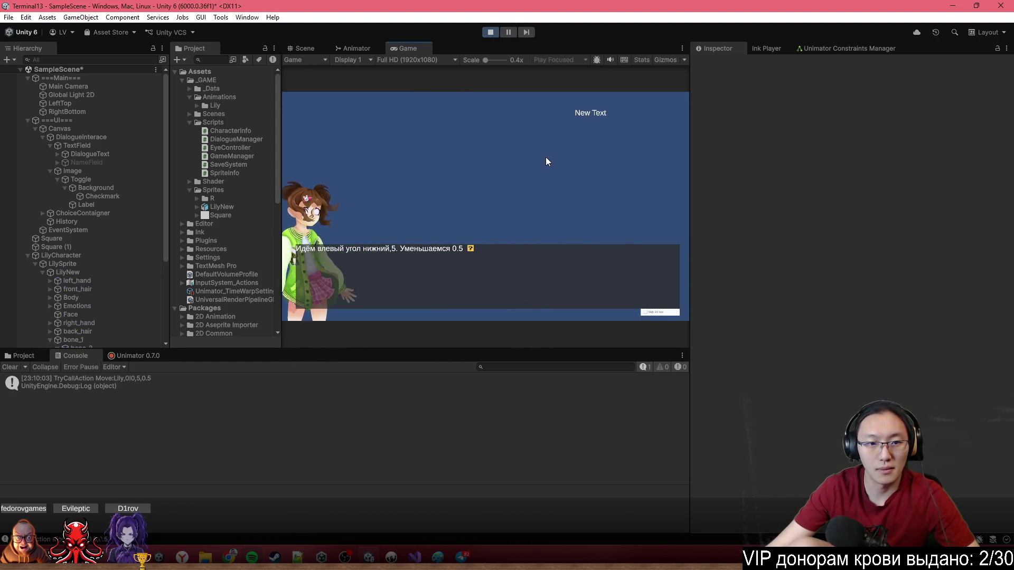
{"action": "left_click", "coordinate": [545, 157]}
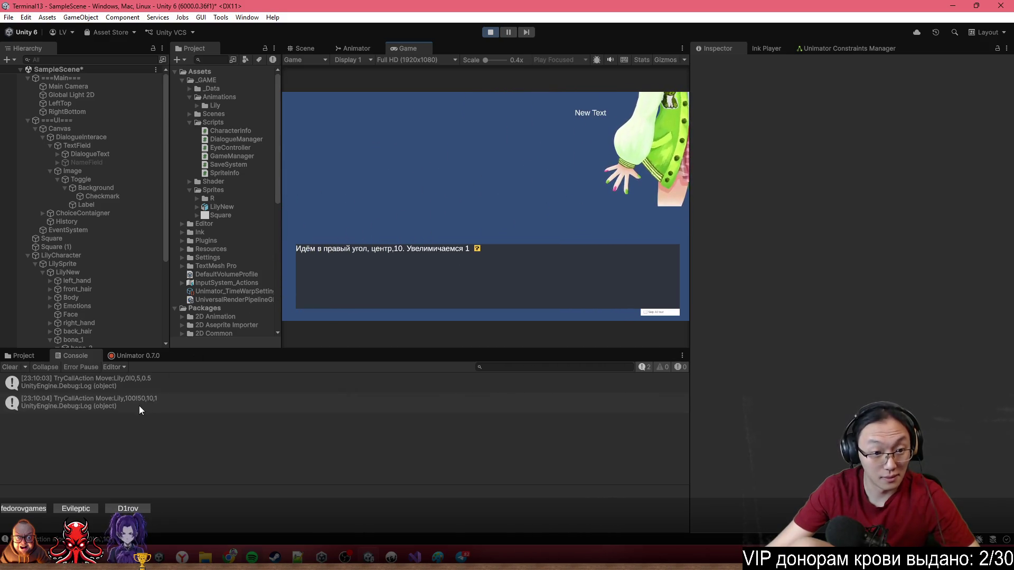
{"action": "key", "text": "space"}
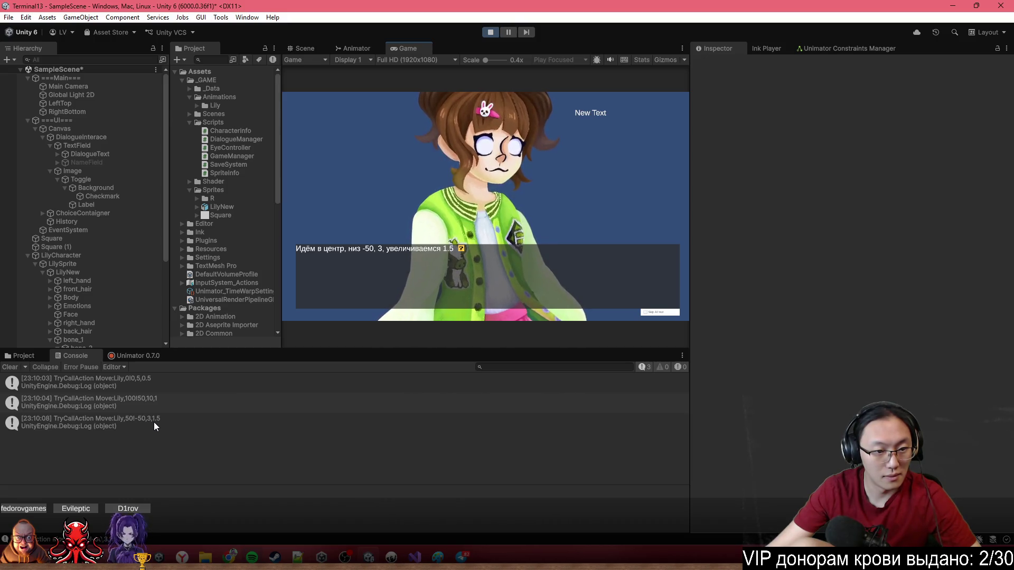
{"action": "key", "text": "space"}
{"action": "key", "text": "space"}
{"action": "key", "text": "space"}
{"action": "key", "text": "space"}
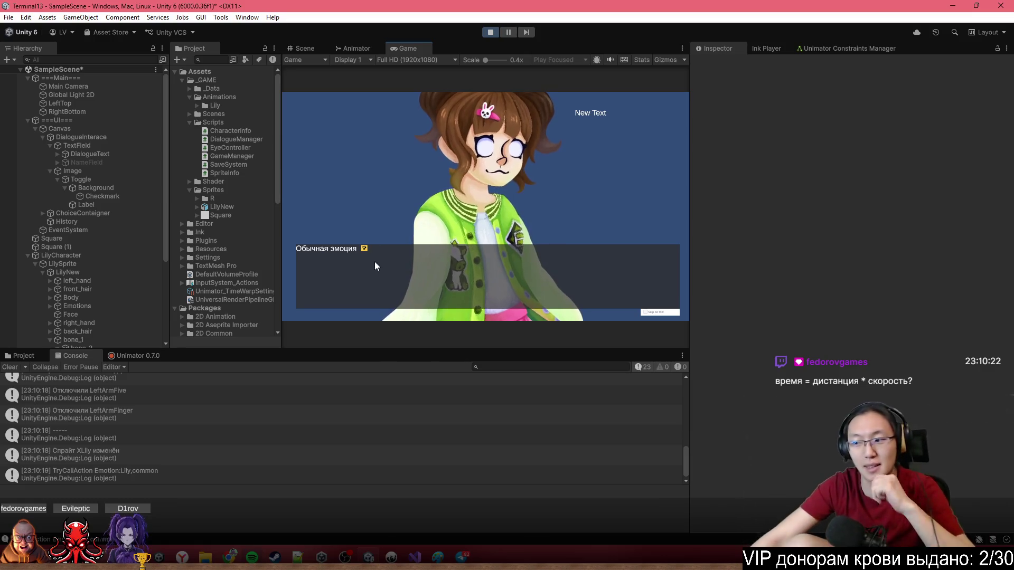
{"action": "left_click", "coordinate": [414, 557]}
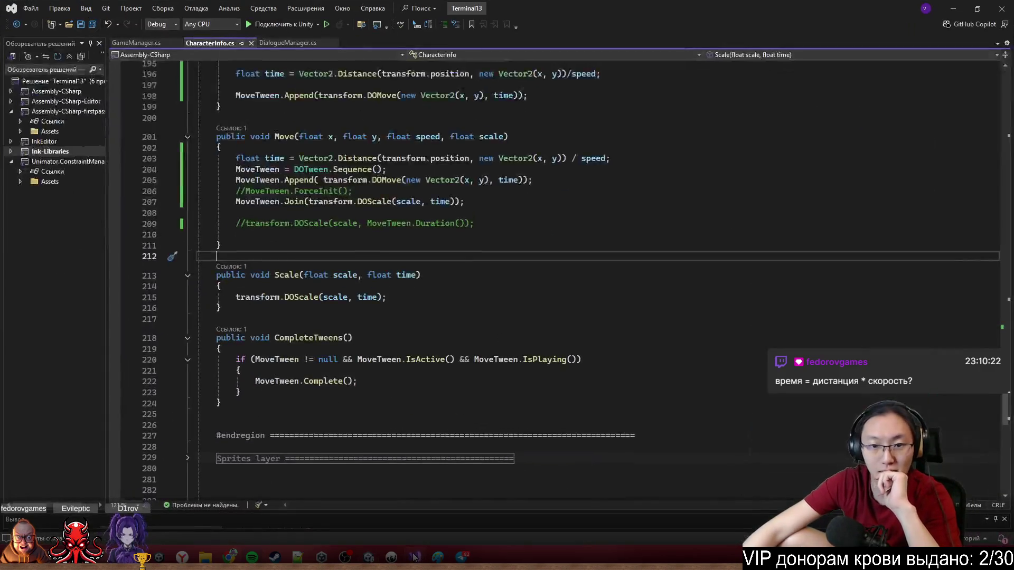
{"action": "scroll", "coordinate": [456, 211], "scroll_direction": "up", "scroll_amount": 4}
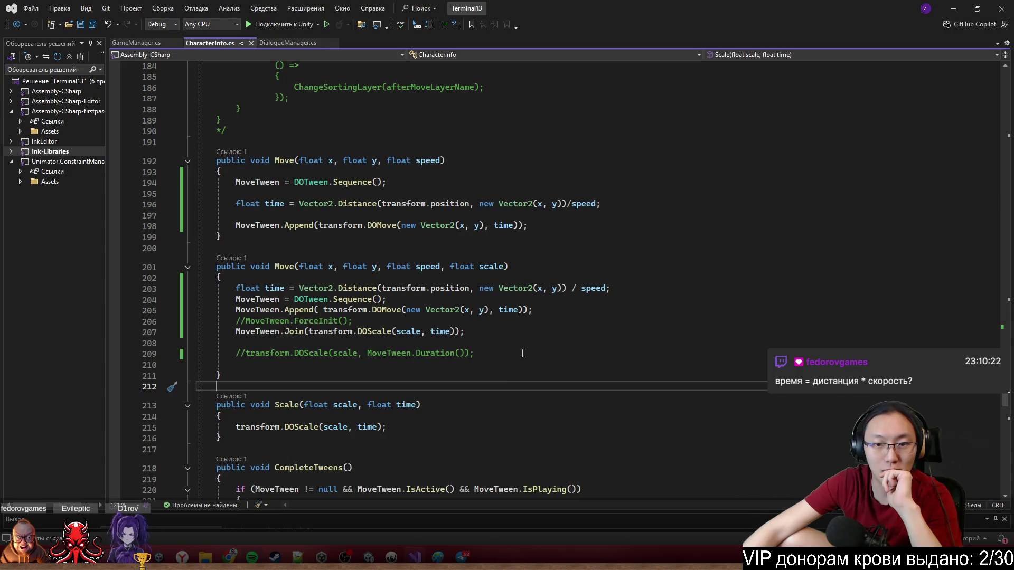
{"action": "mouse_move", "coordinate": [334, 204]}
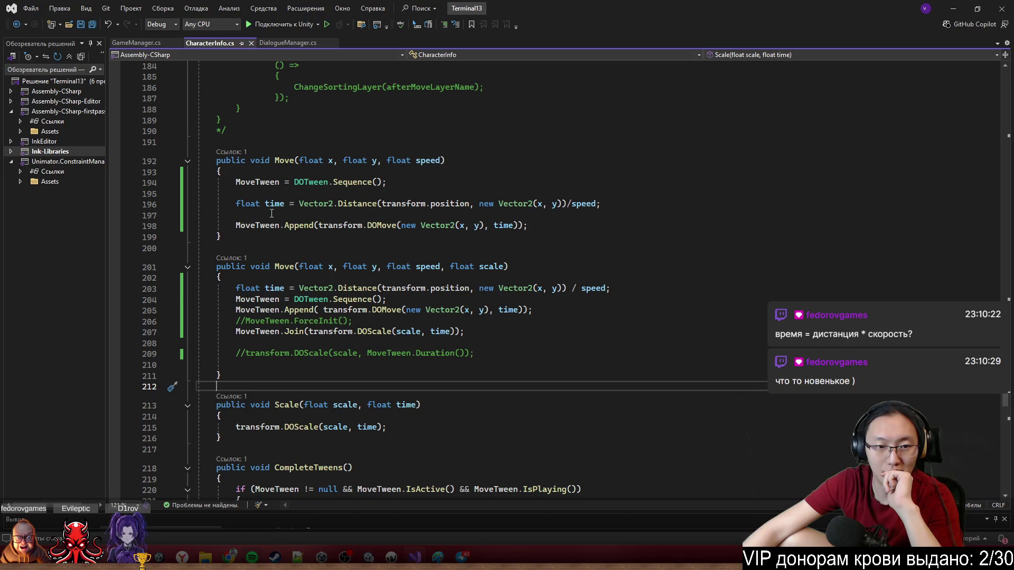
{"action": "mouse_move", "coordinate": [302, 208]}
{"action": "left_mouse_down"}
{"action": "mouse_move", "coordinate": [602, 208]}
{"action": "mouse_move", "coordinate": [573, 208]}
{"action": "left_mouse_up"}
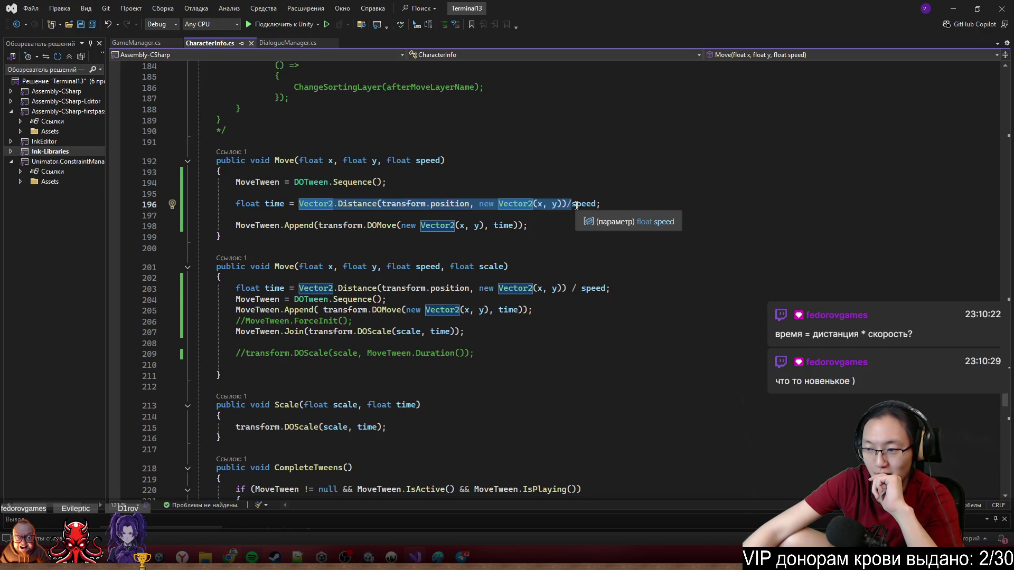
{"action": "left_click", "coordinate": [574, 205]}
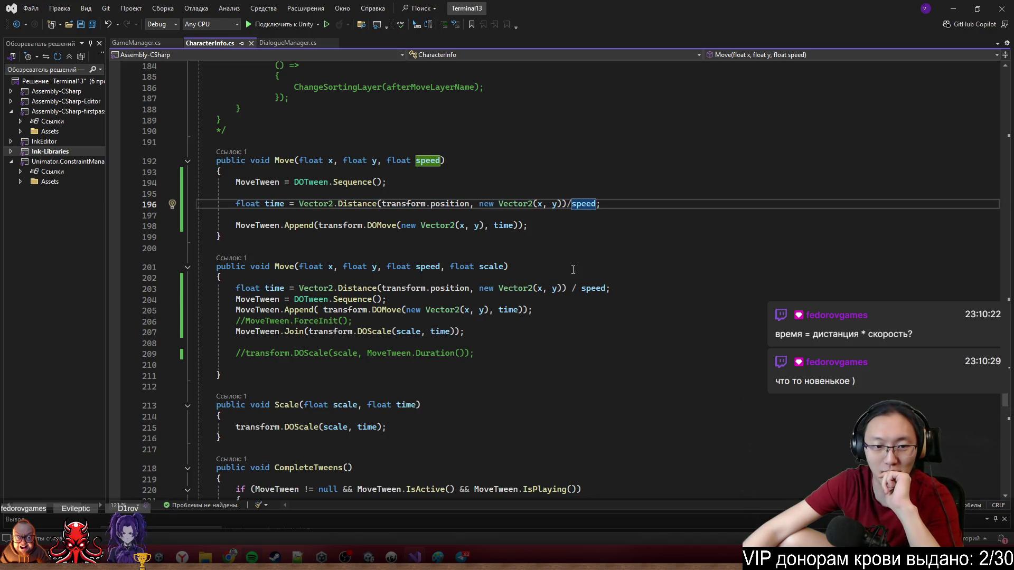
{"action": "left_click", "coordinate": [572, 204]}
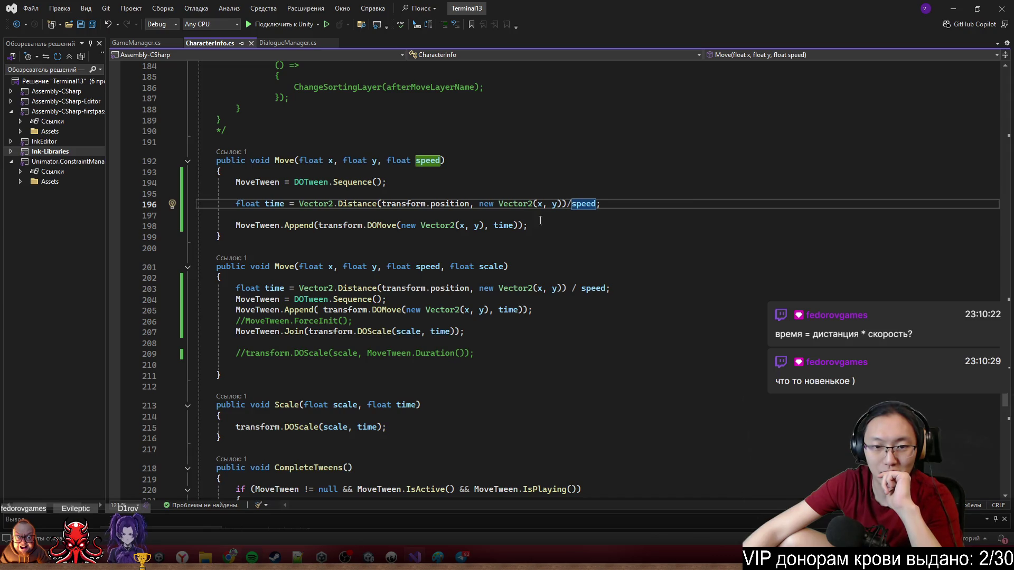
{"action": "left_click_drag", "start_coordinate": [299, 205], "coordinate": [566, 204]}
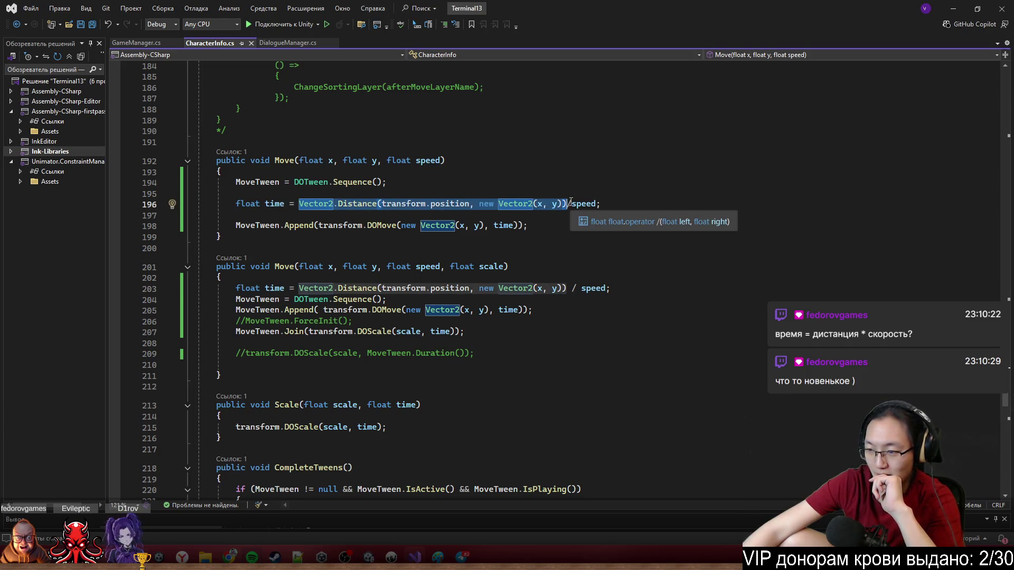
{"action": "left_click", "coordinate": [534, 215]}
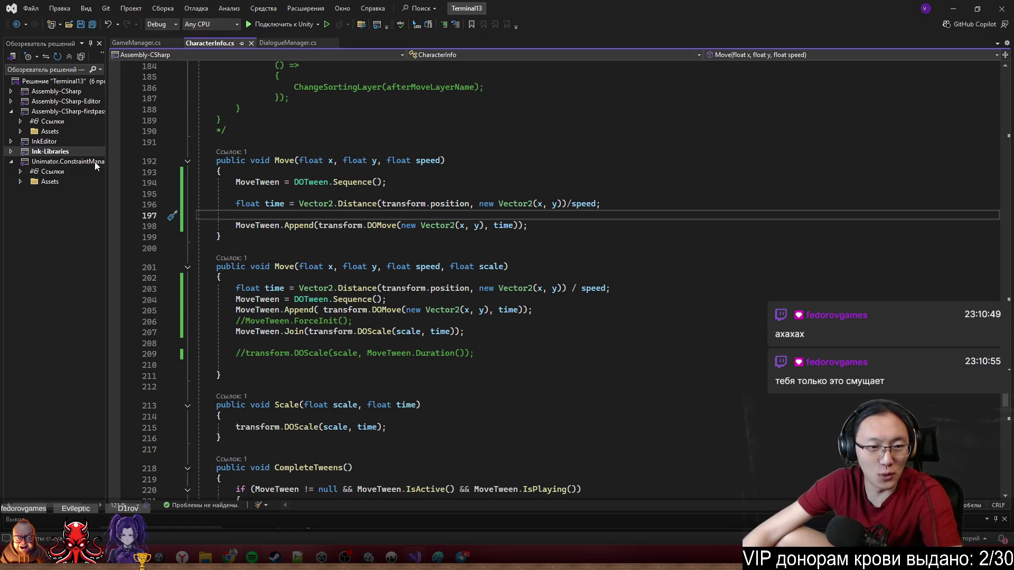
{"action": "left_click", "coordinate": [316, 204]}
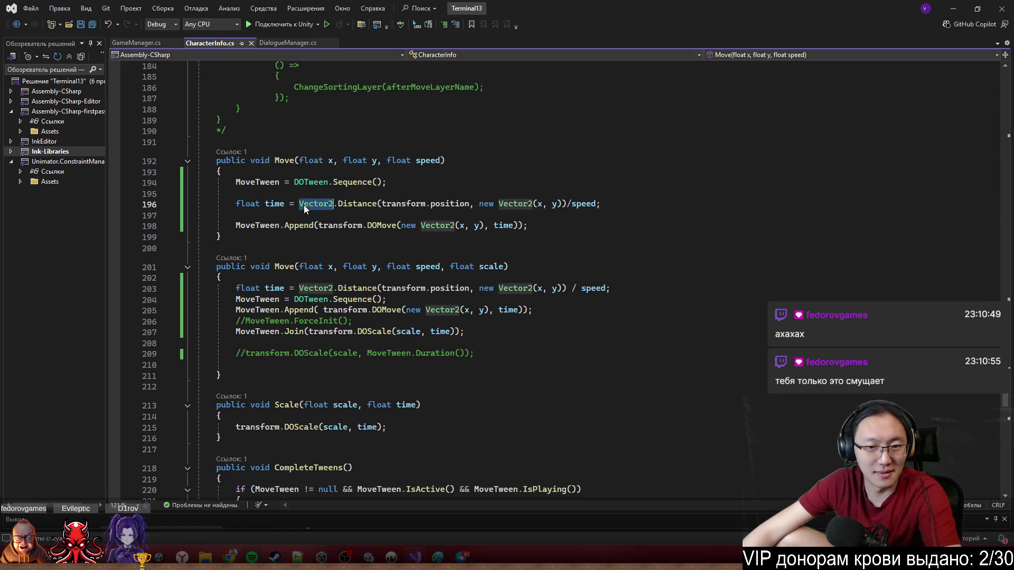
{"action": "left_click", "coordinate": [567, 204]}
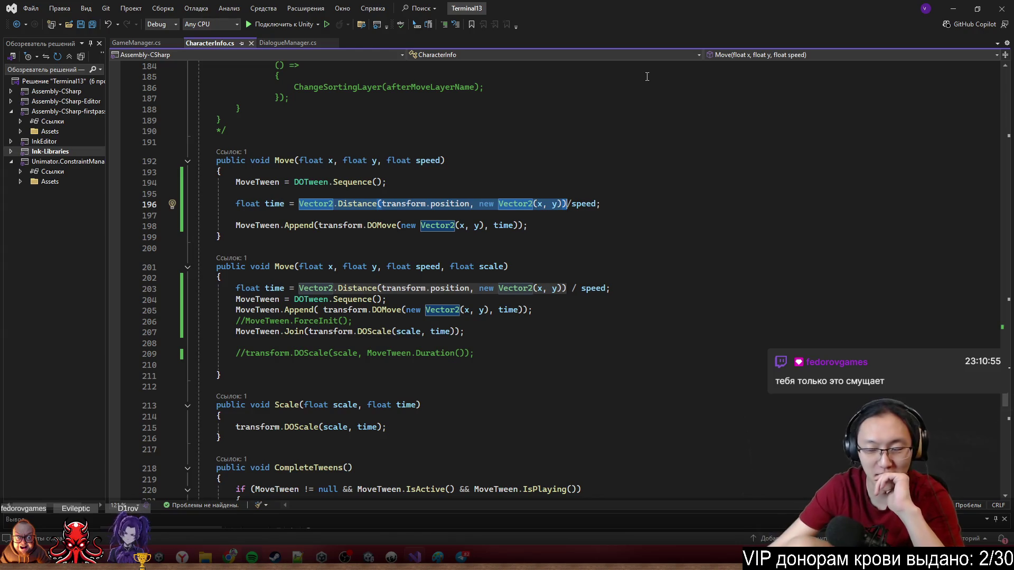
{"action": "left_click", "coordinate": [672, 288]}
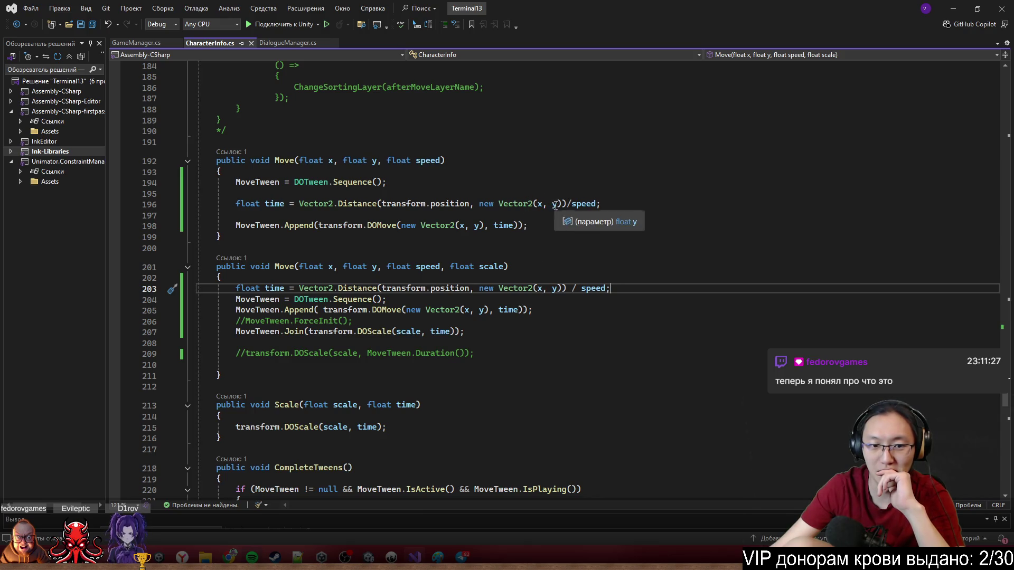
{"action": "scroll", "coordinate": [675, 280], "scroll_direction": "down", "scroll_amount": 2}
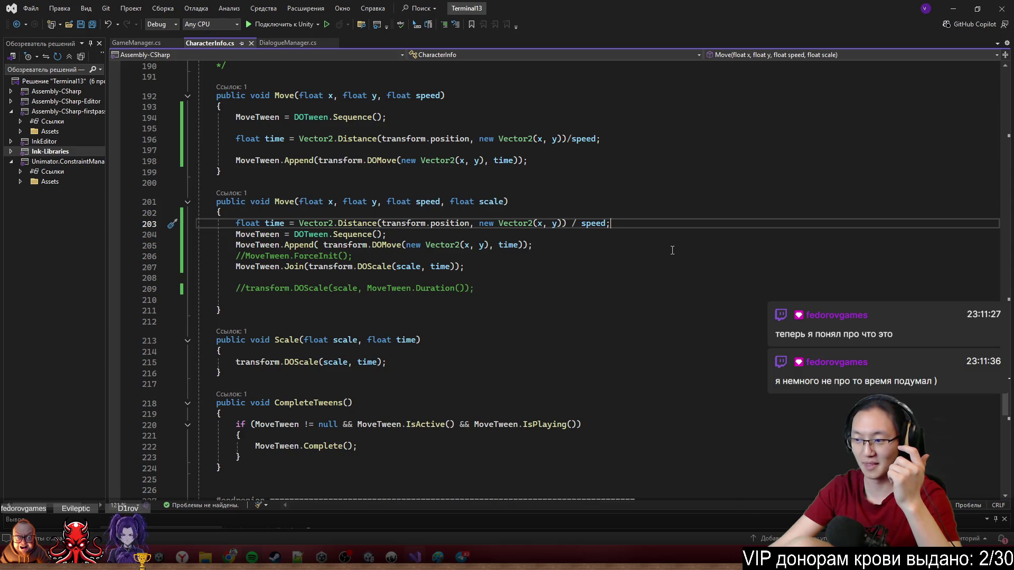
{"action": "left_click", "coordinate": [953, 8]}
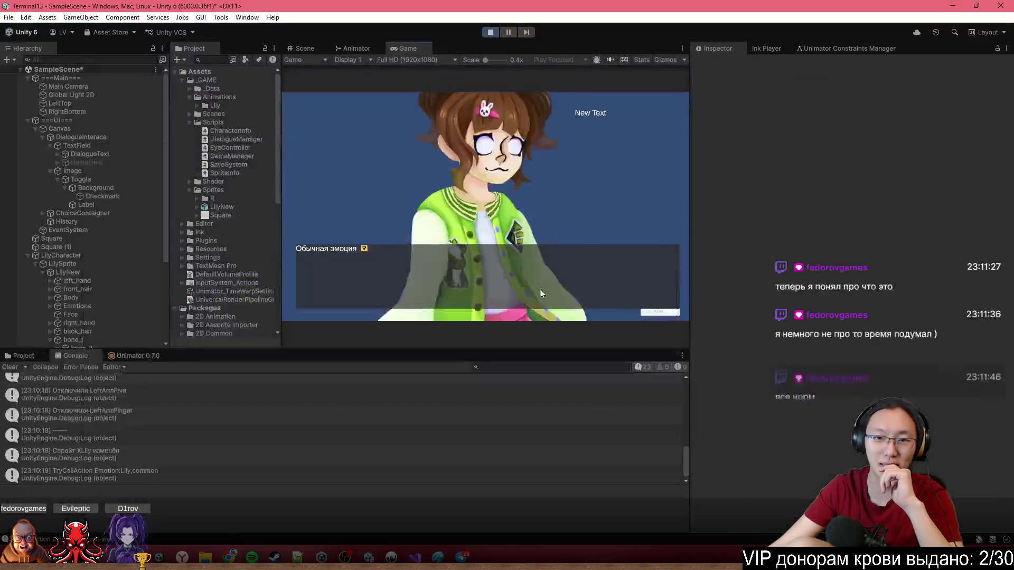
Click through the greeting to 'Играем с матами?', restarting the dialogue several times.
{"action": "left_click", "coordinate": [550, 163]}
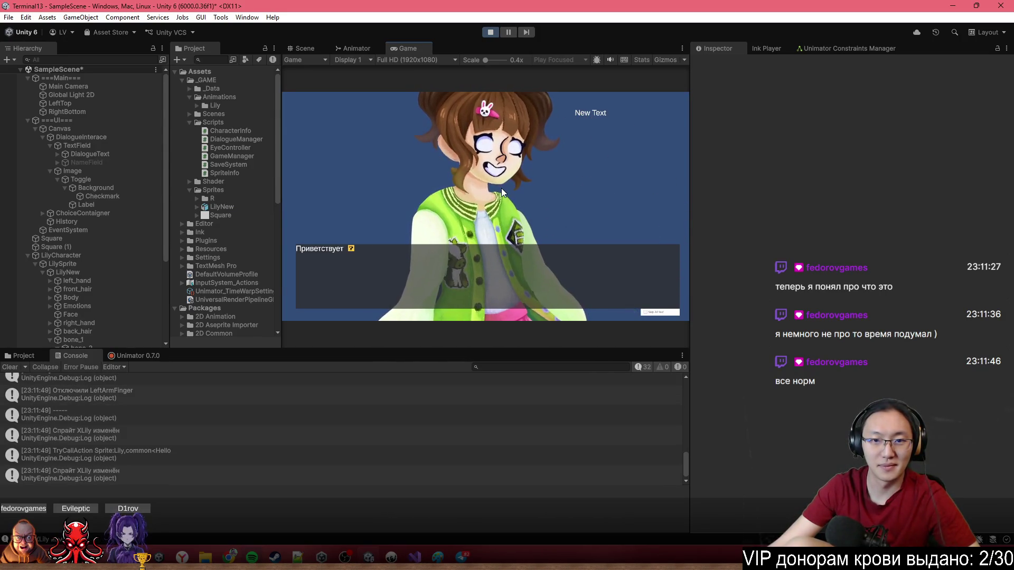
{"action": "left_click", "coordinate": [568, 158]}
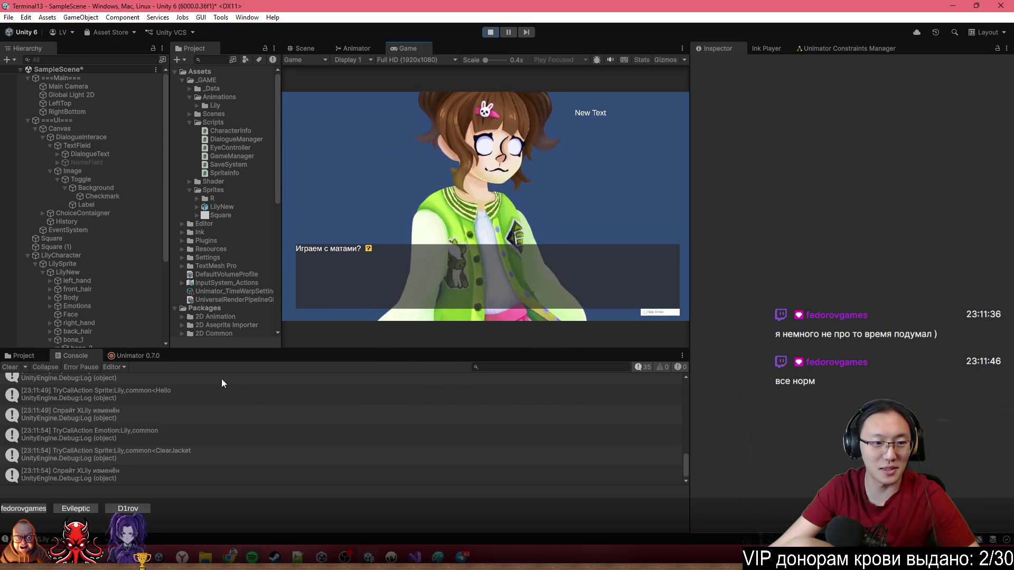
{"action": "left_click", "coordinate": [389, 252]}
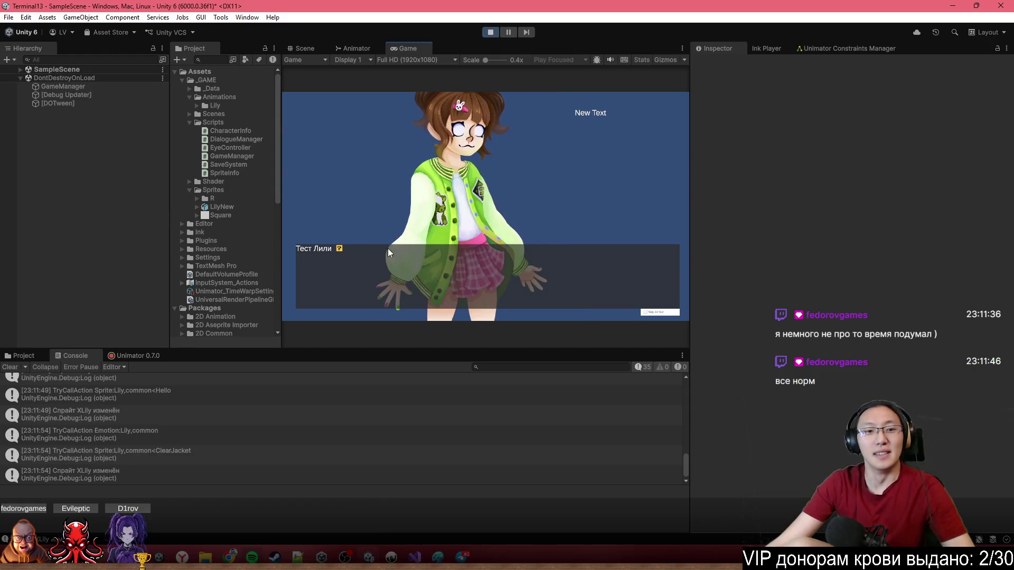
{"action": "left_click", "coordinate": [488, 180]}
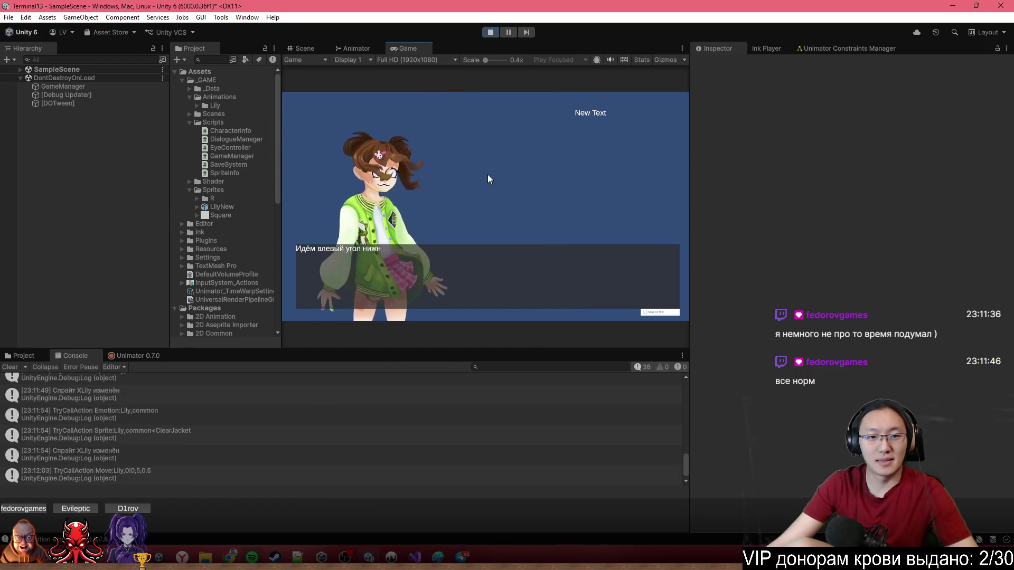
{"action": "left_click", "coordinate": [489, 180]}
{"action": "left_click", "coordinate": [477, 191]}
{"action": "left_click", "coordinate": [476, 188]}
{"action": "left_click", "coordinate": [471, 191]}
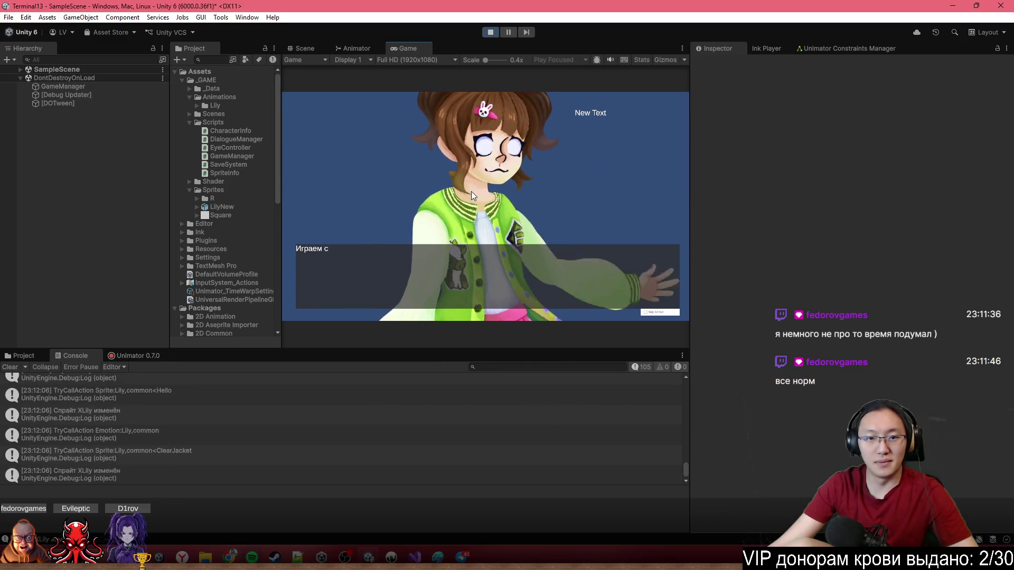
Answer the 'Играем с матами?' choice and keep advancing until Lily waves on the next line.
{"action": "left_click", "coordinate": [498, 211]}
{"action": "left_click", "coordinate": [499, 211]}
{"action": "left_click", "coordinate": [499, 213]}
{"action": "left_click", "coordinate": [500, 211]}
{"action": "left_click", "coordinate": [500, 201]}
{"action": "left_click", "coordinate": [499, 201]}
{"action": "left_click", "coordinate": [497, 204]}
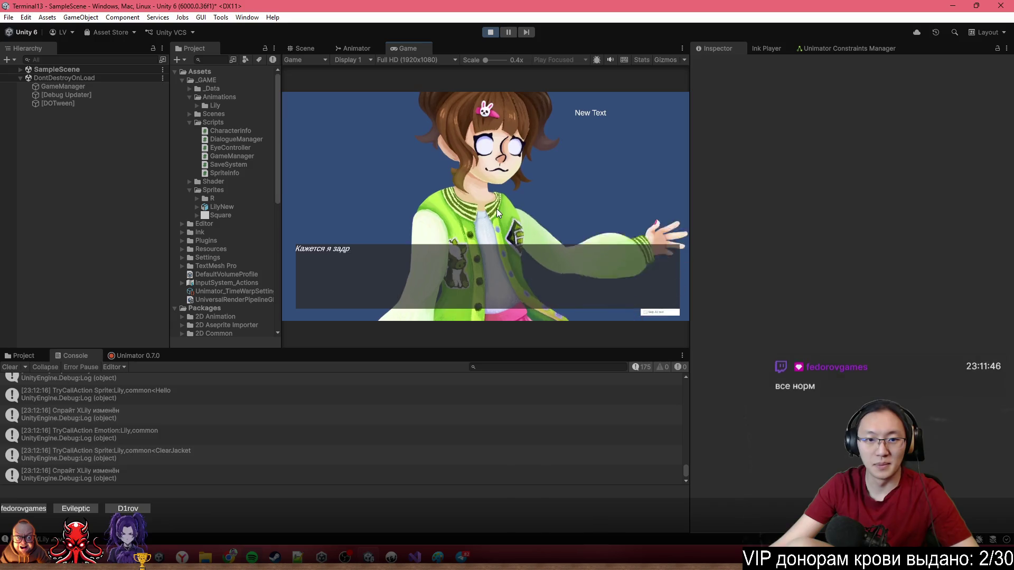
{"action": "left_click", "coordinate": [497, 208]}
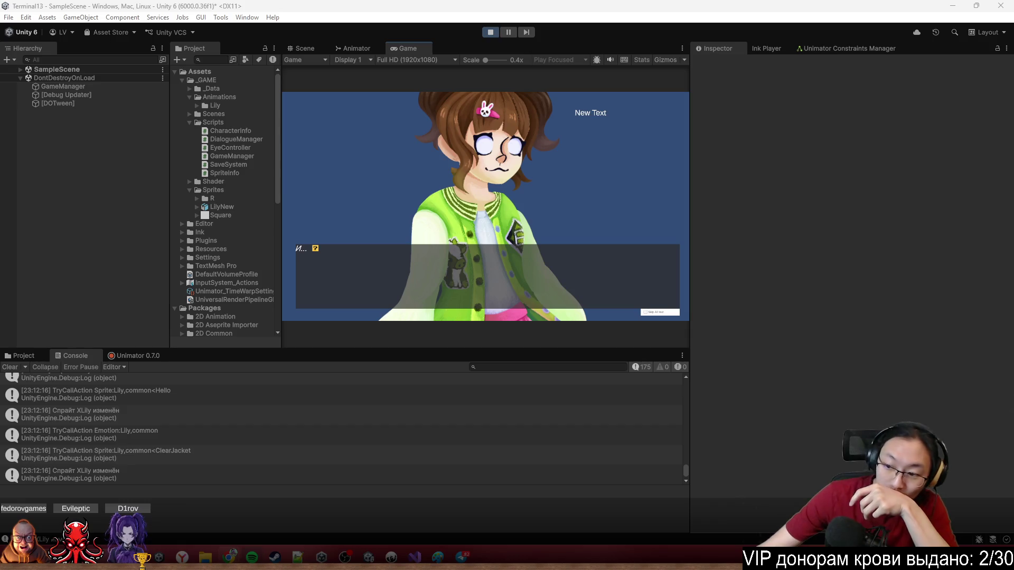
Inspect Debug Updater, DOTween and GameManager's assigned references in the running scene.
{"action": "left_click", "coordinate": [606, 185]}
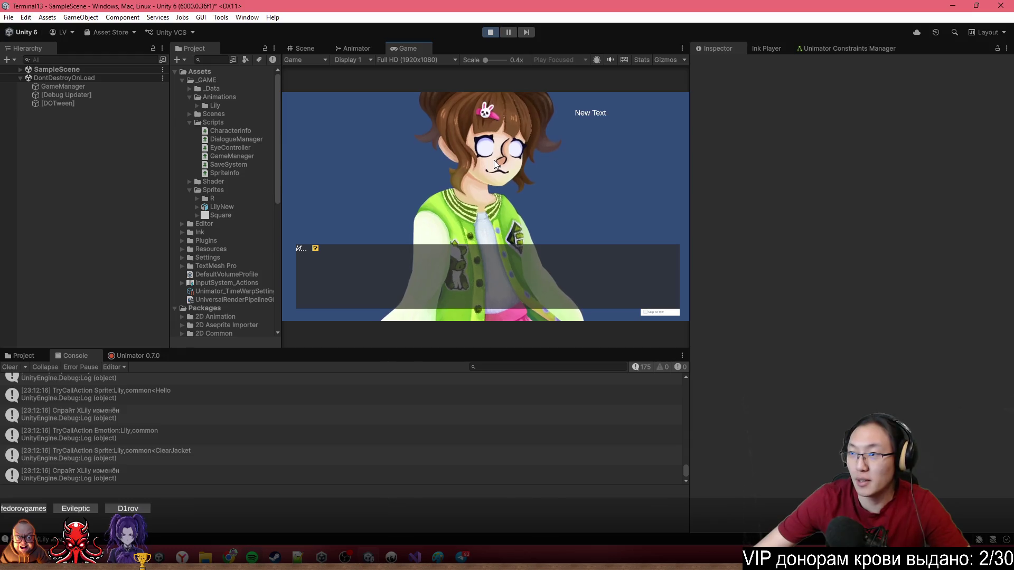
{"action": "left_click", "coordinate": [68, 102]}
{"action": "left_click", "coordinate": [72, 95]}
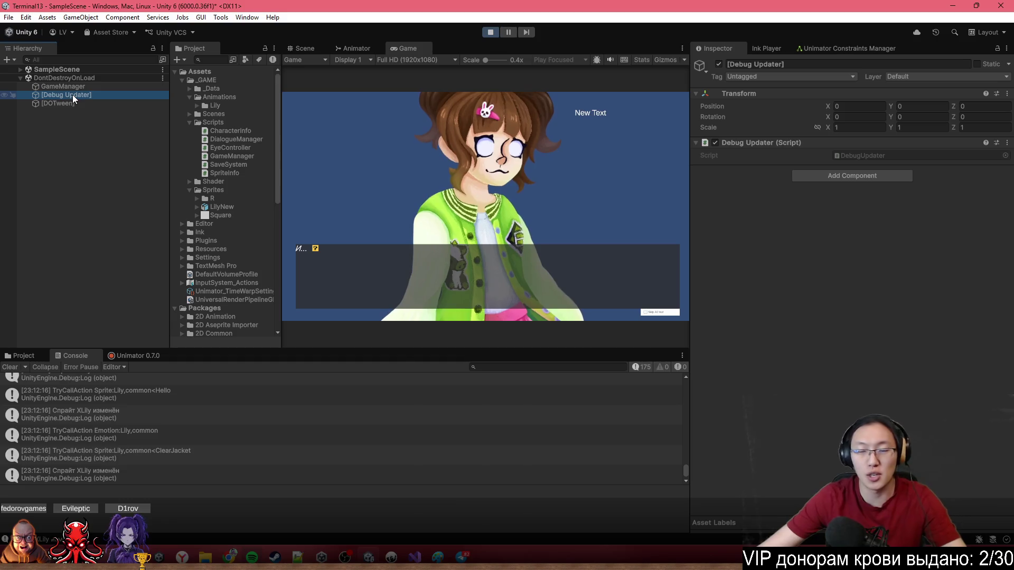
{"action": "left_click", "coordinate": [81, 104]}
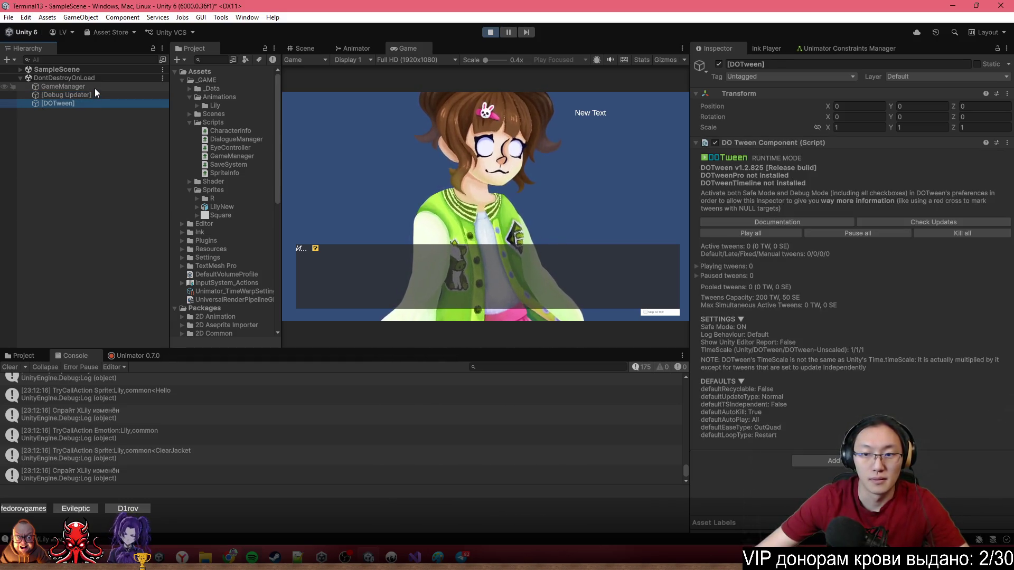
{"action": "left_click", "coordinate": [94, 87]}
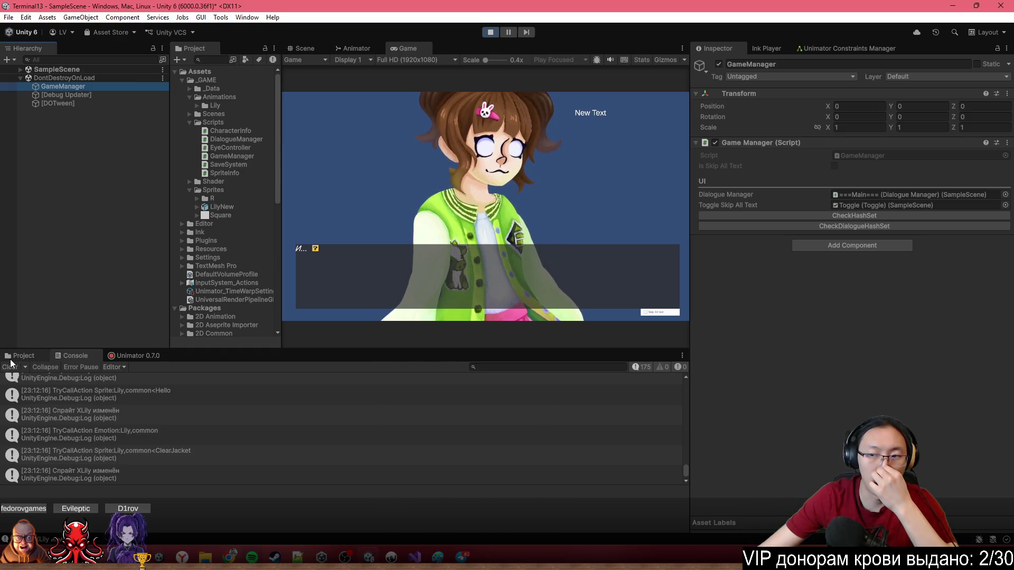
Open the Project browser, advance the dialogue to 'Тест Лили', and stop Play mode.
{"action": "left_click", "coordinate": [11, 360]}
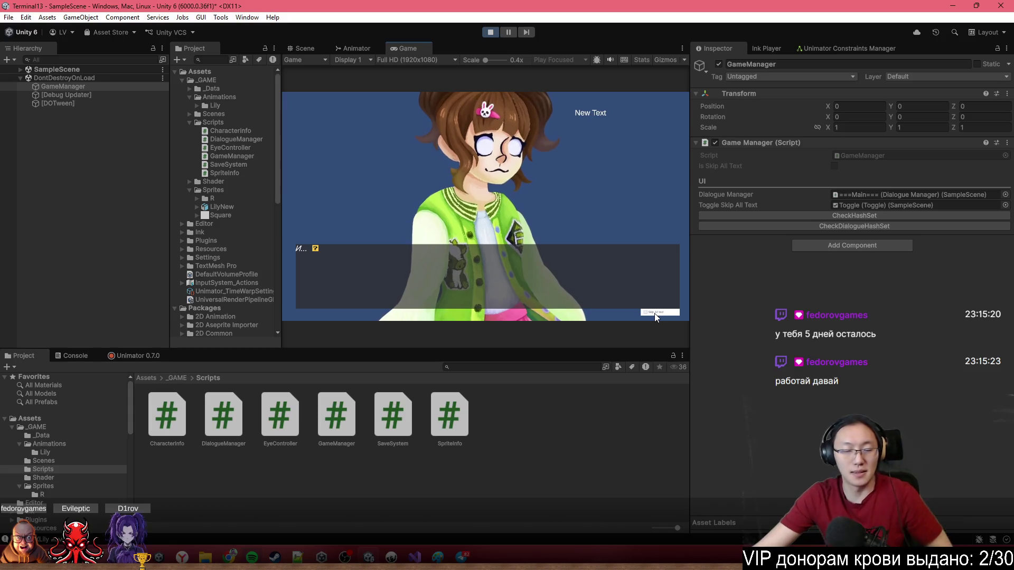
{"action": "left_click", "coordinate": [493, 173]}
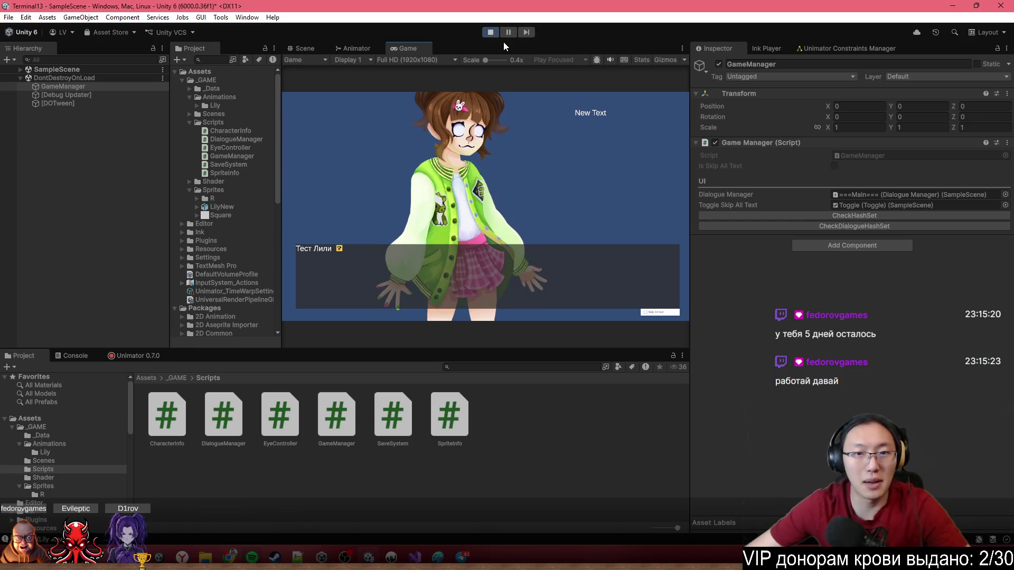
{"action": "left_click", "coordinate": [490, 32]}
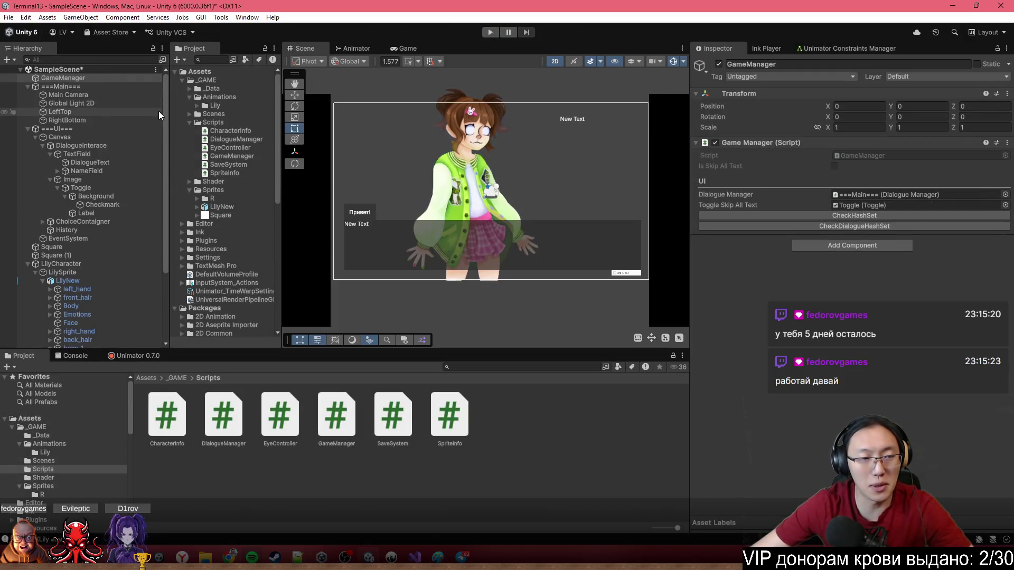
Zoom and recentre the Scene view on the canvas and widen the scene and project panels.
{"action": "scroll", "coordinate": [607, 266], "scroll_direction": "up", "scroll_amount": 3}
{"action": "scroll", "coordinate": [607, 262], "scroll_direction": "up", "scroll_amount": 1}
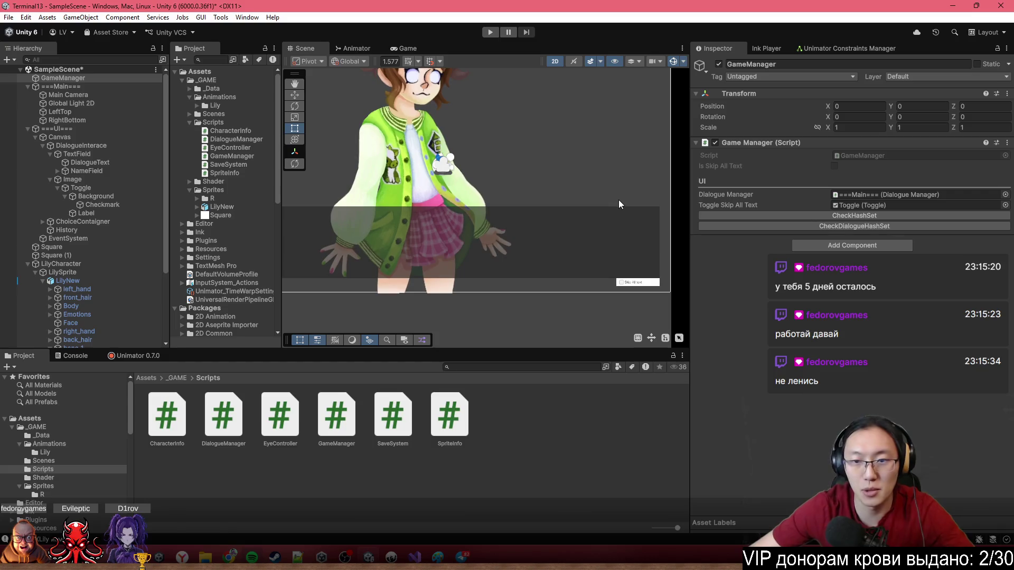
{"action": "scroll", "coordinate": [621, 204], "scroll_direction": "down", "scroll_amount": 2}
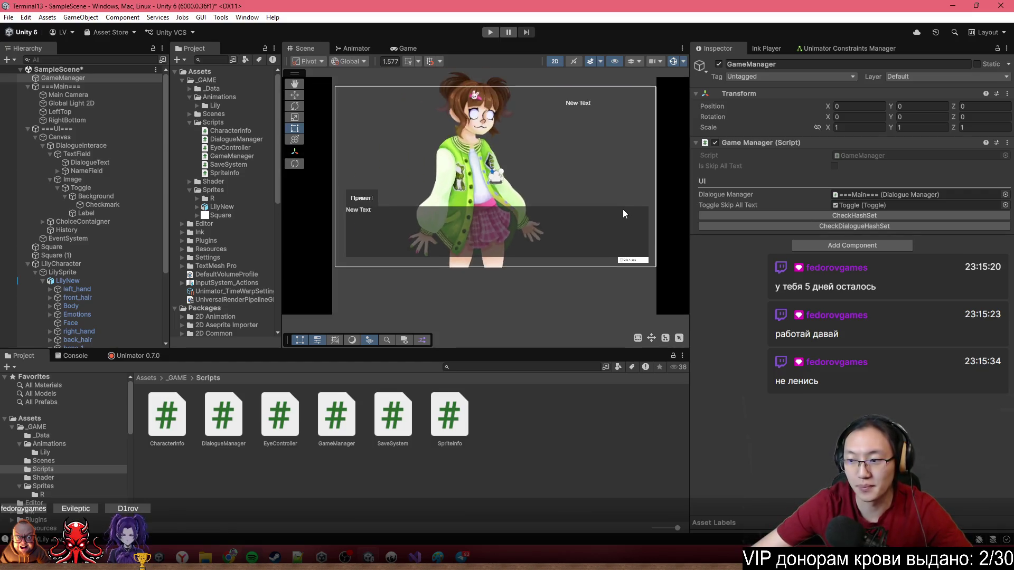
{"action": "scroll", "coordinate": [609, 201], "scroll_direction": "up", "scroll_amount": 2}
{"action": "scroll", "coordinate": [609, 201], "scroll_direction": "down", "scroll_amount": 3}
{"action": "left_click_drag", "start_coordinate": [690, 228], "coordinate": [817, 228]}
{"action": "left_click_drag", "start_coordinate": [638, 254], "coordinate": [574, 232]}
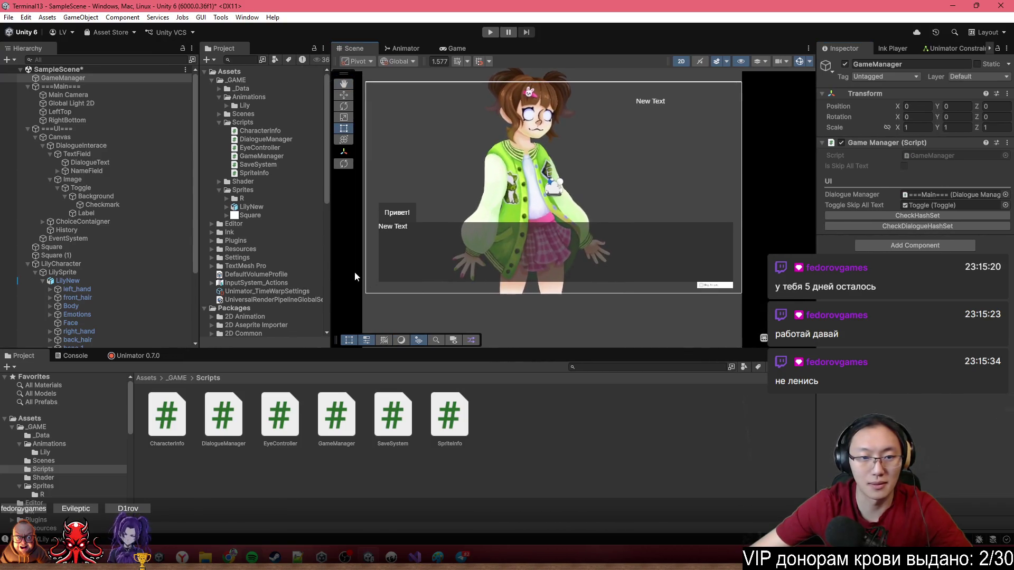
{"action": "left_click_drag", "start_coordinate": [203, 224], "coordinate": [176, 222]}
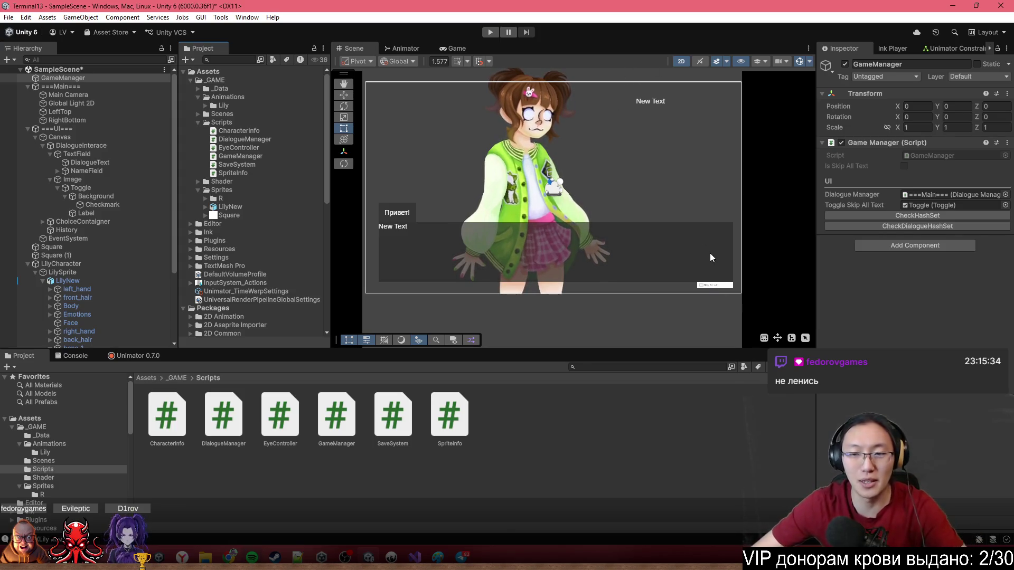
{"action": "scroll", "coordinate": [699, 295], "scroll_direction": "up", "scroll_amount": 4}
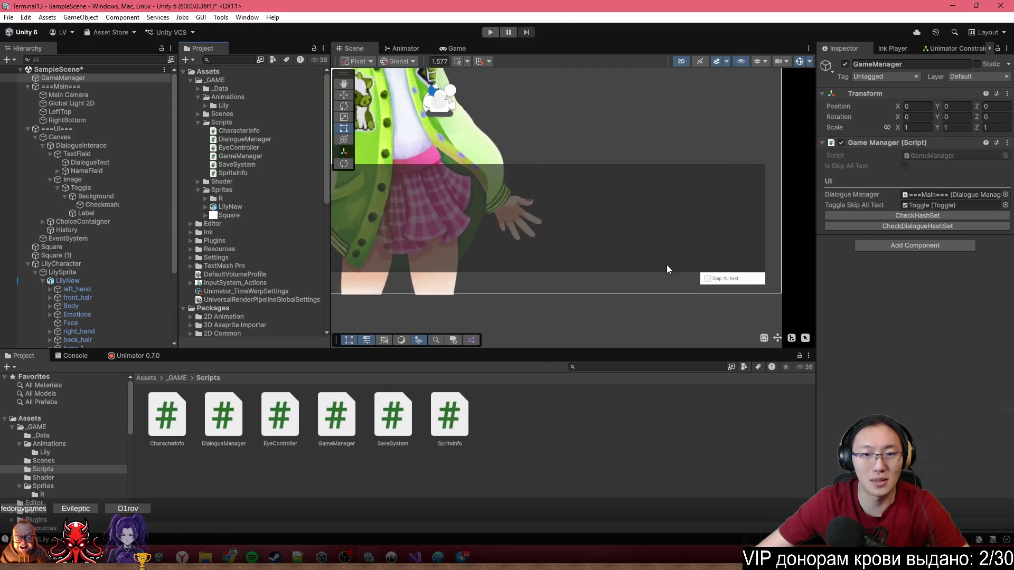
{"action": "scroll", "coordinate": [666, 264], "scroll_direction": "down", "scroll_amount": 4}
Select the Canvas in the Hierarchy, checking the DialogueInterace panel along the way.
{"action": "left_click", "coordinate": [632, 255]}
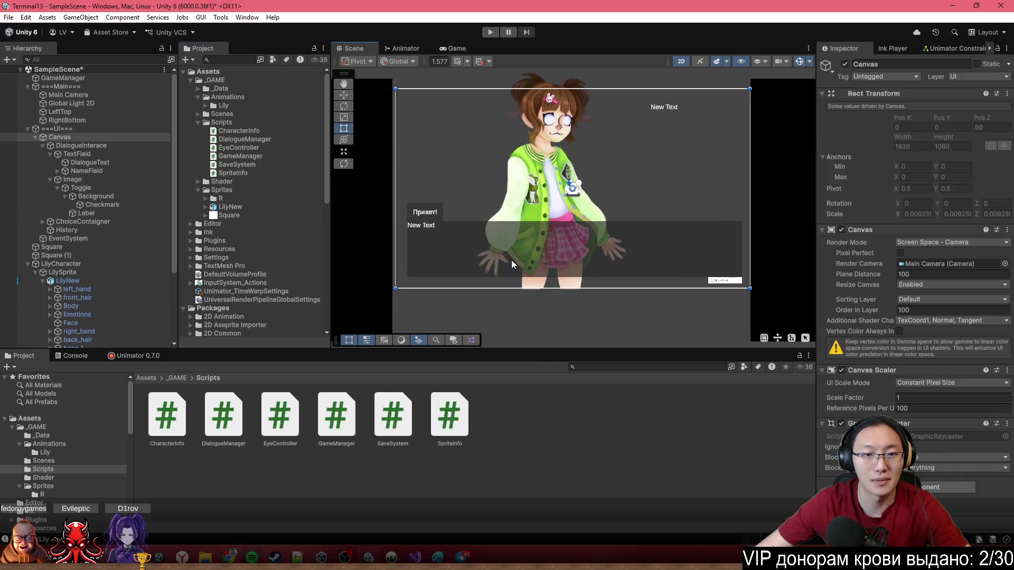
{"action": "left_click", "coordinate": [475, 240]}
{"action": "left_click", "coordinate": [429, 204]}
{"action": "left_click", "coordinate": [442, 177]}
{"action": "left_click", "coordinate": [104, 143]}
{"action": "left_click", "coordinate": [110, 137]}
{"action": "left_click", "coordinate": [112, 148]}
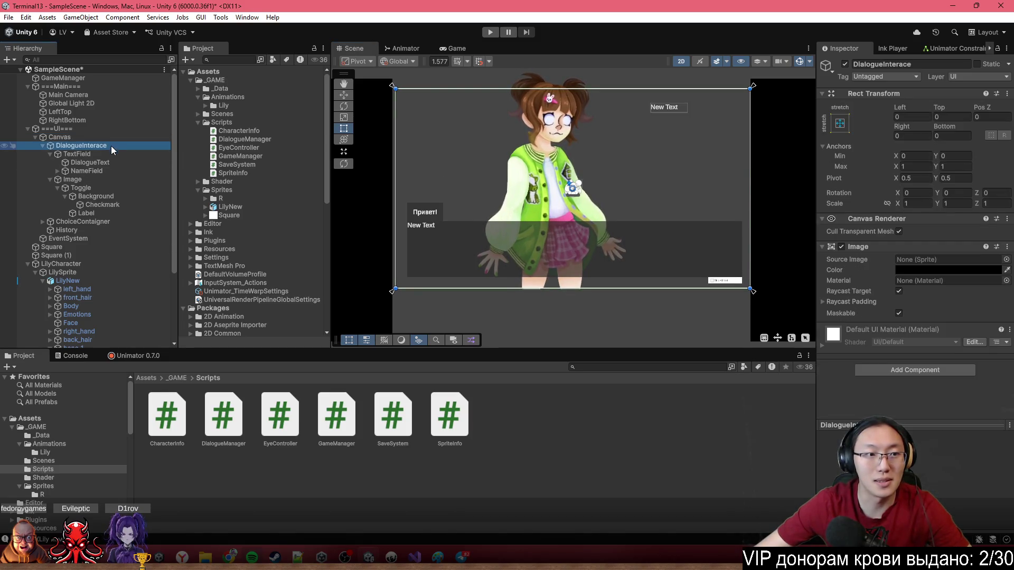
{"action": "left_click", "coordinate": [111, 137]}
Set the Canvas Scaler to Scale With Screen Size, reference 1920 × 1080, Match 0.5.
{"action": "left_click", "coordinate": [951, 382]}
{"action": "left_click", "coordinate": [940, 406]}
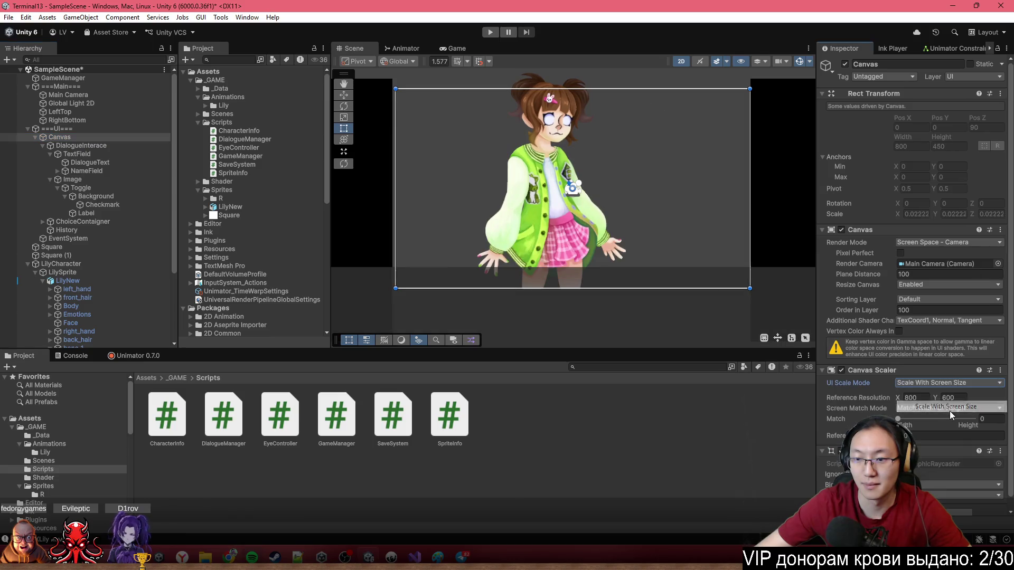
{"action": "left_click", "coordinate": [912, 398]}
{"action": "type", "text": "1920"}
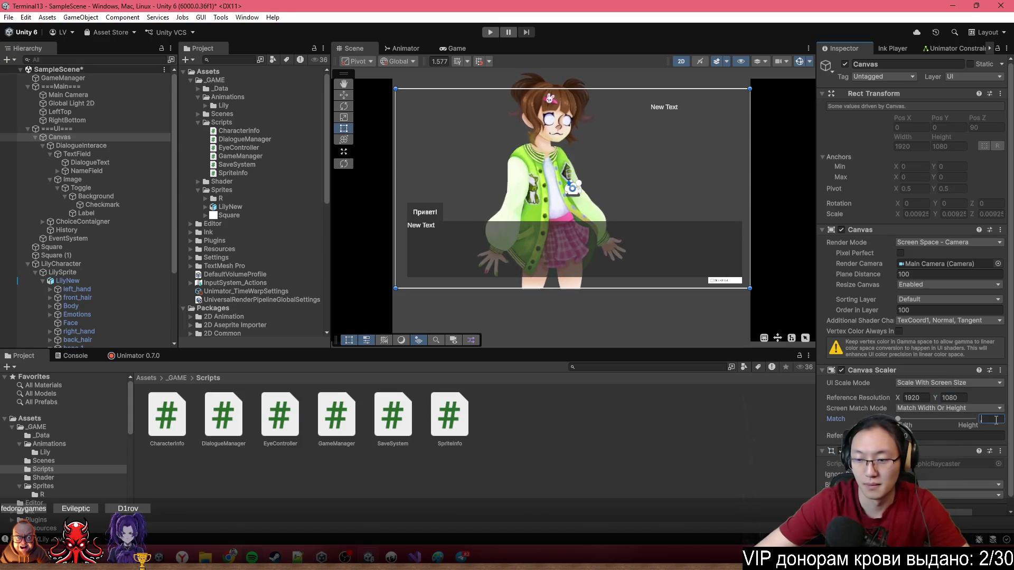
{"action": "type", "text": ".5"}
{"action": "scroll", "coordinate": [565, 259], "scroll_direction": "up", "scroll_amount": 5}
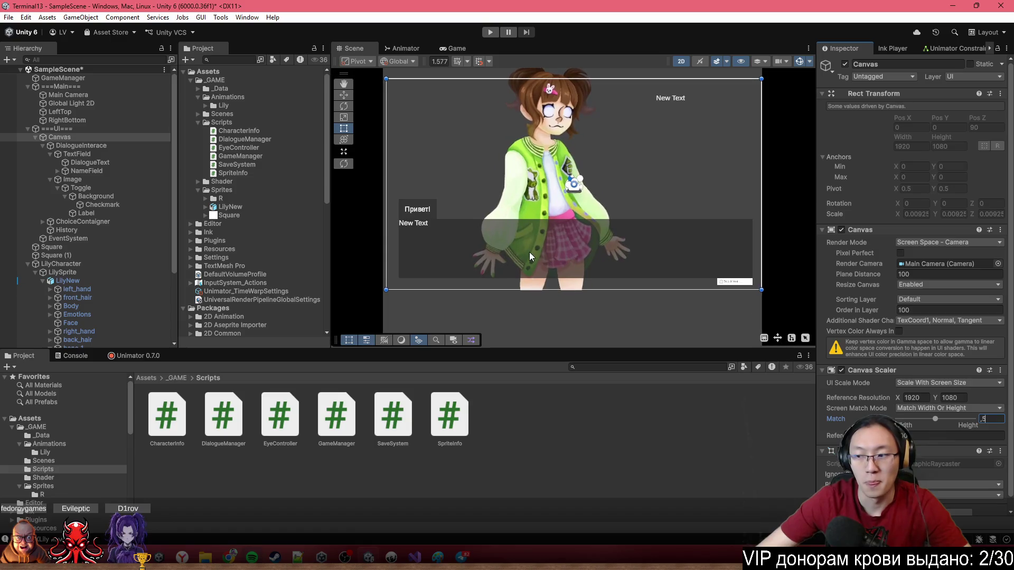
{"action": "scroll", "coordinate": [709, 262], "scroll_direction": "up", "scroll_amount": 3}
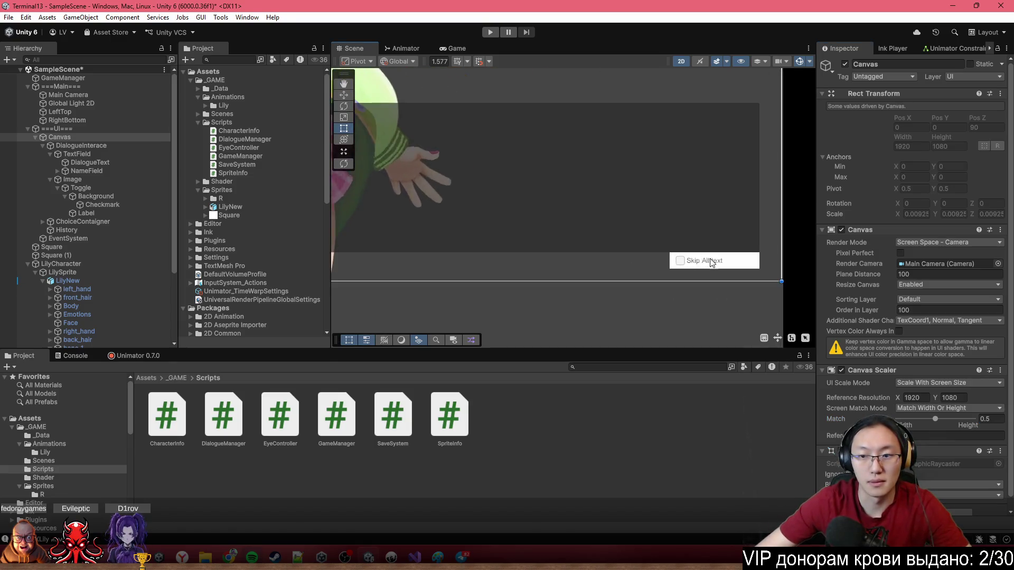
Select the Skip All text toggle and its background image.
{"action": "left_click", "coordinate": [710, 263]}
{"action": "scroll", "coordinate": [713, 262], "scroll_direction": "up", "scroll_amount": 4}
{"action": "left_click", "coordinate": [71, 180]}
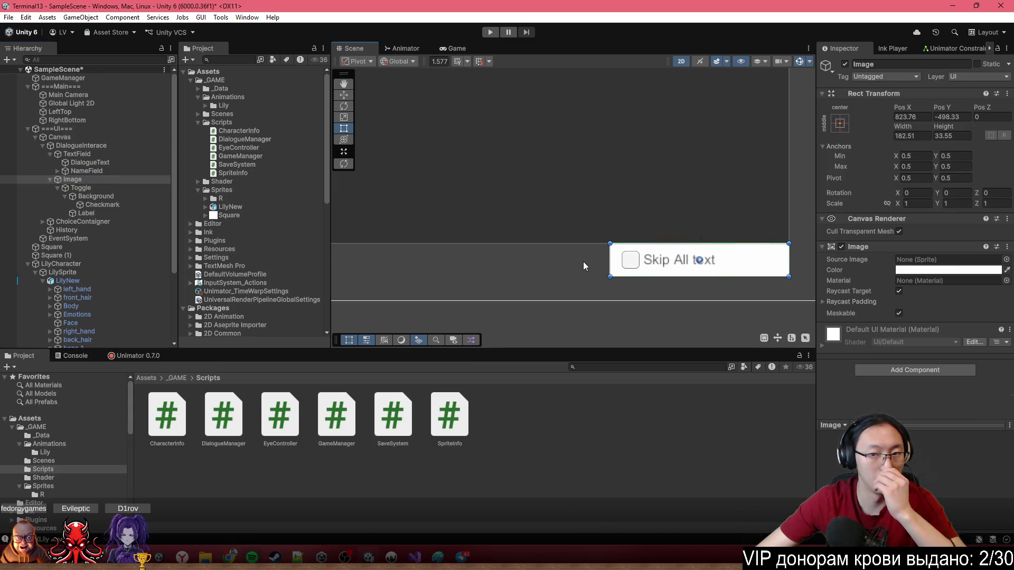
Add a new button under Canvas, size it beside the Skip All text toggle, and name it History.
{"action": "right_click", "coordinate": [69, 137]}
{"action": "mouse_move", "coordinate": [144, 384]}
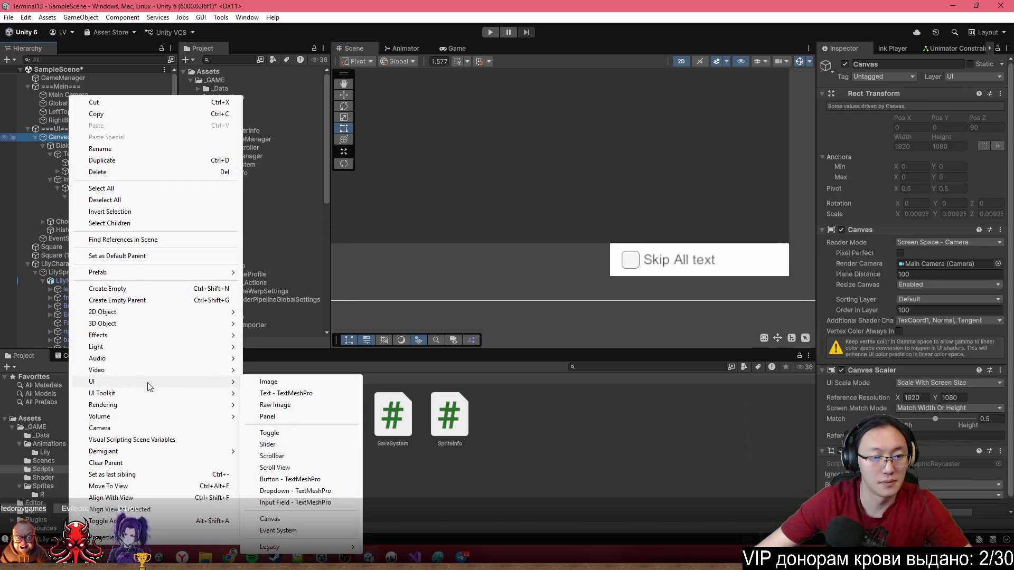
{"action": "left_click", "coordinate": [295, 479]}
{"action": "scroll", "coordinate": [613, 245], "scroll_direction": "down", "scroll_amount": 5}
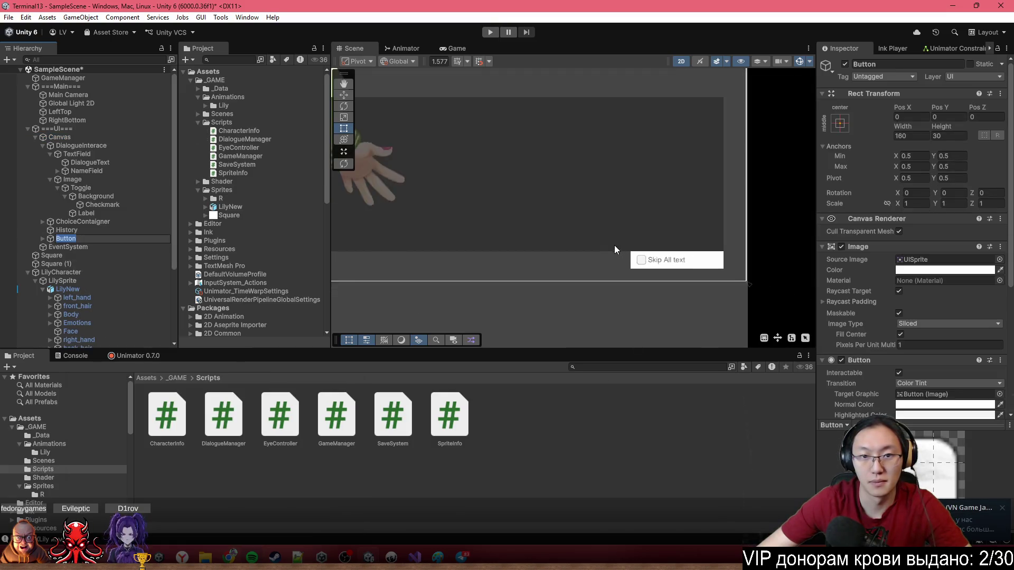
{"action": "mouse_move", "coordinate": [432, 120]}
{"action": "left_mouse_down"}
{"action": "mouse_move", "coordinate": [491, 153]}
{"action": "mouse_move", "coordinate": [501, 140]}
{"action": "mouse_move", "coordinate": [592, 252]}
{"action": "left_mouse_up"}
{"action": "scroll", "coordinate": [592, 250], "scroll_direction": "up", "scroll_amount": 5}
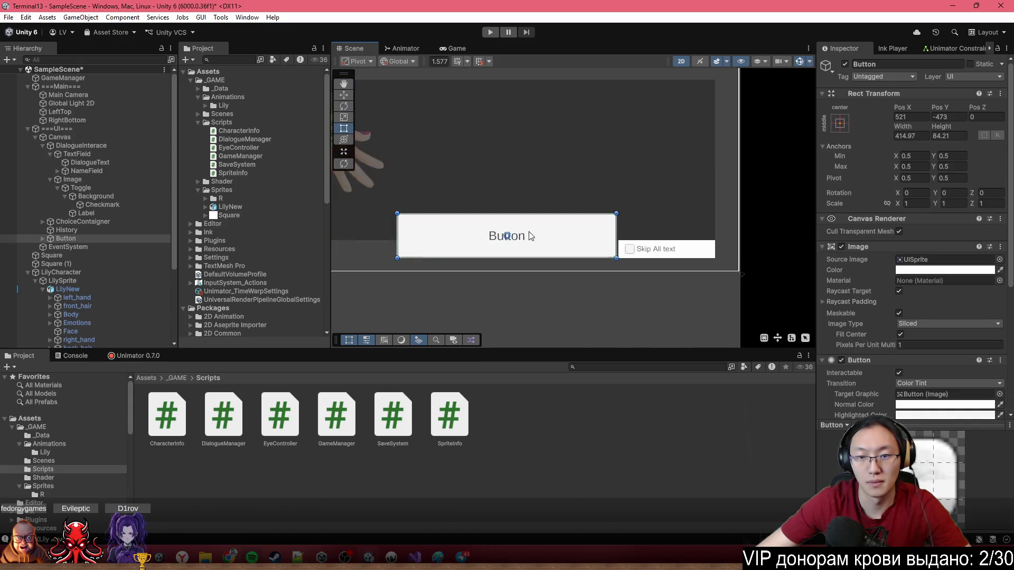
{"action": "mouse_move", "coordinate": [433, 232]}
{"action": "left_mouse_down"}
{"action": "mouse_move", "coordinate": [545, 245]}
{"action": "mouse_move", "coordinate": [526, 245]}
{"action": "left_mouse_up"}
{"action": "scroll", "coordinate": [655, 288], "scroll_direction": "up", "scroll_amount": 2}
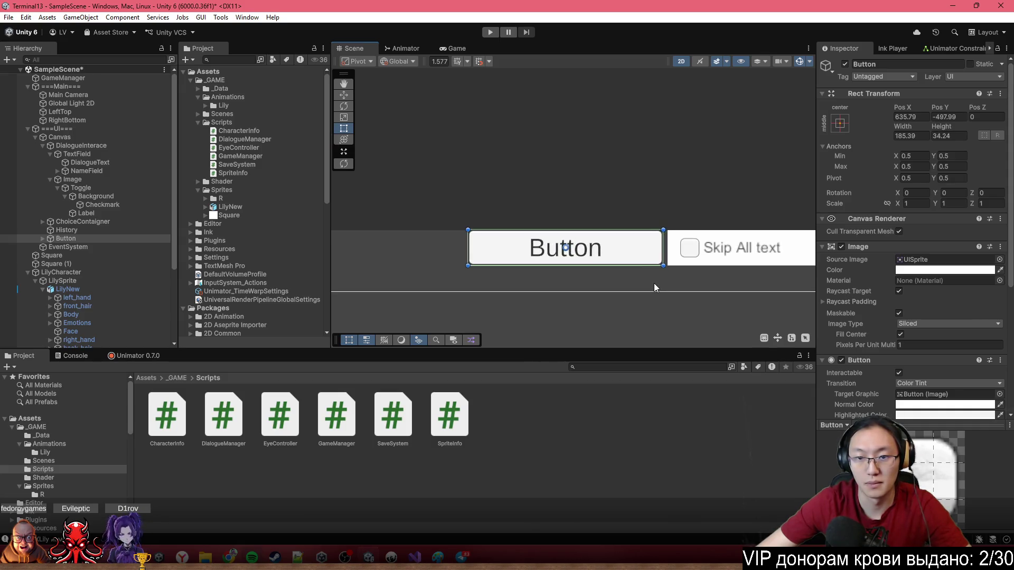
{"action": "left_click", "coordinate": [929, 64]}
{"action": "type", "text": "Histor"}
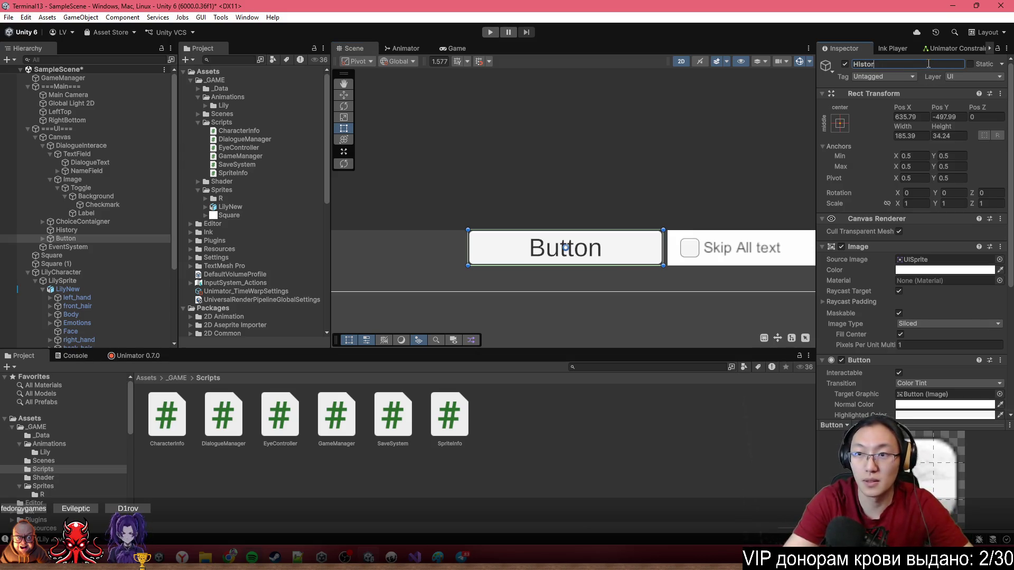
{"action": "type", "text": "y"}
{"action": "key", "text": "Return"}
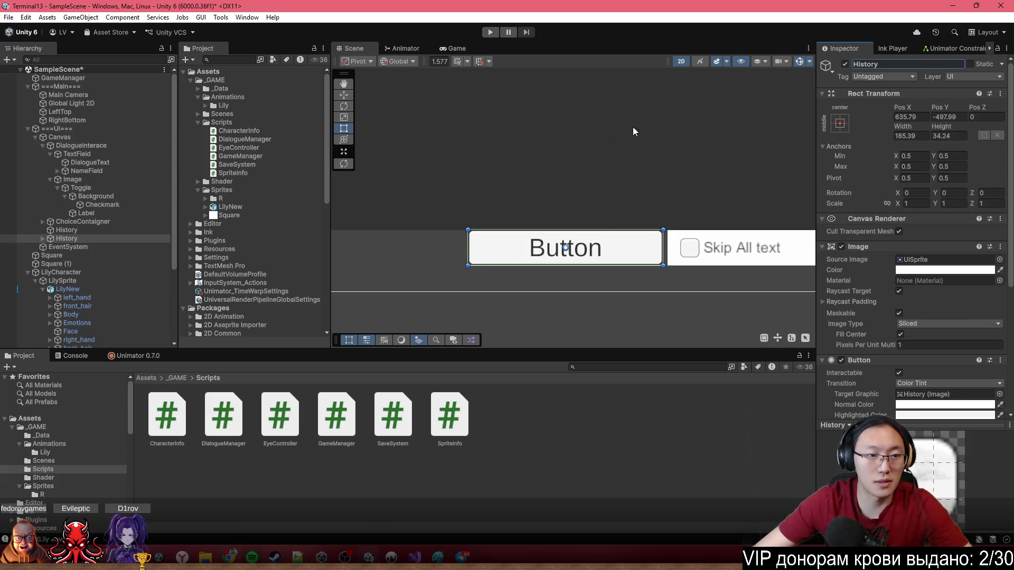
Resize the History text area to about 604 × 171.
{"action": "left_click", "coordinate": [126, 229]}
{"action": "key", "text": "f"}
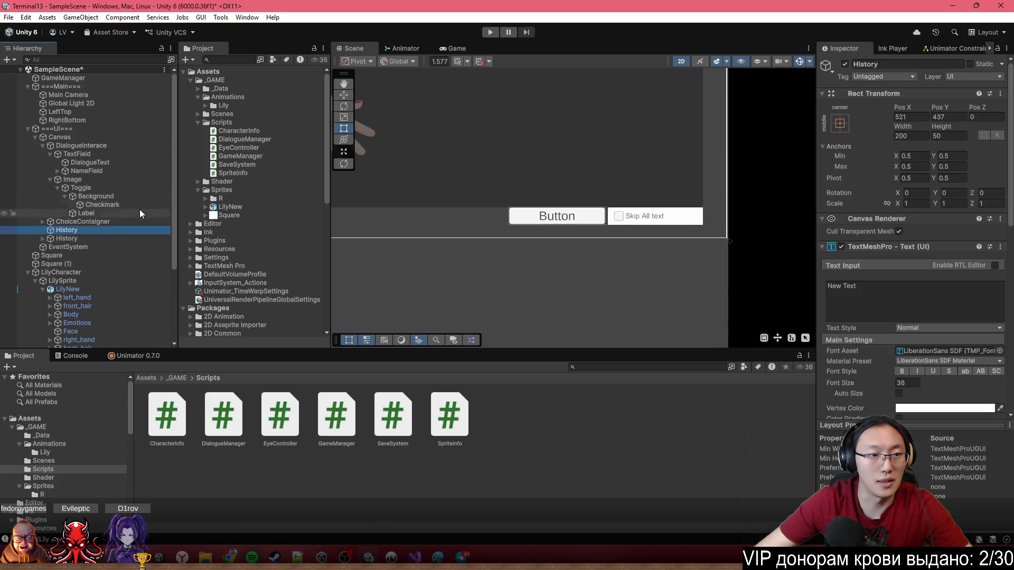
{"action": "scroll", "coordinate": [591, 209], "scroll_direction": "down", "scroll_amount": 5}
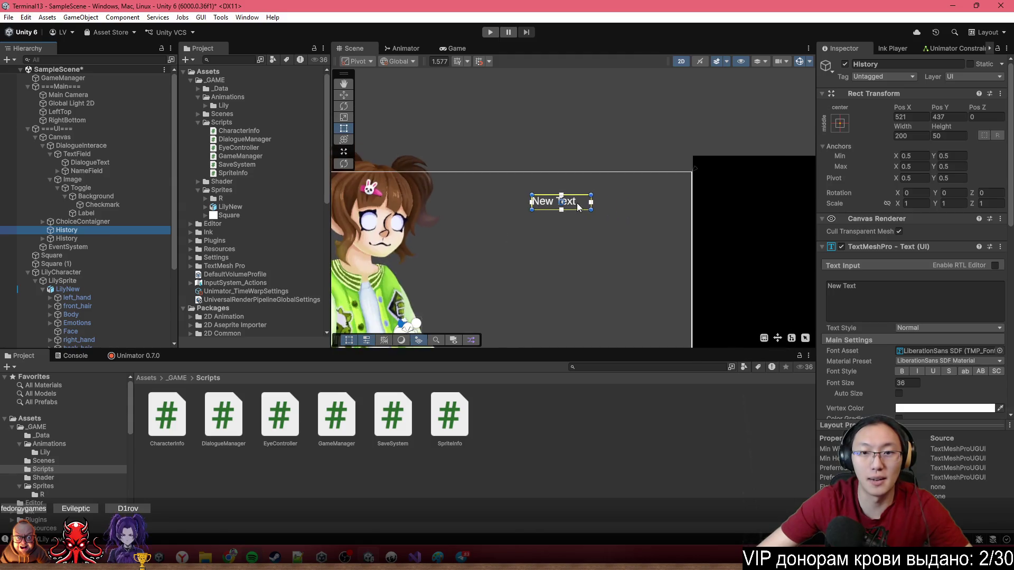
{"action": "mouse_move", "coordinate": [591, 209]}
{"action": "left_mouse_down"}
{"action": "mouse_move", "coordinate": [724, 255]}
{"action": "mouse_move", "coordinate": [645, 222]}
{"action": "left_mouse_up"}
{"action": "left_click_drag", "start_coordinate": [531, 196], "coordinate": [497, 179]}
{"action": "left_click_drag", "start_coordinate": [645, 222], "coordinate": [676, 230]}
{"action": "scroll", "coordinate": [590, 159], "scroll_direction": "down", "scroll_amount": 2}
Rename the button HistoryBTN and change its label text to History.
{"action": "left_click", "coordinate": [67, 238]}
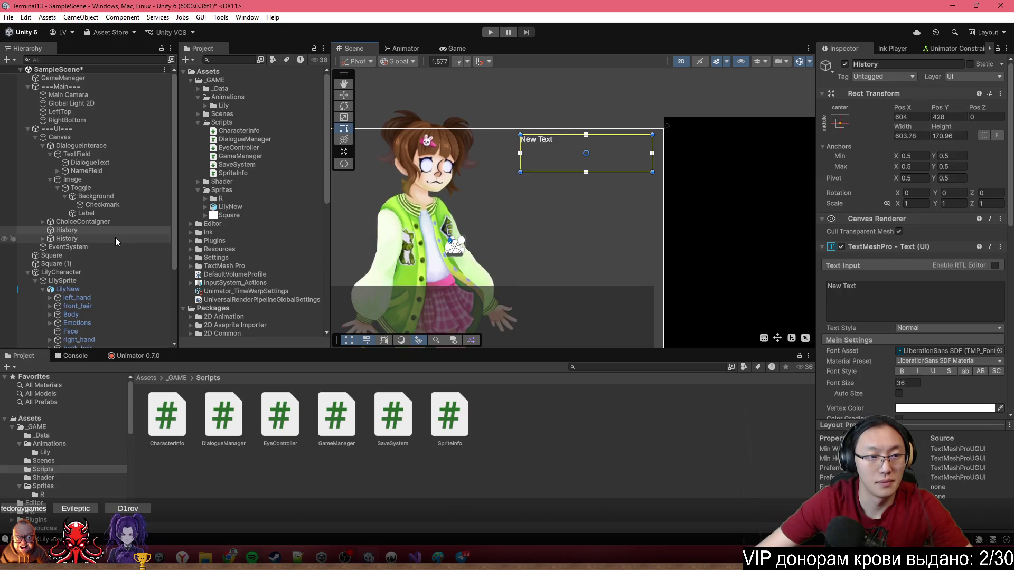
{"action": "scroll", "coordinate": [602, 258], "scroll_direction": "up", "scroll_amount": 5}
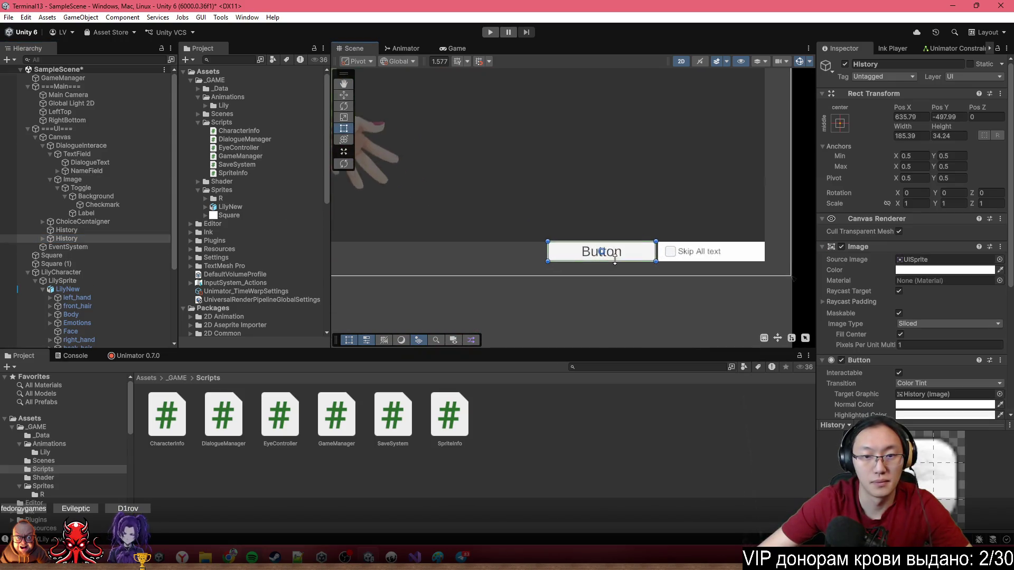
{"action": "scroll", "coordinate": [603, 257], "scroll_direction": "up", "scroll_amount": 1}
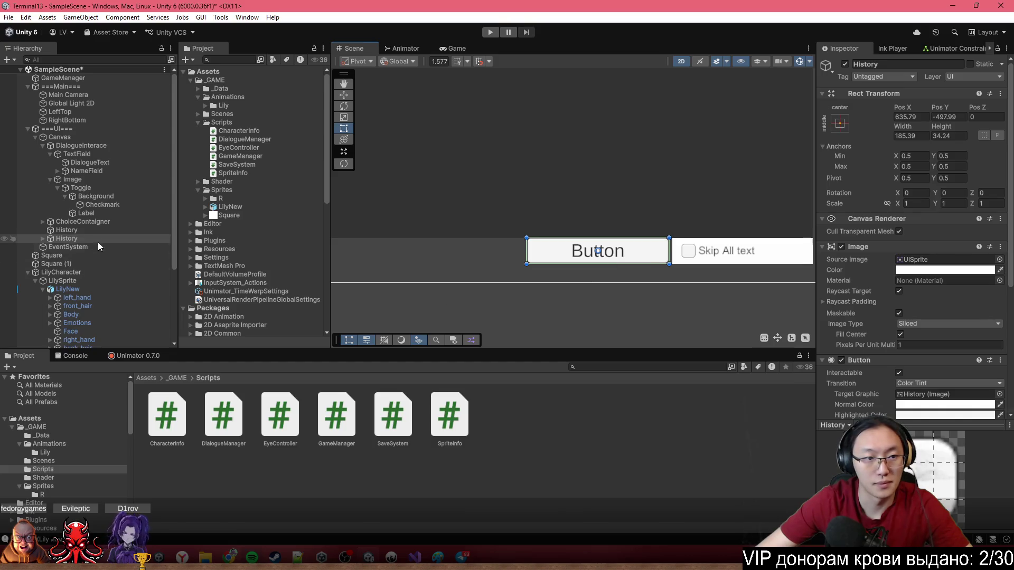
{"action": "left_click", "coordinate": [42, 238]}
{"action": "left_click", "coordinate": [900, 64]}
{"action": "left_click", "coordinate": [900, 64]}
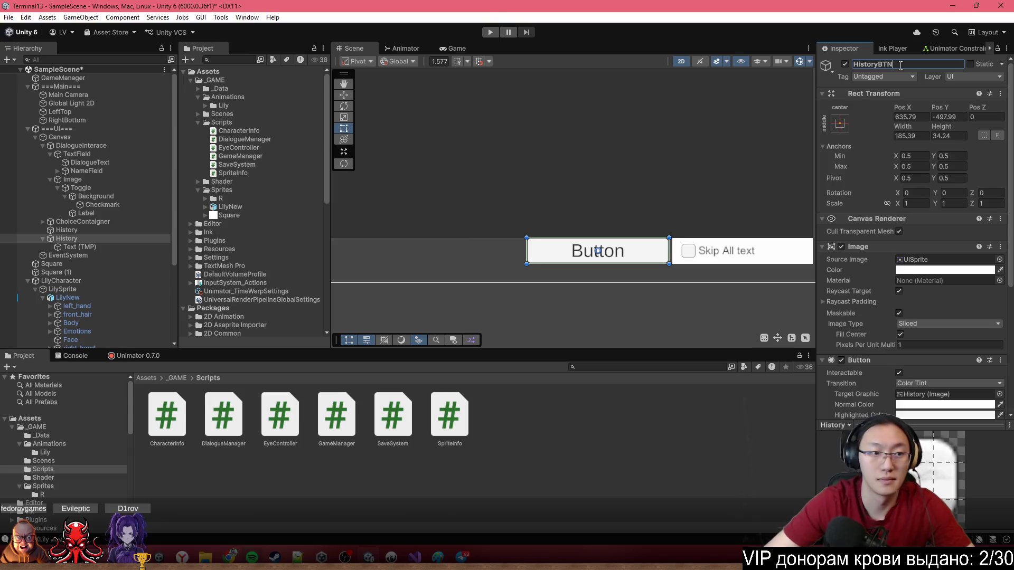
{"action": "left_click", "coordinate": [79, 247]}
{"action": "left_click", "coordinate": [892, 286]}
{"action": "type", "text": "History"}
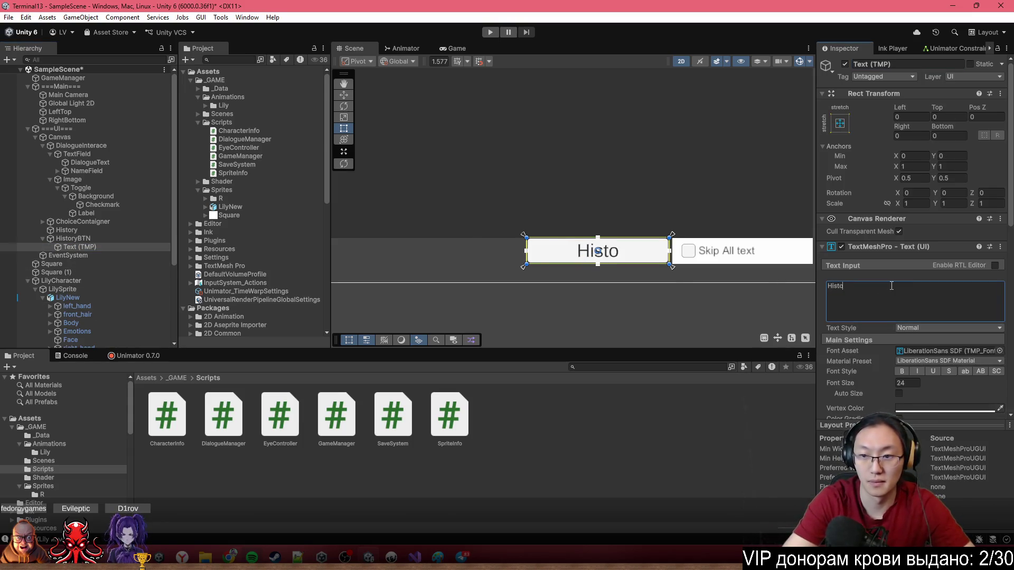
Inspect the Image object and HistoryBTN's Button settings, confirming On Click is empty.
{"action": "scroll", "coordinate": [633, 236], "scroll_direction": "down", "scroll_amount": 10}
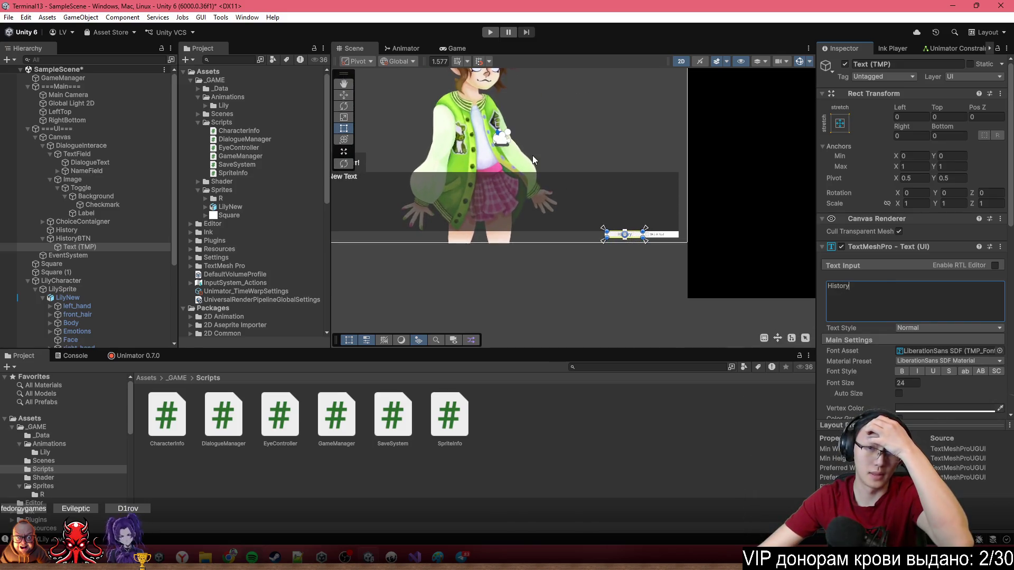
{"action": "left_click_drag", "start_coordinate": [537, 159], "coordinate": [551, 217]}
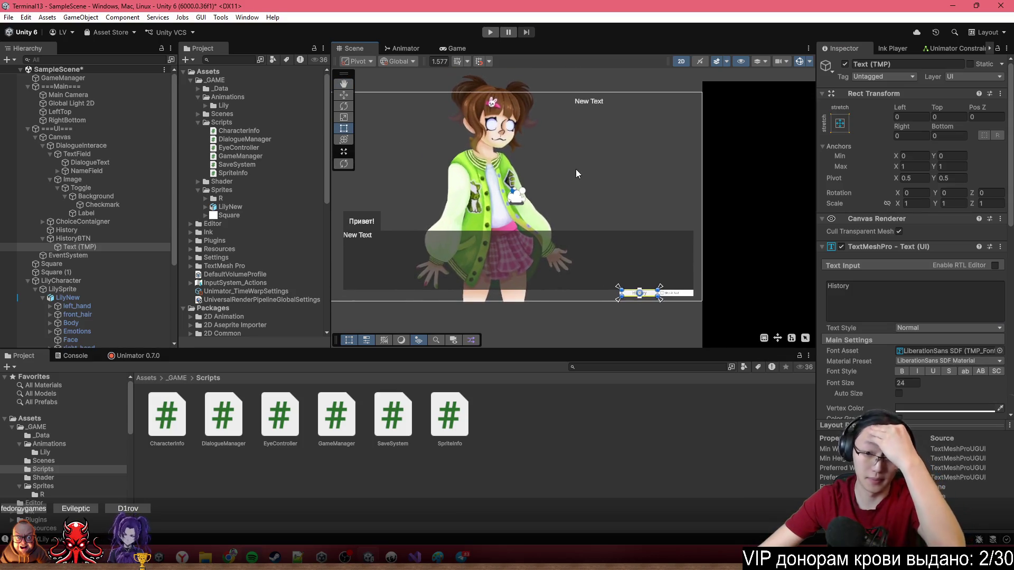
{"action": "left_click", "coordinate": [73, 179]}
{"action": "left_click", "coordinate": [73, 238]}
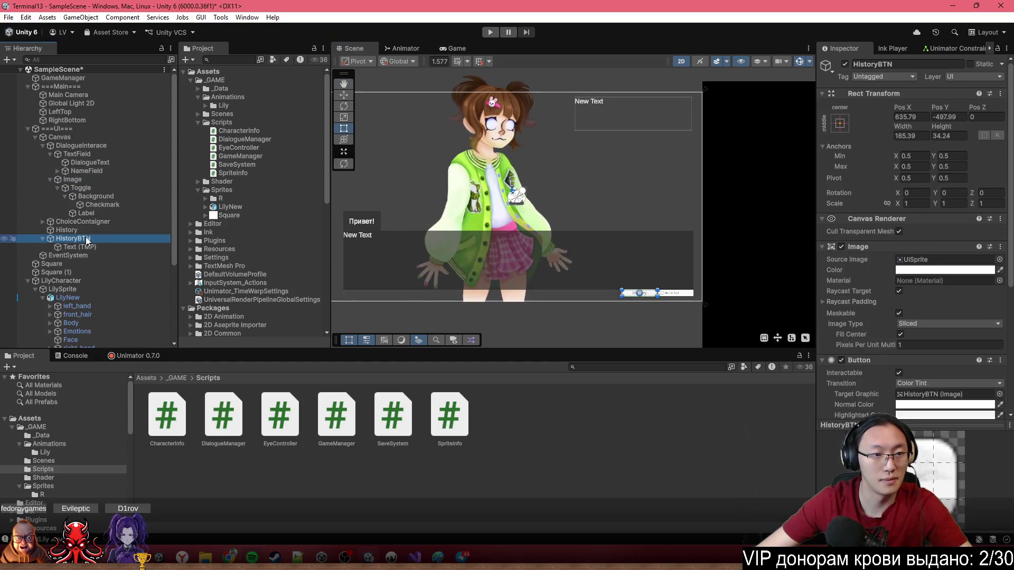
{"action": "scroll", "coordinate": [973, 280], "scroll_direction": "down", "scroll_amount": 5}
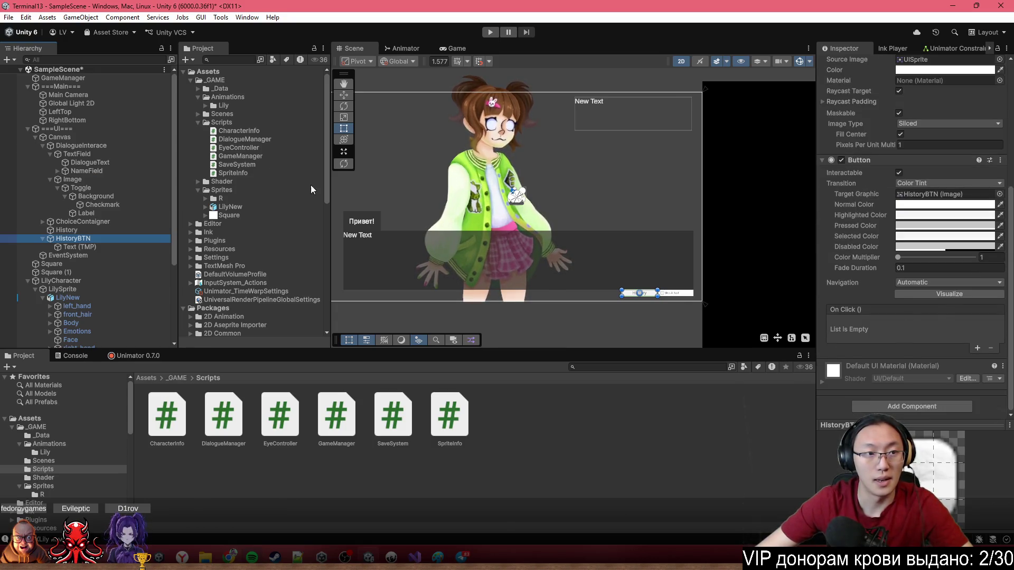
{"action": "left_click", "coordinate": [597, 130]}
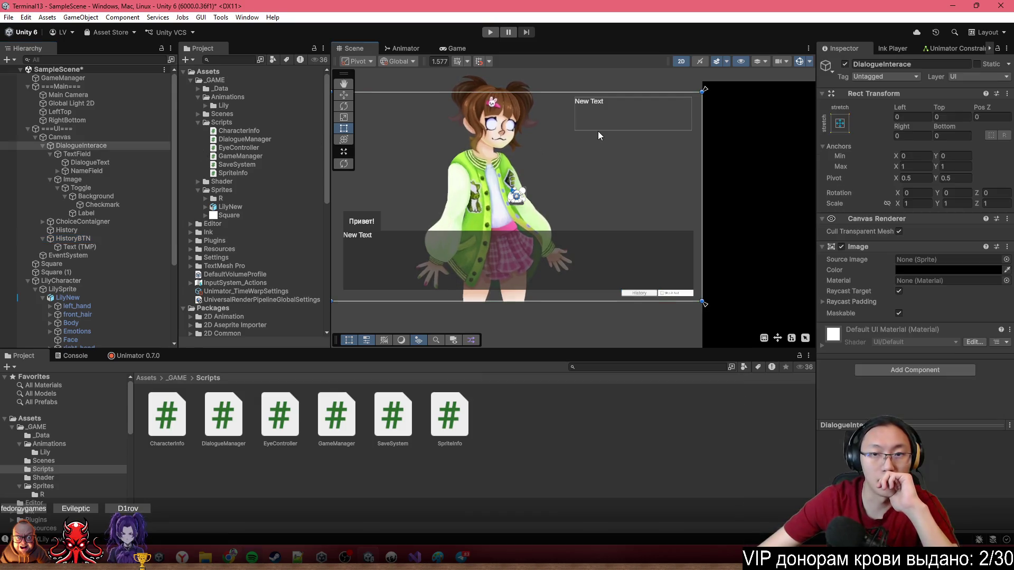
{"action": "left_click", "coordinate": [84, 79]}
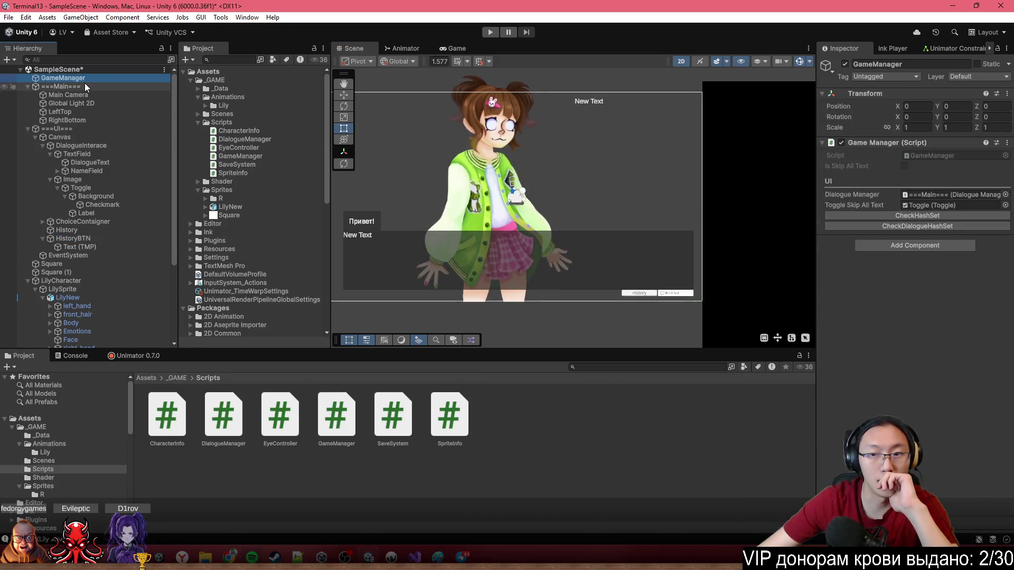
{"action": "left_click", "coordinate": [85, 86]}
{"action": "scroll", "coordinate": [932, 336], "scroll_direction": "down", "scroll_amount": 1}
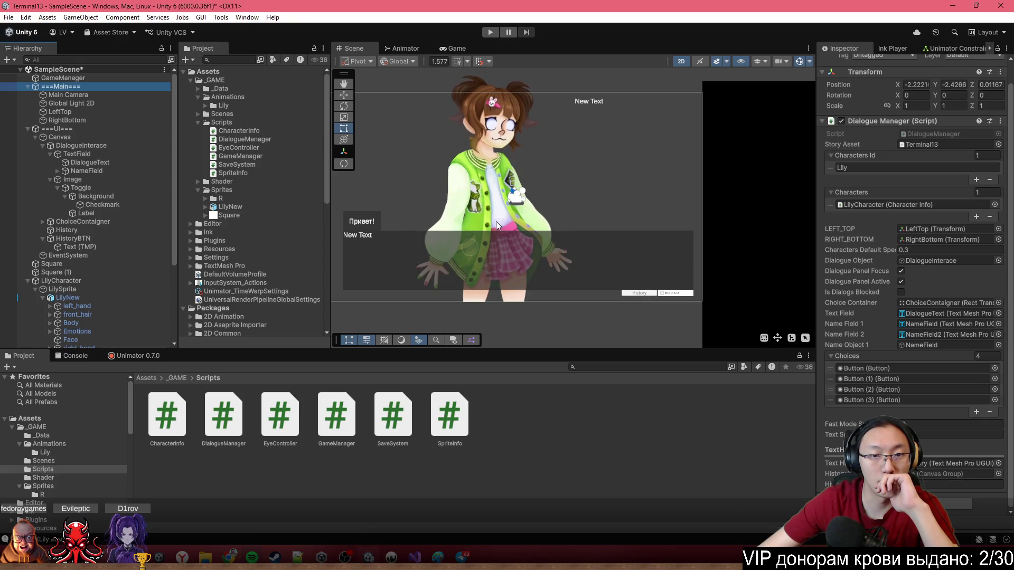
{"action": "scroll", "coordinate": [607, 194], "scroll_direction": "down", "scroll_amount": 2}
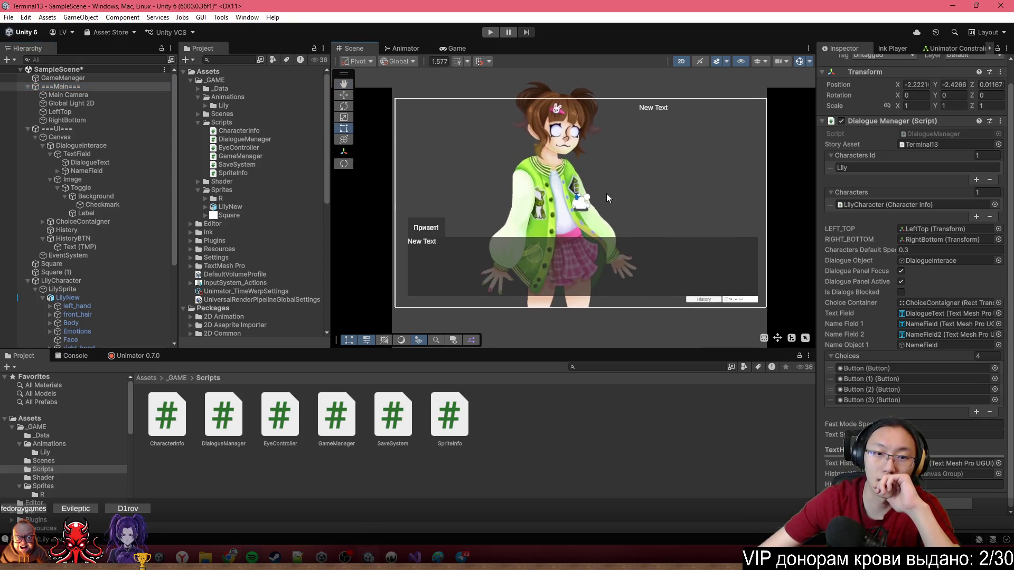
{"action": "left_click_drag", "start_coordinate": [607, 193], "coordinate": [599, 198]}
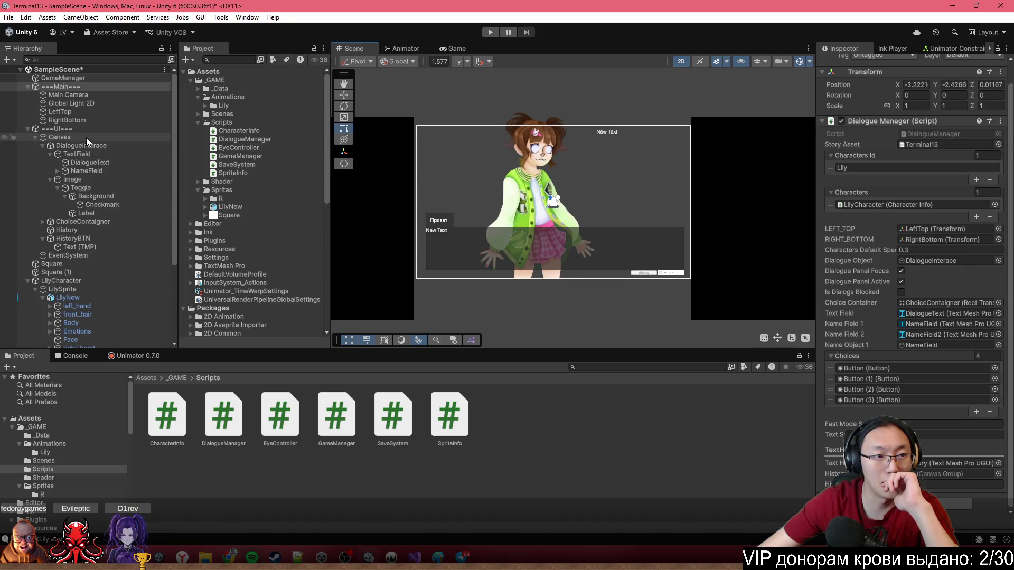
Add a UI Image under Canvas named HisoryObject.
{"action": "right_click", "coordinate": [87, 137]}
{"action": "mouse_move", "coordinate": [222, 381]}
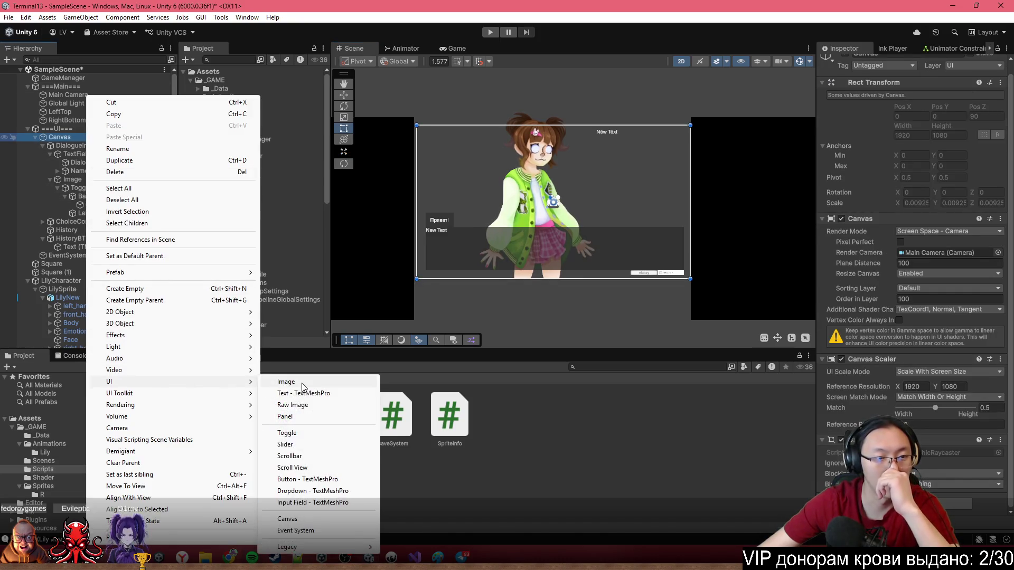
{"action": "left_click", "coordinate": [302, 384]}
{"action": "type", "text": "History"}
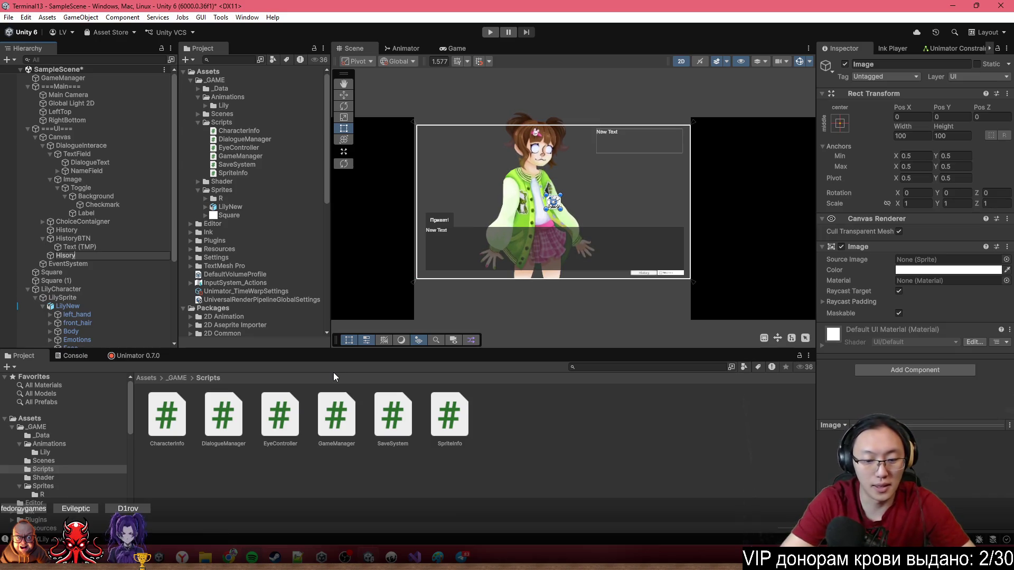
{"action": "type", "text": "Element"}
{"action": "key", "text": "Return"}
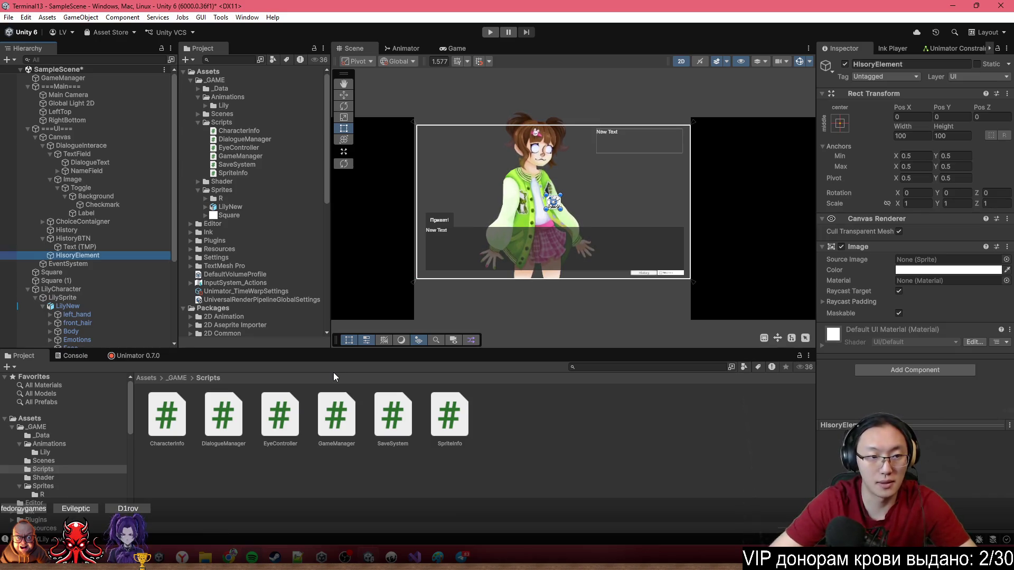
{"action": "left_click", "coordinate": [913, 64]}
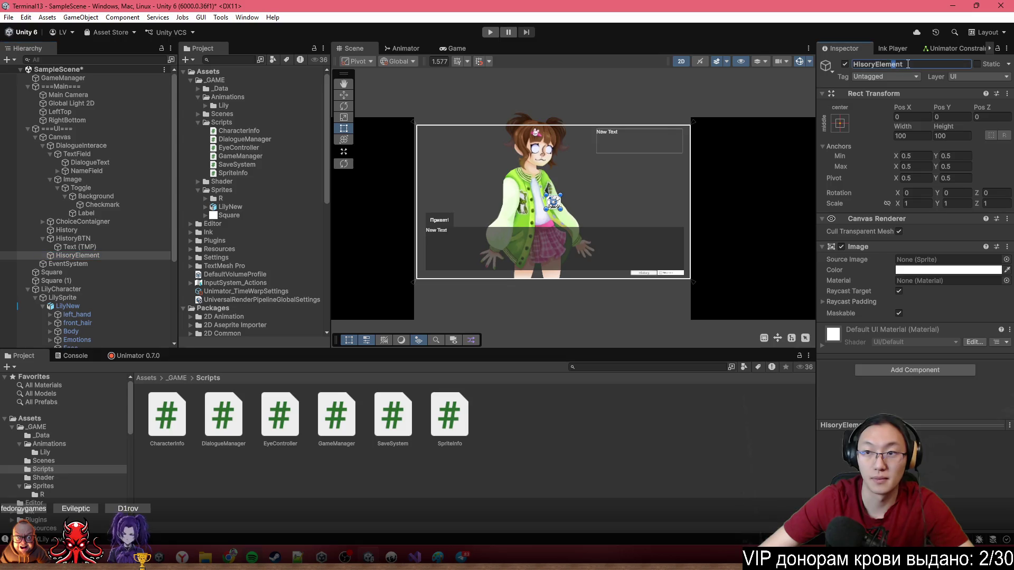
{"action": "key", "text": "BackSpace"}
{"action": "key", "text": "BackSpace"}
{"action": "key", "text": "BackSpace"}
{"action": "type", "text": "Ob"}
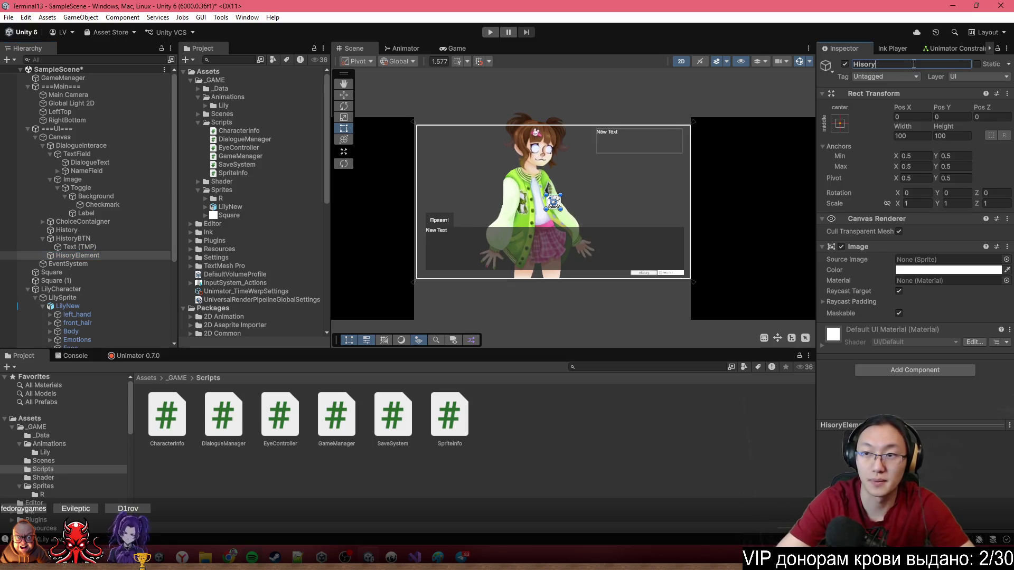
{"action": "type", "text": "ject"}
{"action": "key", "text": "Return"}
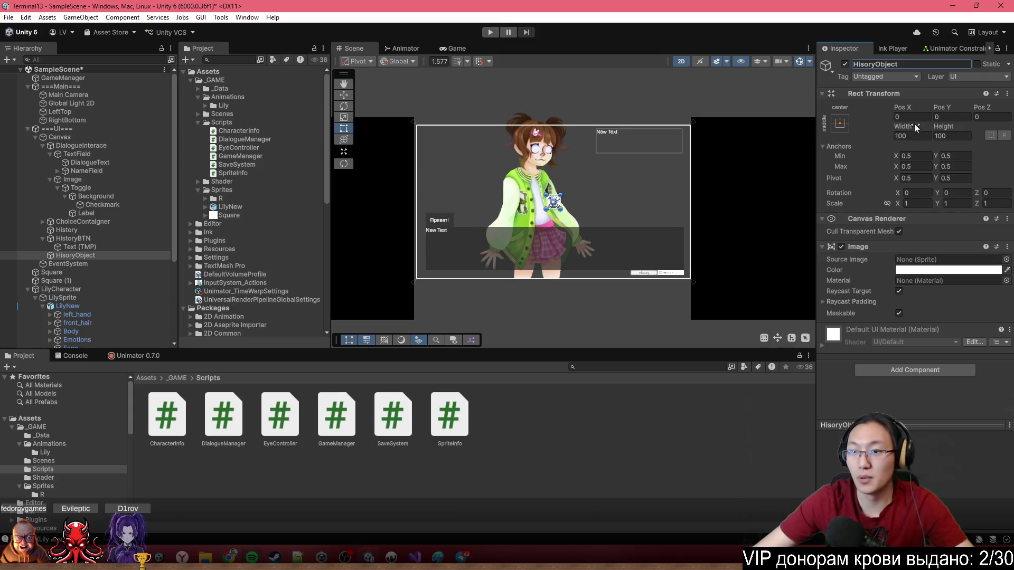
Set HisoryObject's anchors to stretch-stretch with all margins at 0.
{"action": "left_click", "coordinate": [840, 125]}
{"action": "left_click", "coordinate": [954, 279]}
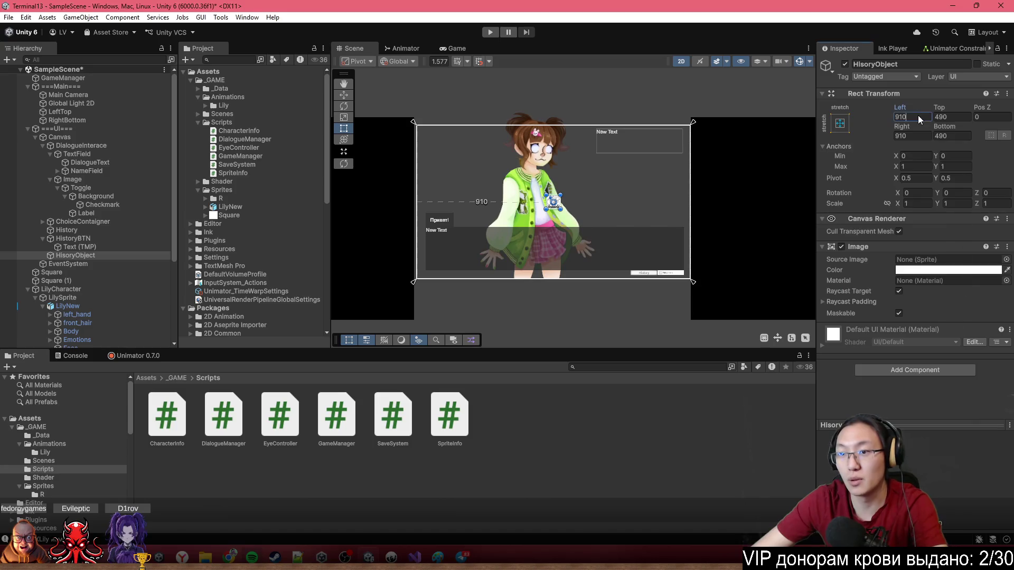
{"action": "left_click", "coordinate": [918, 116]}
{"action": "left_click", "coordinate": [951, 116]}
{"action": "type", "text": "0"}
{"action": "left_click", "coordinate": [951, 136]}
{"action": "type", "text": "0"}
{"action": "left_click", "coordinate": [912, 136]}
{"action": "type", "text": "0"}
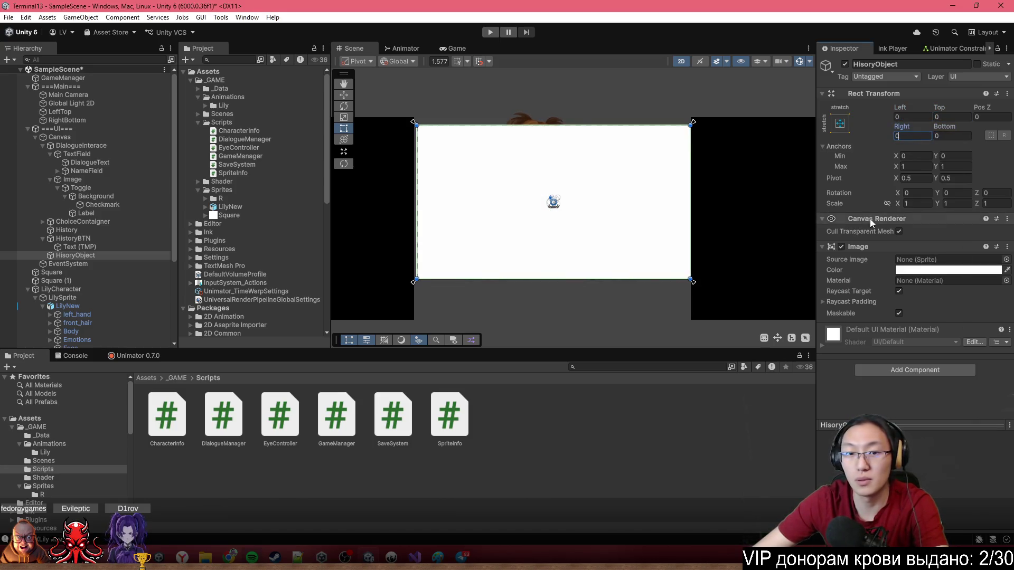
Tint the image dark grey 3D3D3D.
{"action": "left_click", "coordinate": [947, 270]}
{"action": "left_click", "coordinate": [919, 365]}
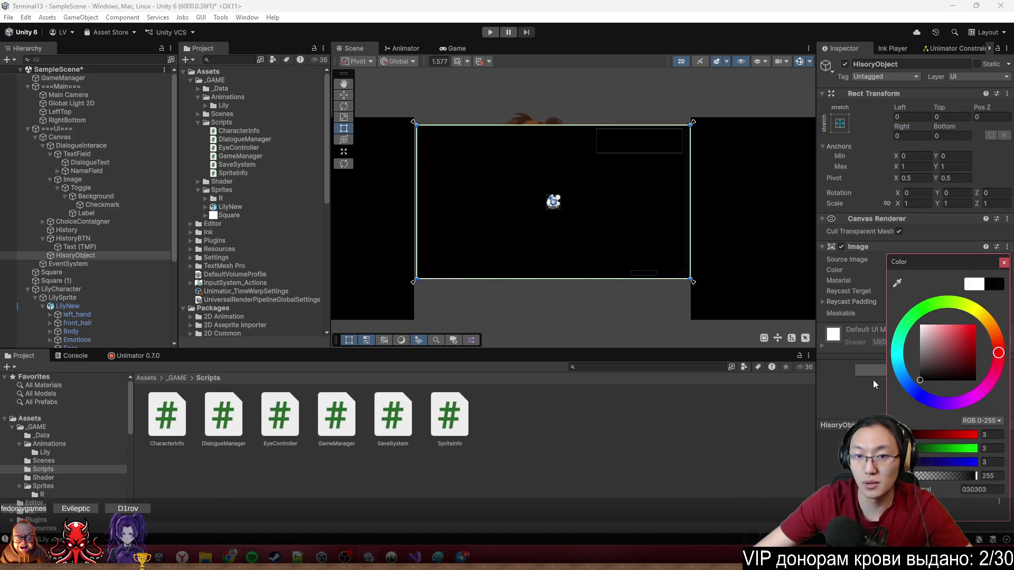
{"action": "left_click", "coordinate": [919, 367]}
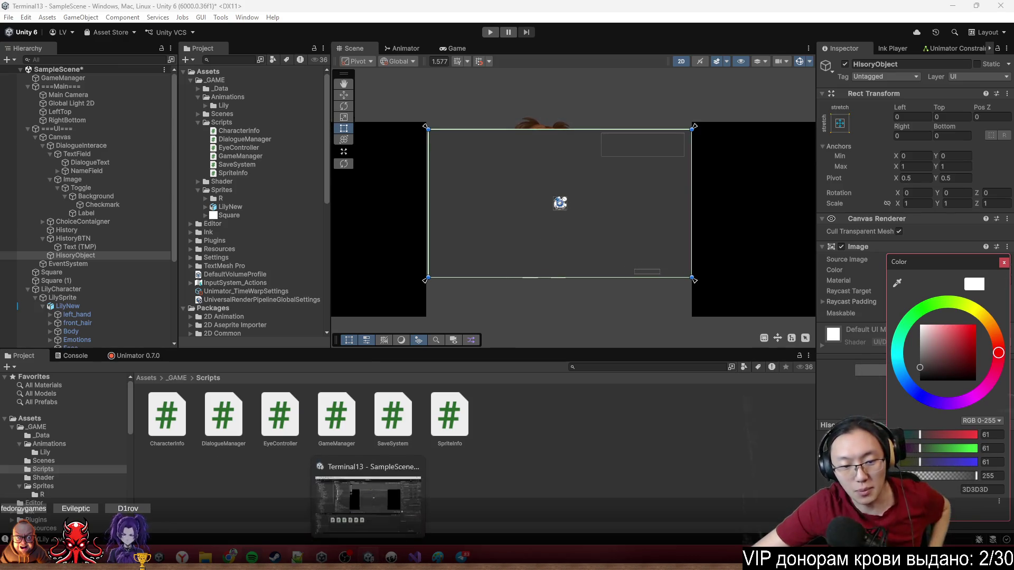
{"action": "left_click", "coordinate": [321, 559]}
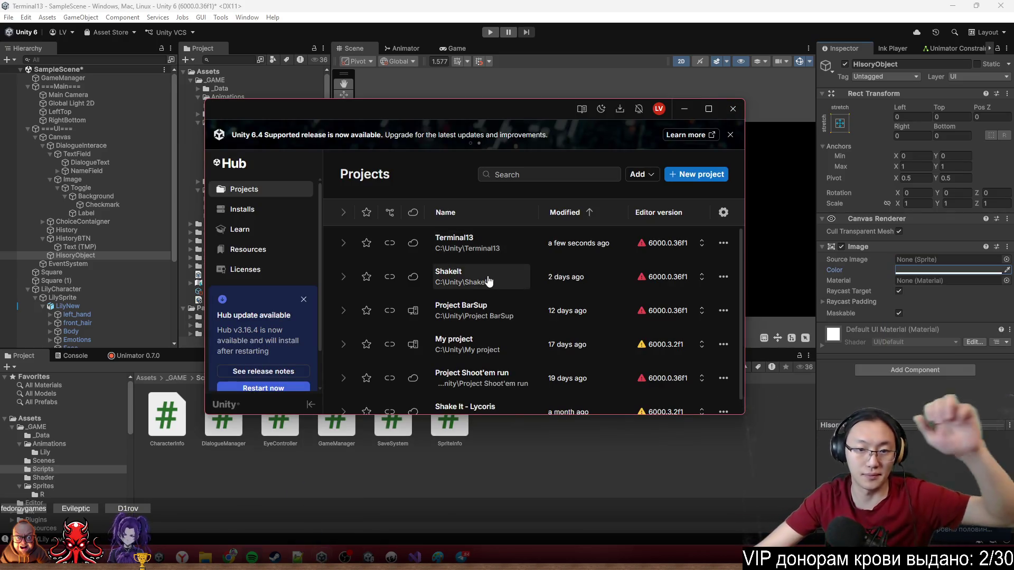
Launch the ShakeIt project from Unity Hub and expand its Main Canvas.
{"action": "left_click", "coordinate": [489, 281]}
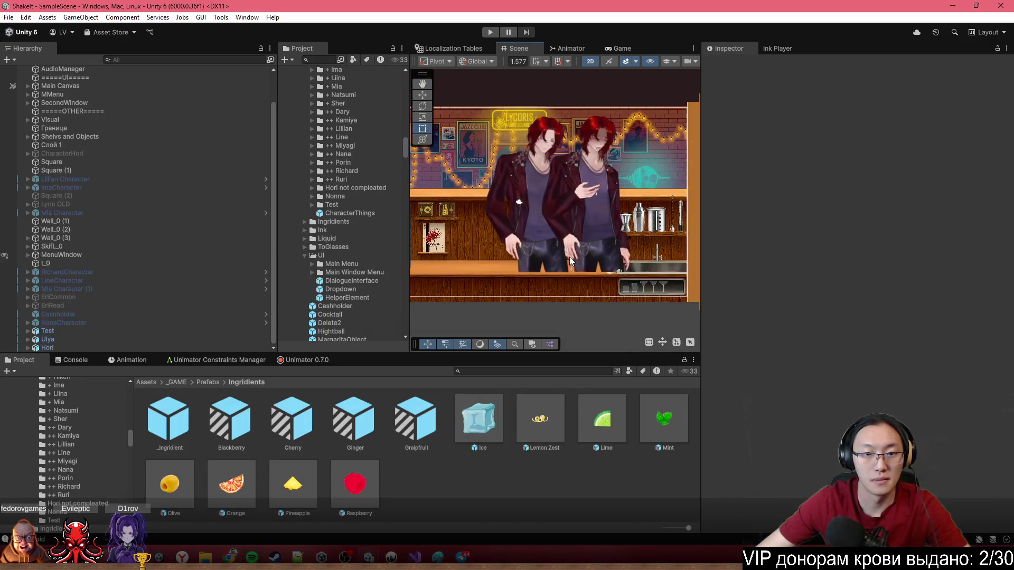
{"action": "left_click", "coordinate": [27, 121]}
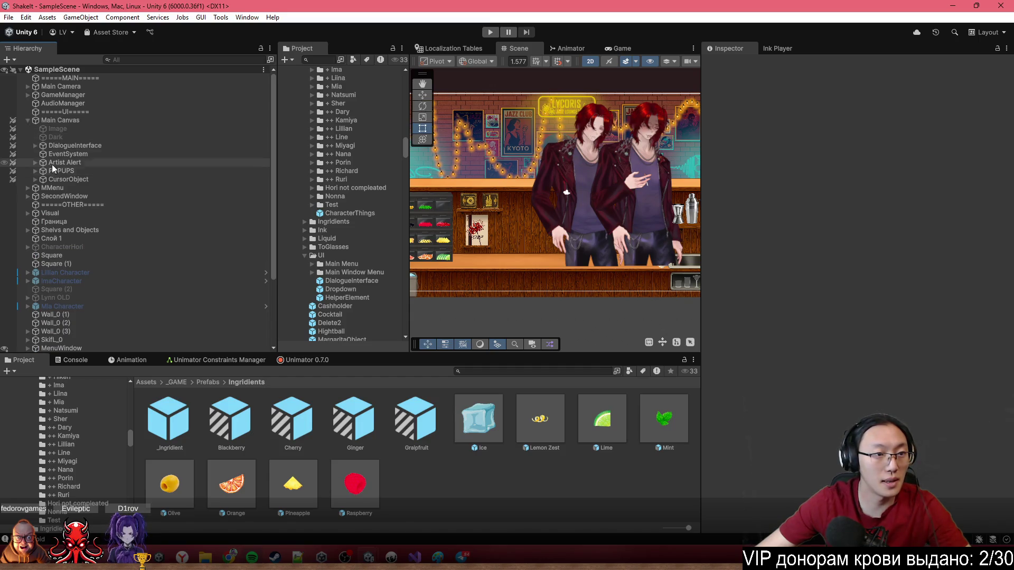
Review ShakeIt's DialogueInterface > HistoryPanel > Scroll View, then return to the Terminal13 editor.
{"action": "left_click", "coordinate": [39, 147]}
{"action": "left_click", "coordinate": [35, 145]}
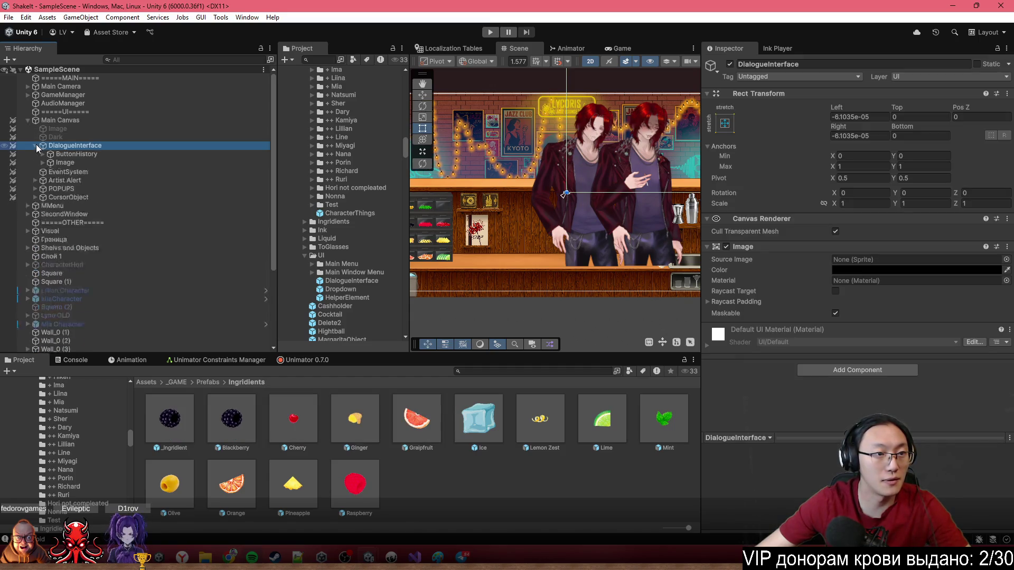
{"action": "left_click", "coordinate": [58, 180]}
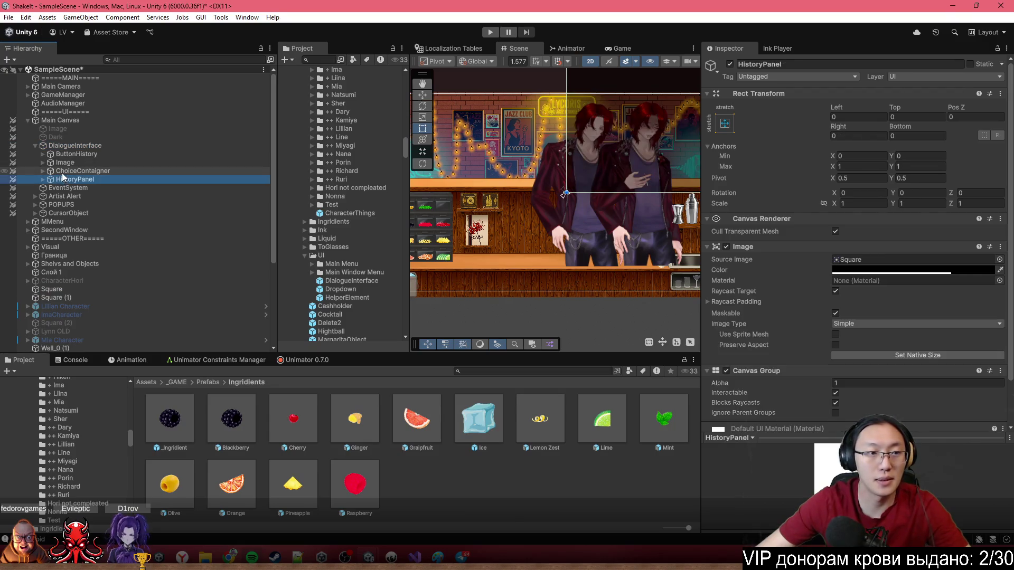
{"action": "double_click", "coordinate": [69, 182]}
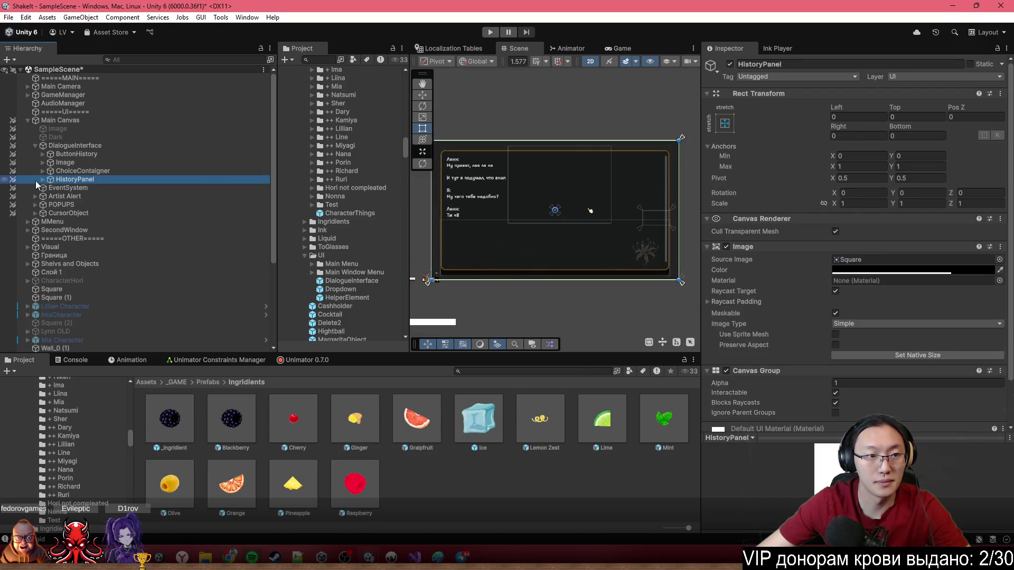
{"action": "scroll", "coordinate": [836, 285], "scroll_direction": "down", "scroll_amount": 2}
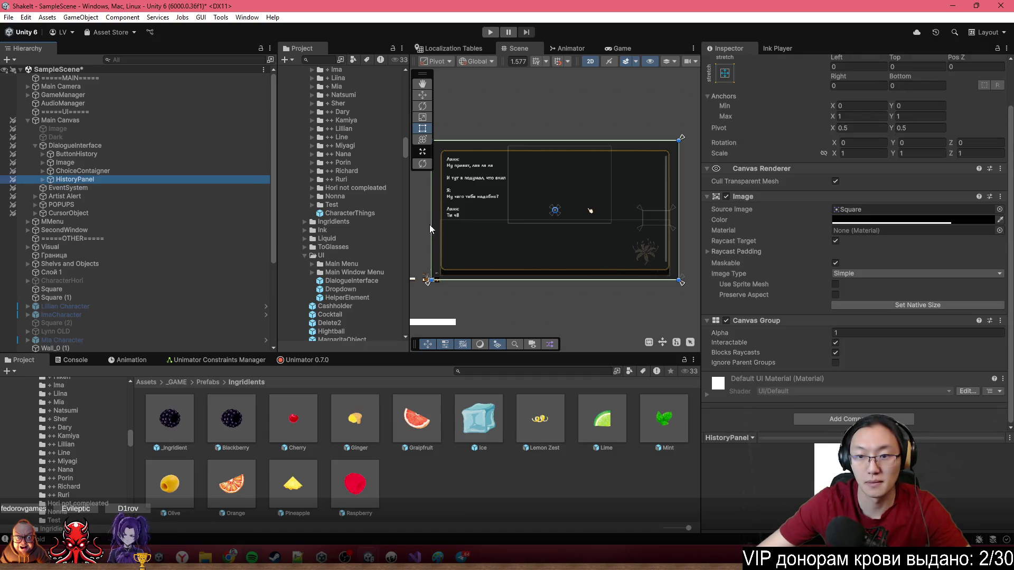
{"action": "left_click", "coordinate": [43, 180]}
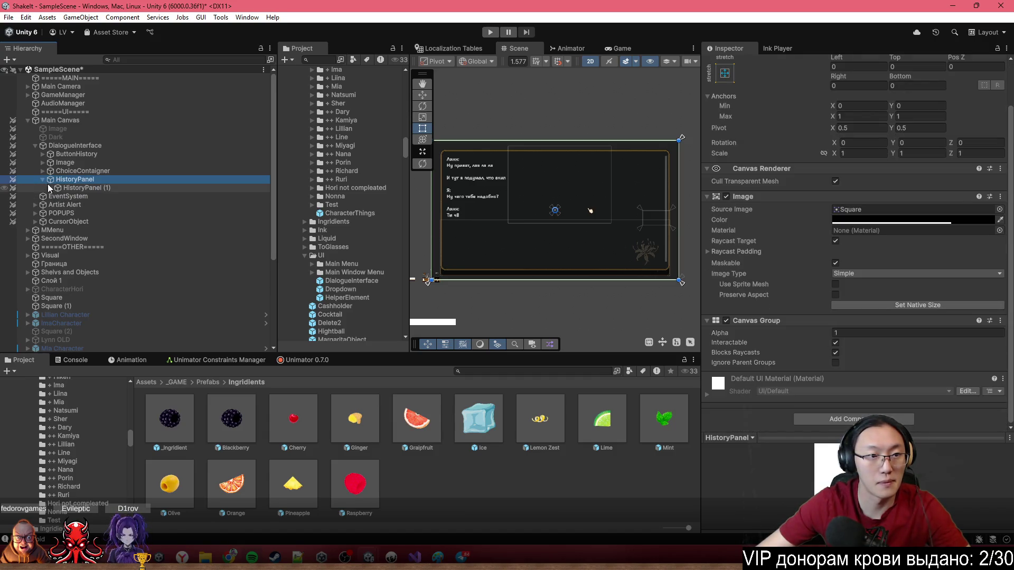
{"action": "left_click", "coordinate": [79, 188]}
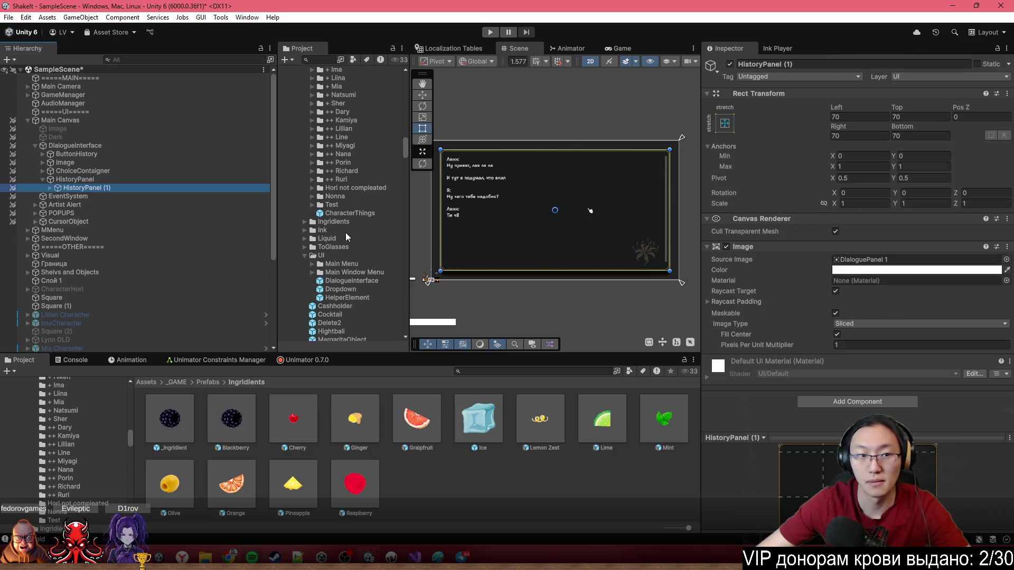
{"action": "left_click", "coordinate": [50, 188]}
{"action": "left_click", "coordinate": [74, 196]}
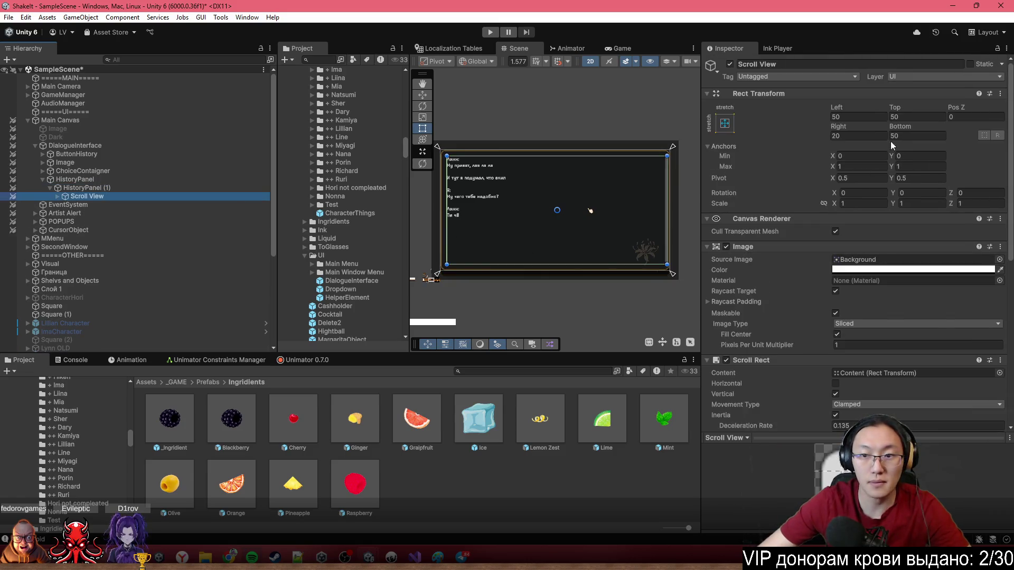
{"action": "left_click", "coordinate": [952, 8]}
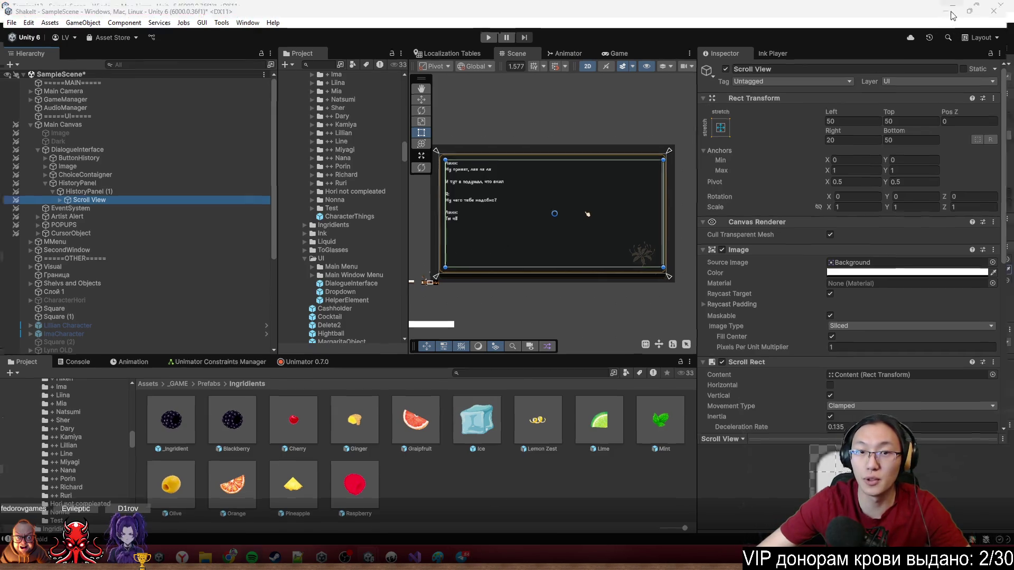
{"action": "left_click", "coordinate": [84, 256]}
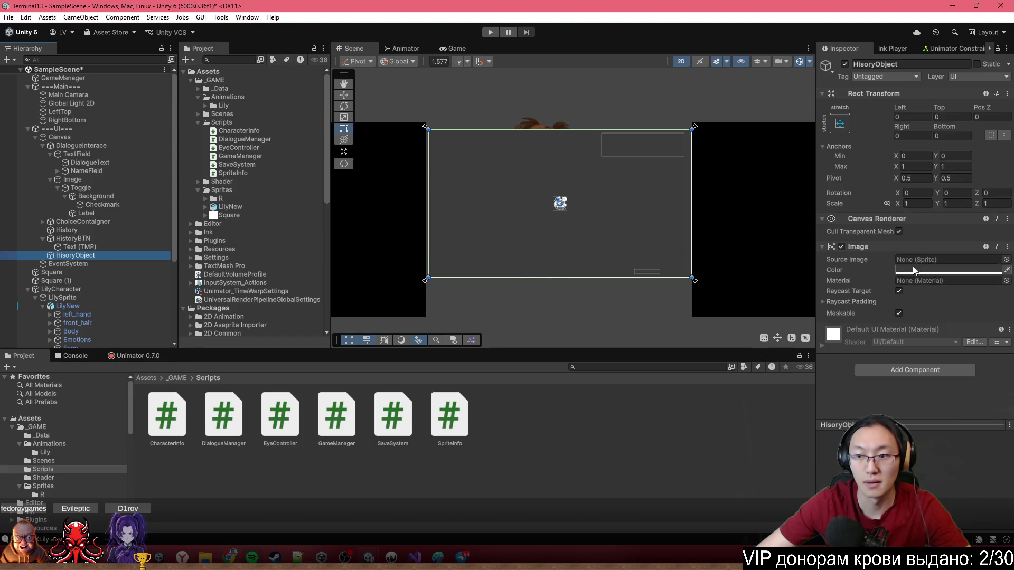
Make HisoryObject's colour black with alpha 186.
{"action": "left_click", "coordinate": [940, 270]}
{"action": "left_click_drag", "start_coordinate": [927, 352], "coordinate": [885, 396]}
{"action": "left_click_drag", "start_coordinate": [937, 472], "coordinate": [957, 471]}
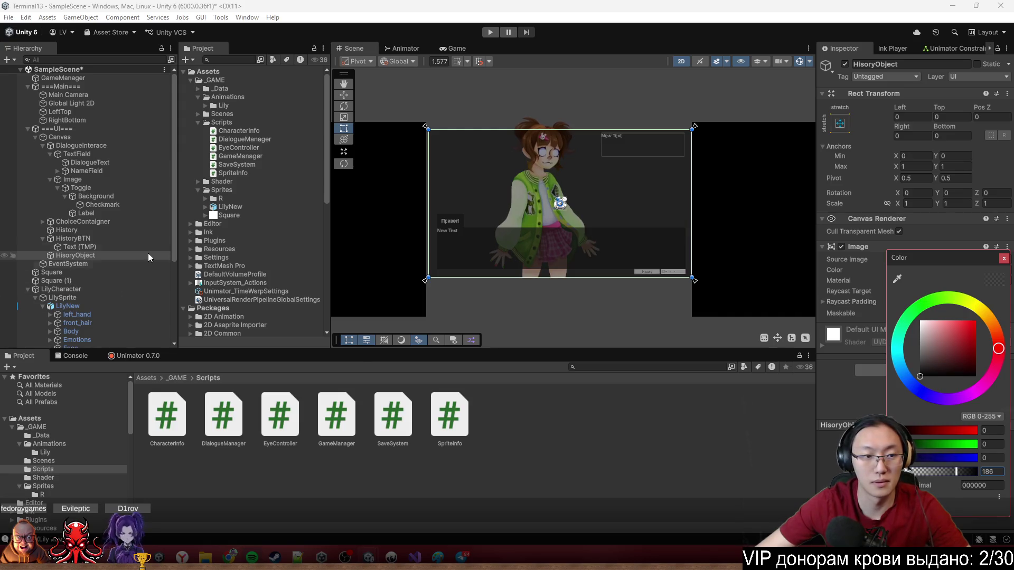
Add a white Image inside HisoryObject sized 1313.79 × 948.69, centred.
{"action": "right_click", "coordinate": [88, 258]}
{"action": "mouse_move", "coordinate": [211, 382]}
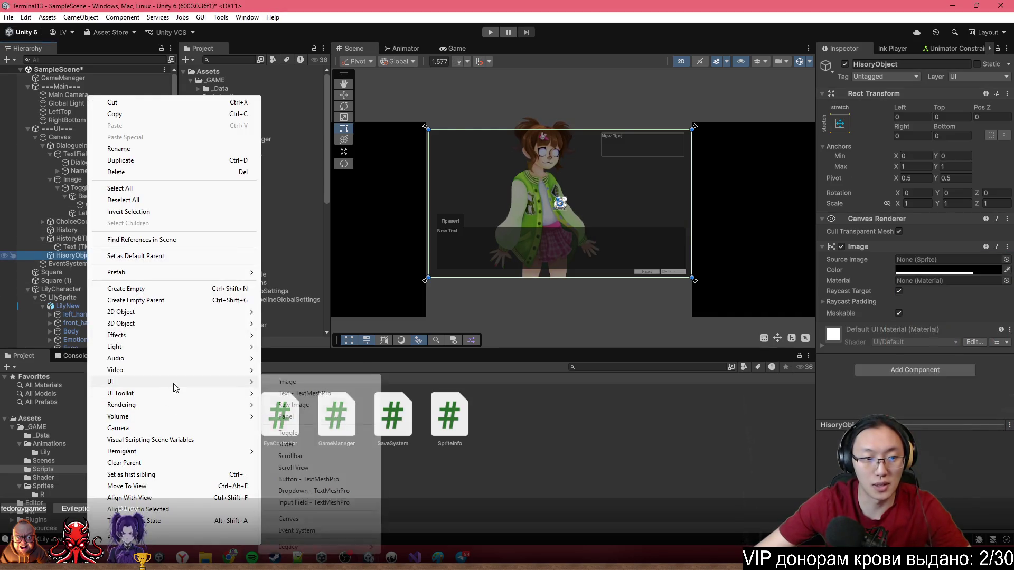
{"action": "left_click", "coordinate": [327, 382]}
{"action": "scroll", "coordinate": [581, 196], "scroll_direction": "up", "scroll_amount": 1}
{"action": "left_click_drag", "start_coordinate": [564, 214], "coordinate": [623, 290]}
{"action": "mouse_move", "coordinate": [580, 256]}
{"action": "left_mouse_down"}
{"action": "mouse_move", "coordinate": [533, 200]}
{"action": "mouse_move", "coordinate": [488, 183]}
{"action": "left_mouse_up"}
{"action": "mouse_move", "coordinate": [532, 216]}
{"action": "left_mouse_down"}
{"action": "mouse_move", "coordinate": [636, 235]}
{"action": "mouse_move", "coordinate": [662, 288]}
{"action": "left_mouse_up"}
{"action": "left_click_drag", "start_coordinate": [625, 236], "coordinate": [627, 236]}
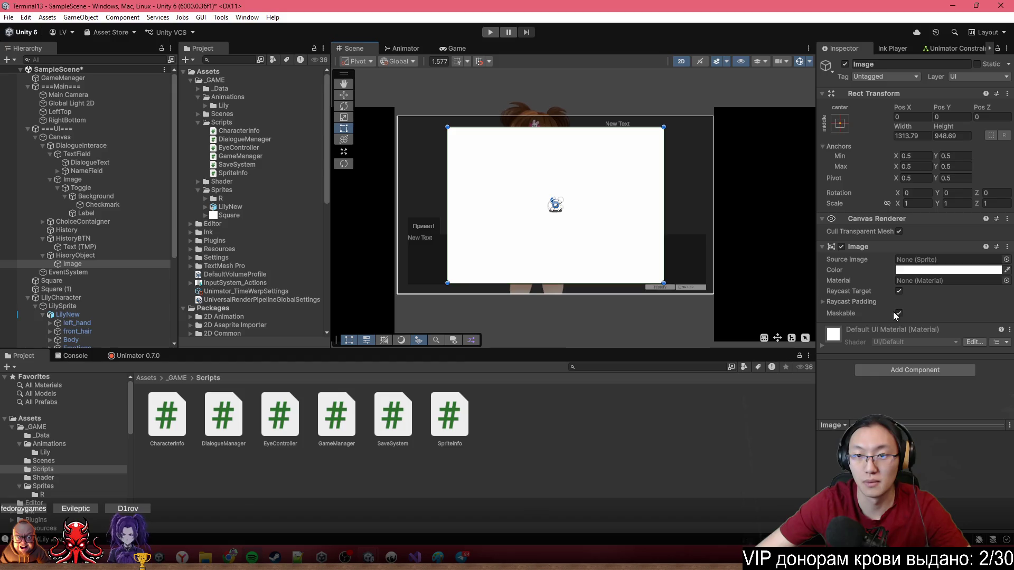
Add a Scrollbar inside the Image and enlarge it.
{"action": "right_click", "coordinate": [74, 264]}
{"action": "mouse_move", "coordinate": [164, 405]}
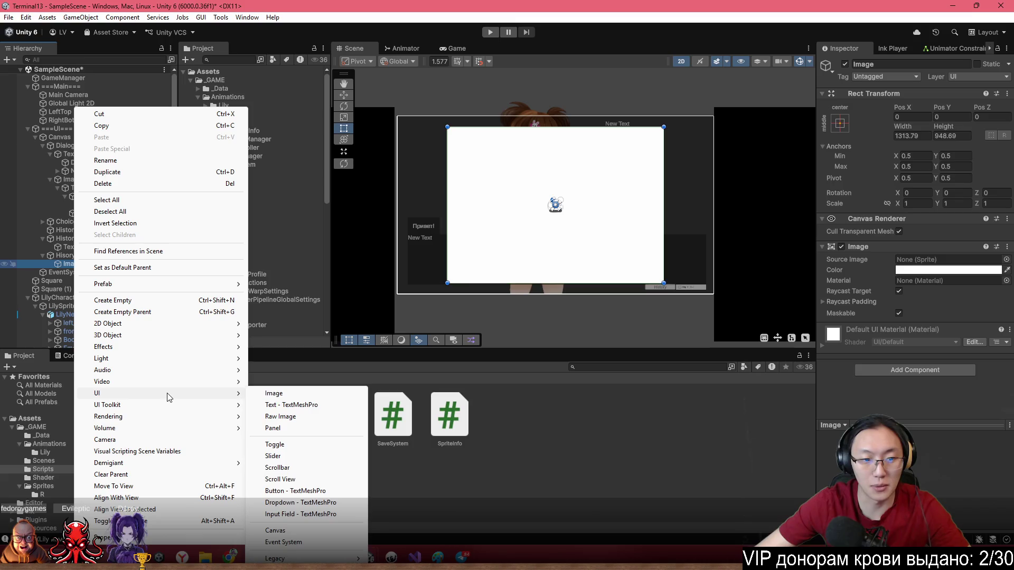
{"action": "left_click", "coordinate": [315, 473]}
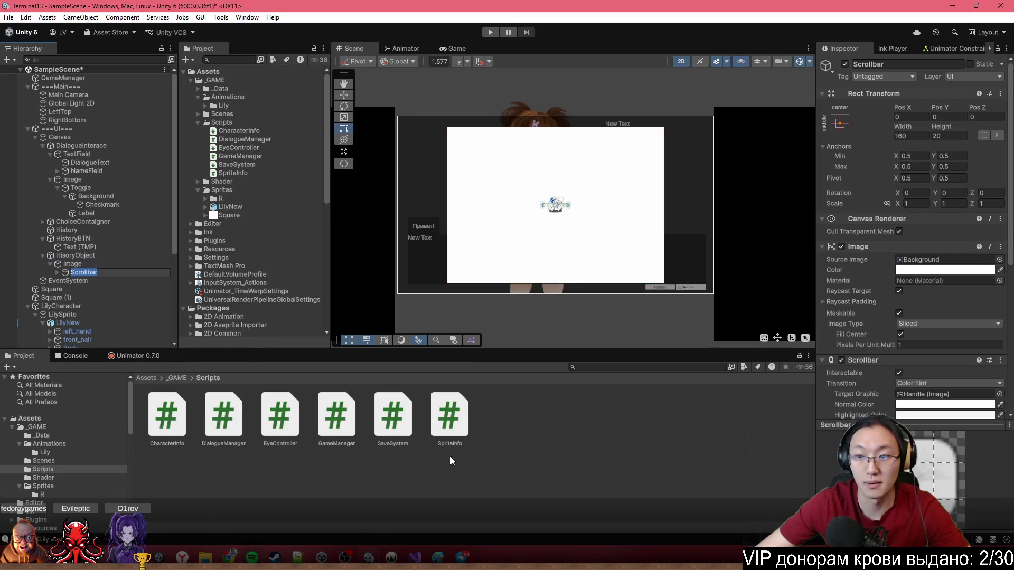
{"action": "scroll", "coordinate": [940, 291], "scroll_direction": "down", "scroll_amount": 6}
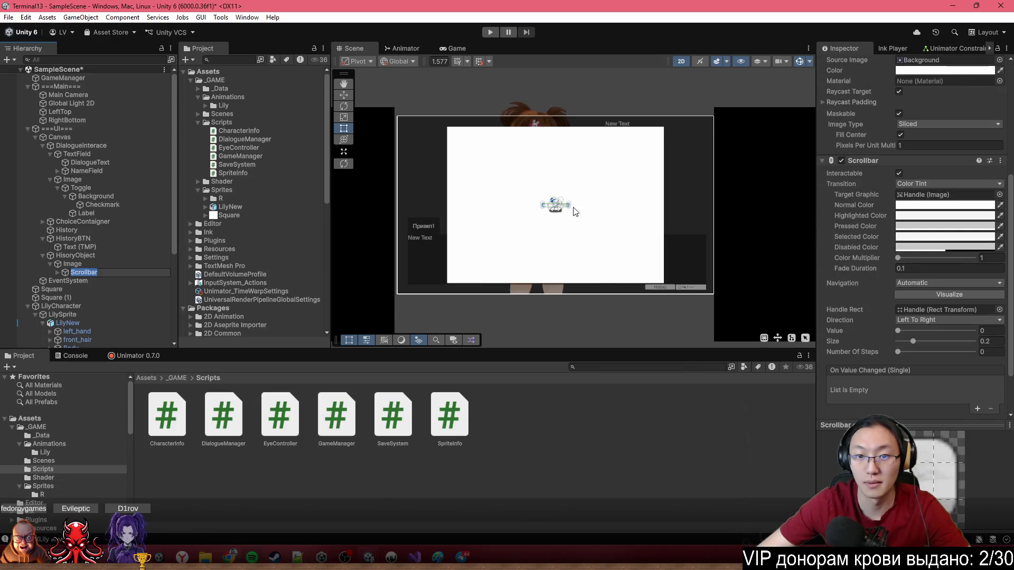
{"action": "scroll", "coordinate": [578, 215], "scroll_direction": "up", "scroll_amount": 3}
{"action": "mouse_move", "coordinate": [569, 205]}
{"action": "left_mouse_down"}
{"action": "mouse_move", "coordinate": [579, 228]}
{"action": "mouse_move", "coordinate": [672, 294]}
{"action": "mouse_move", "coordinate": [699, 293]}
{"action": "mouse_move", "coordinate": [561, 293]}
{"action": "left_mouse_up"}
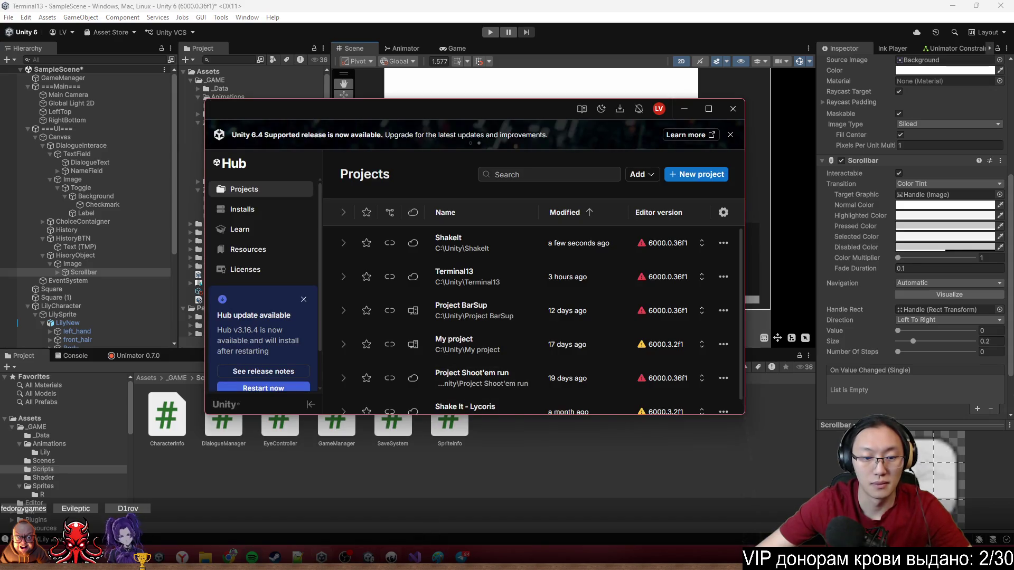
Snap the ShakeIt editor beside the Terminal13 editor.
{"action": "mouse_move", "coordinate": [368, 557]}
{"action": "left_click", "coordinate": [417, 502]}
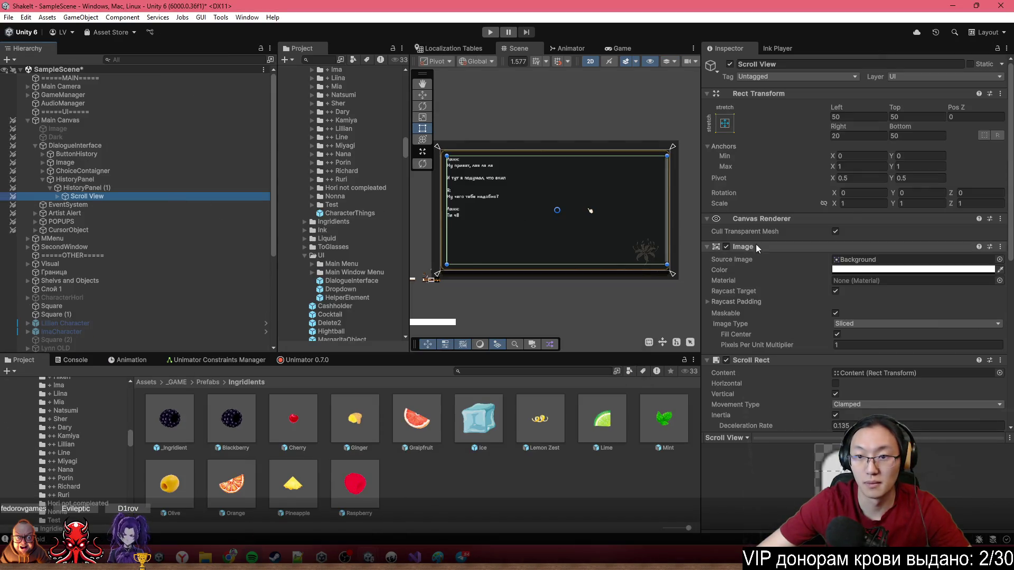
{"action": "scroll", "coordinate": [811, 273], "scroll_direction": "down", "scroll_amount": 5}
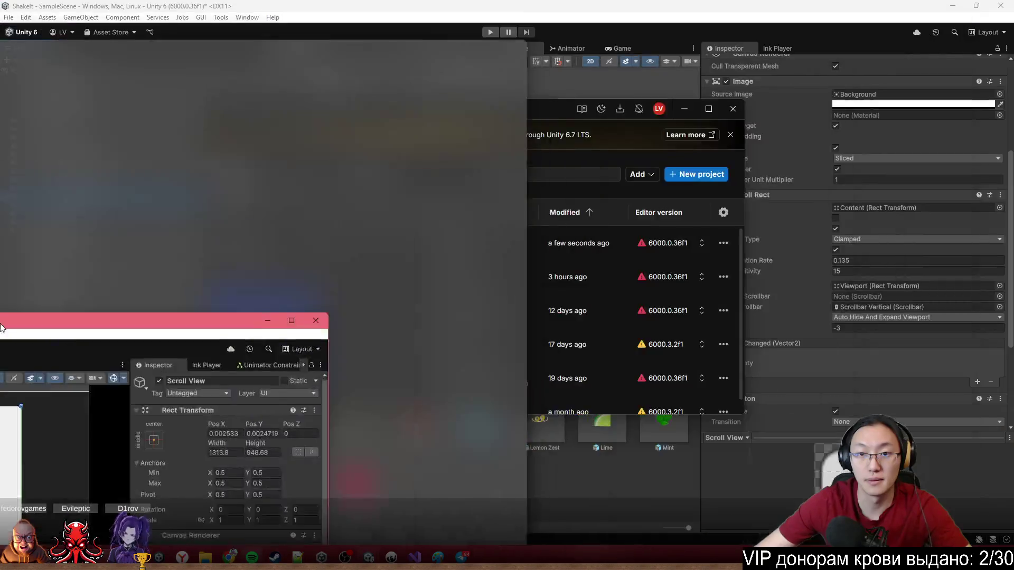
{"action": "left_click", "coordinate": [810, 95]}
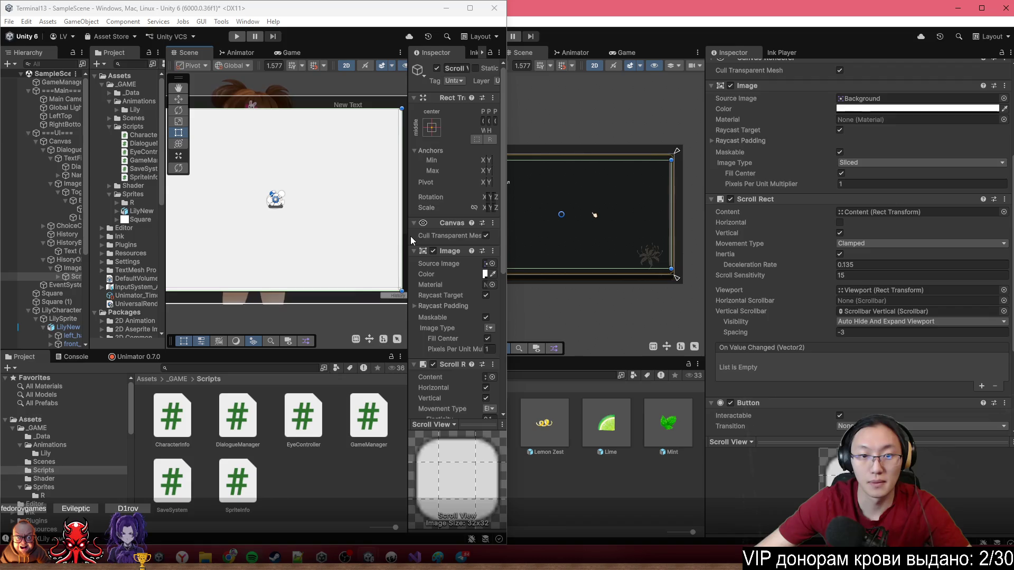
Make the Scroll Rect vertical-only, Movement Type Clamped, Scroll Sensitivity 15.
{"action": "left_click_drag", "start_coordinate": [411, 236], "coordinate": [333, 236]}
{"action": "scroll", "coordinate": [837, 234], "scroll_direction": "down", "scroll_amount": 3}
{"action": "scroll", "coordinate": [836, 234], "scroll_direction": "up", "scroll_amount": 1}
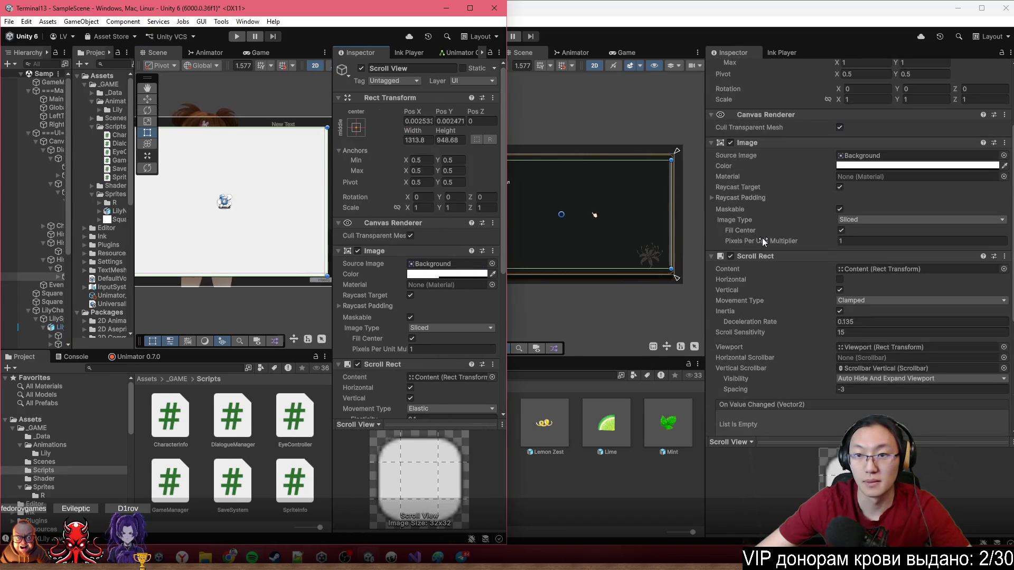
{"action": "scroll", "coordinate": [783, 240], "scroll_direction": "up", "scroll_amount": 1}
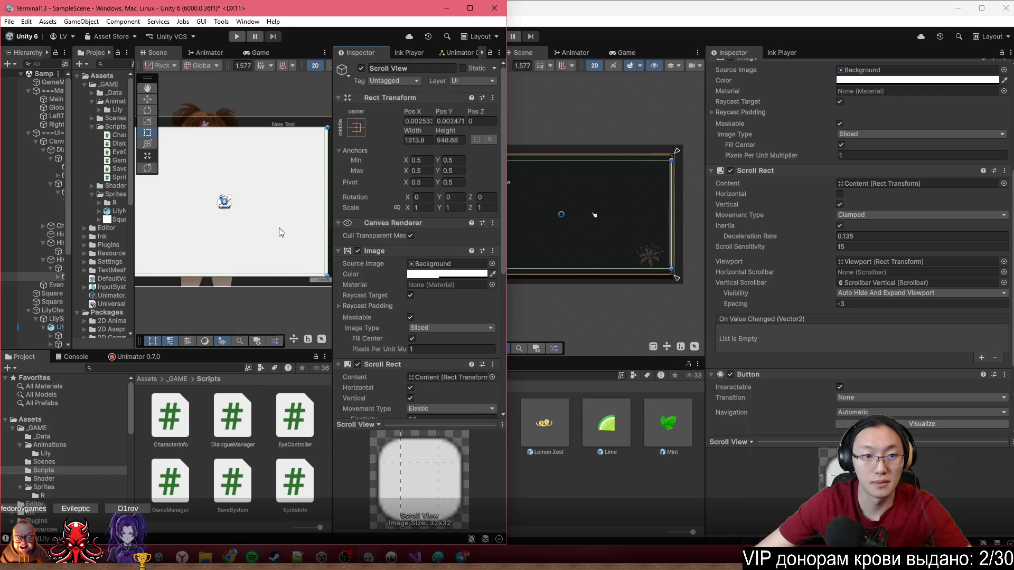
{"action": "scroll", "coordinate": [421, 268], "scroll_direction": "down", "scroll_amount": 4}
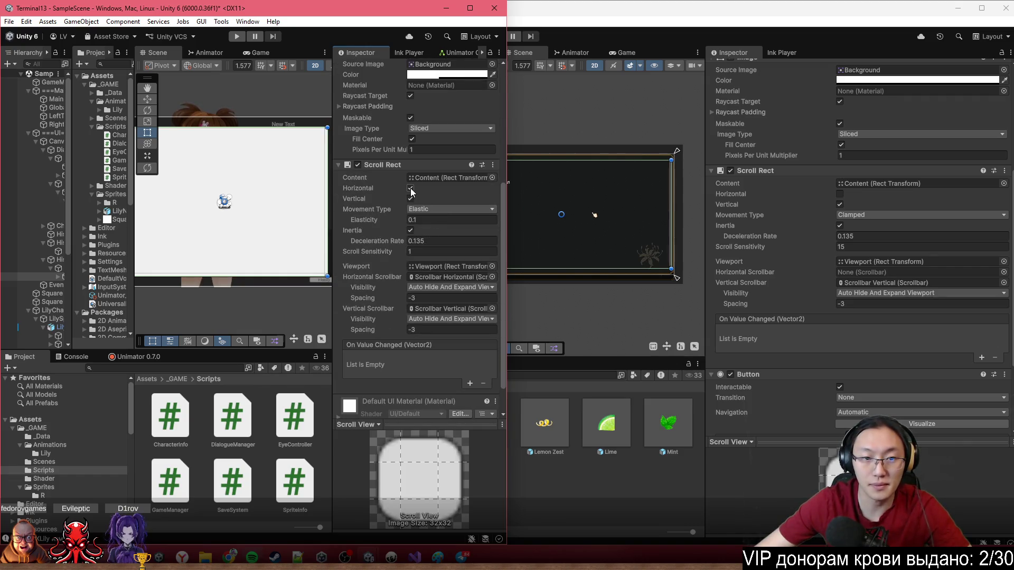
{"action": "left_click", "coordinate": [422, 210]}
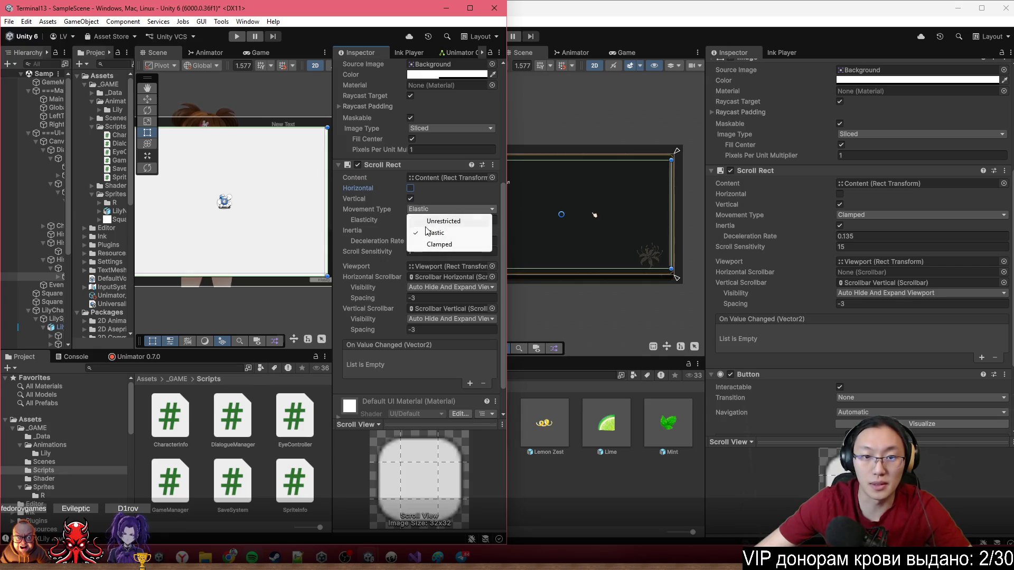
{"action": "left_click", "coordinate": [426, 242]}
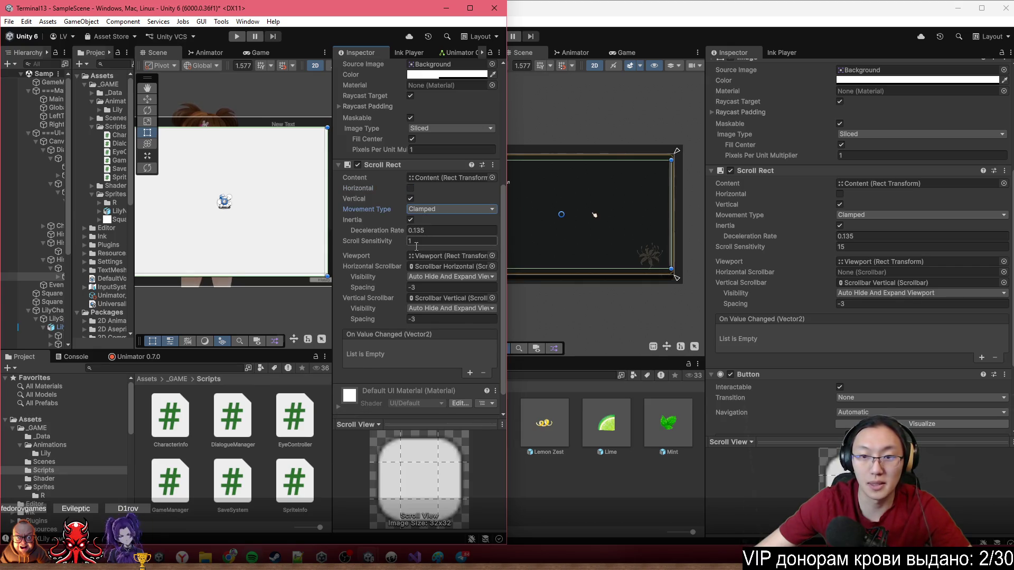
{"action": "left_click", "coordinate": [426, 241]}
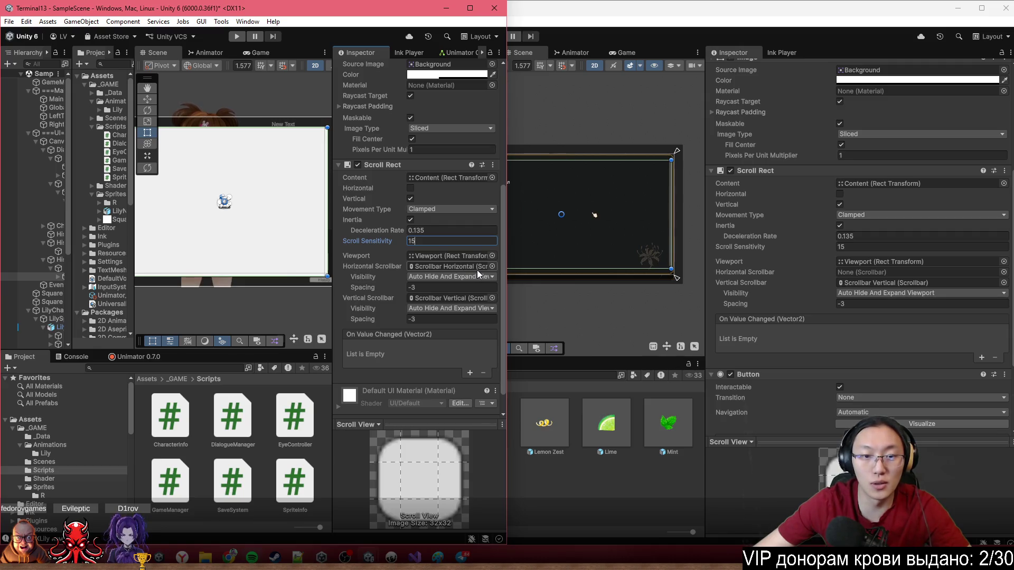
Delete the Scroll View's Scrollbar Horizontal child.
{"action": "left_click", "coordinate": [58, 277]}
{"action": "left_click_drag", "start_coordinate": [69, 239], "coordinate": [114, 240]}
{"action": "left_click_drag", "start_coordinate": [113, 294], "coordinate": [133, 294]}
{"action": "left_click", "coordinate": [113, 294]}
{"action": "key", "text": "Delete"}
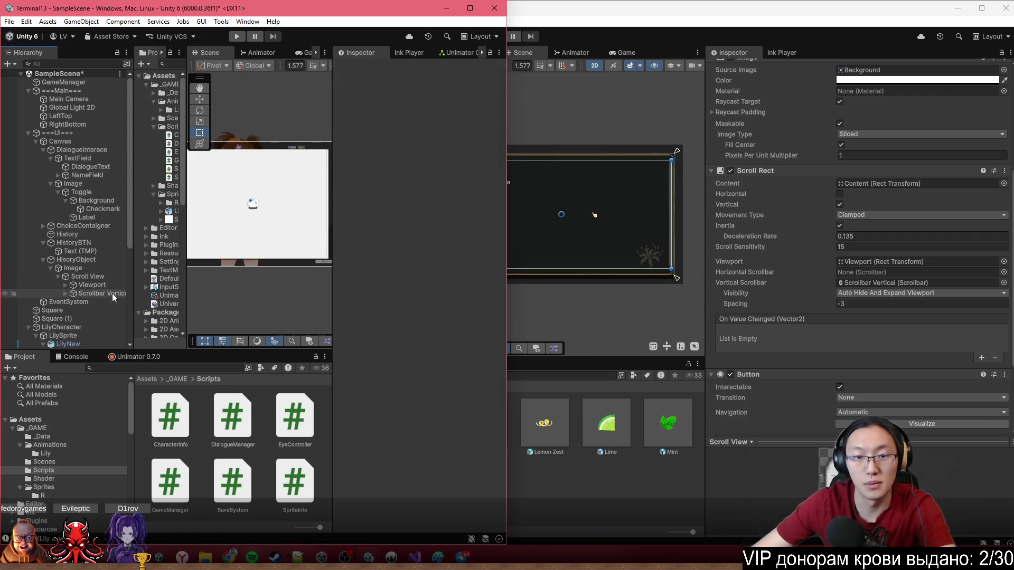
Set the Scroll View's Horizontal Scrollbar field to None.
{"action": "left_click", "coordinate": [95, 259]}
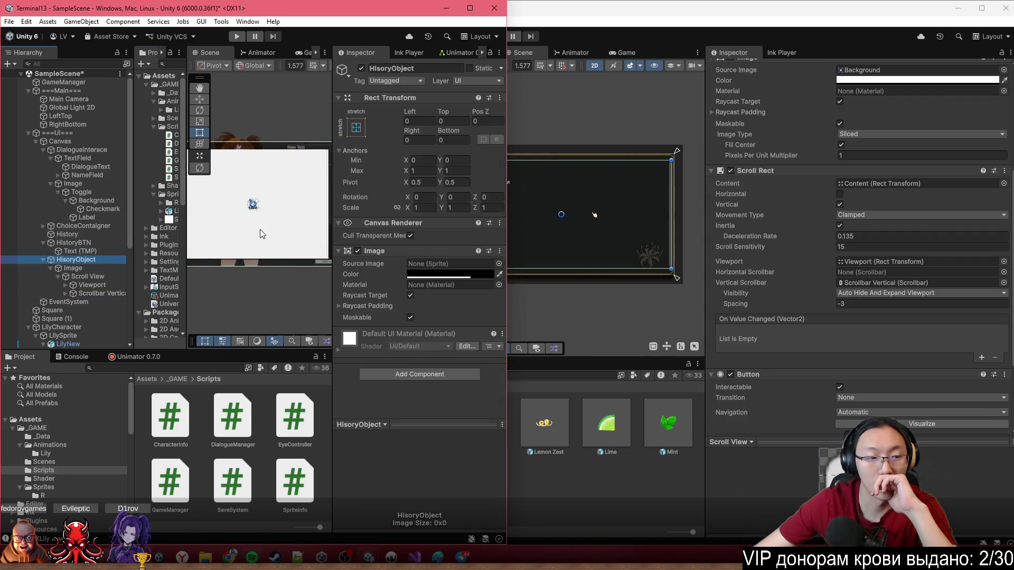
{"action": "left_click", "coordinate": [103, 270]}
{"action": "left_click", "coordinate": [103, 275]}
{"action": "scroll", "coordinate": [431, 267], "scroll_direction": "down", "scroll_amount": 5}
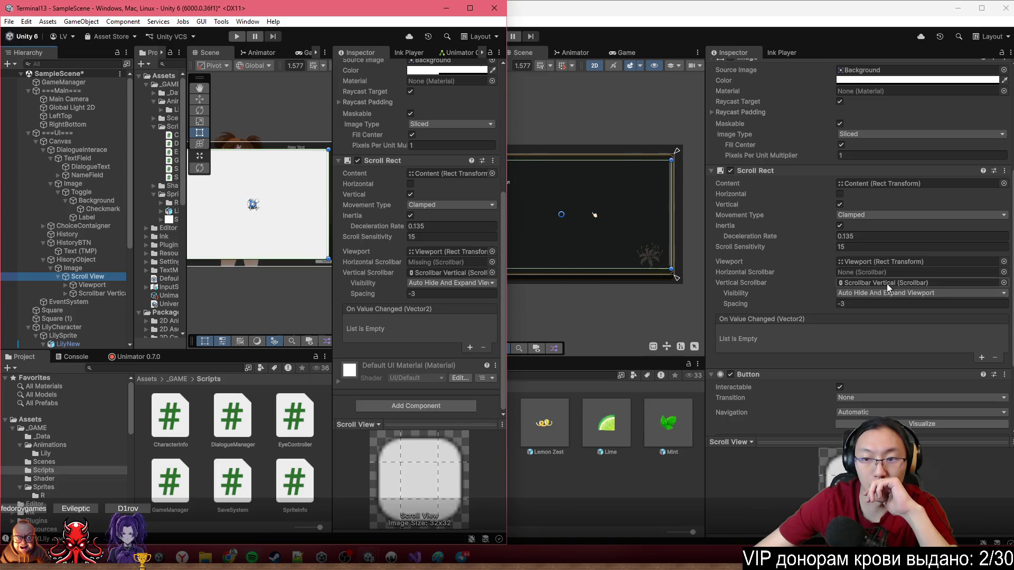
{"action": "left_click", "coordinate": [492, 262]}
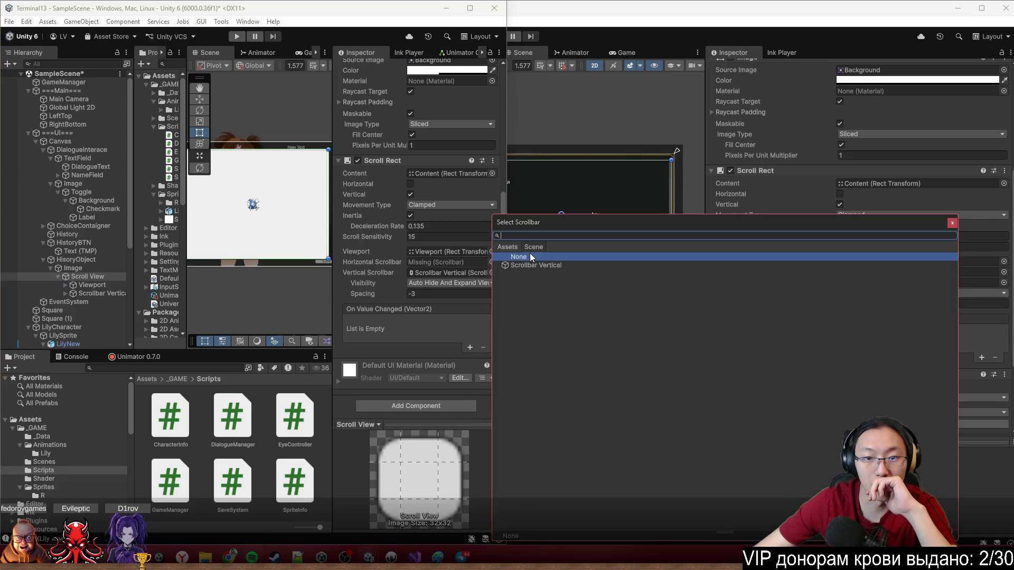
{"action": "double_click", "coordinate": [529, 256]}
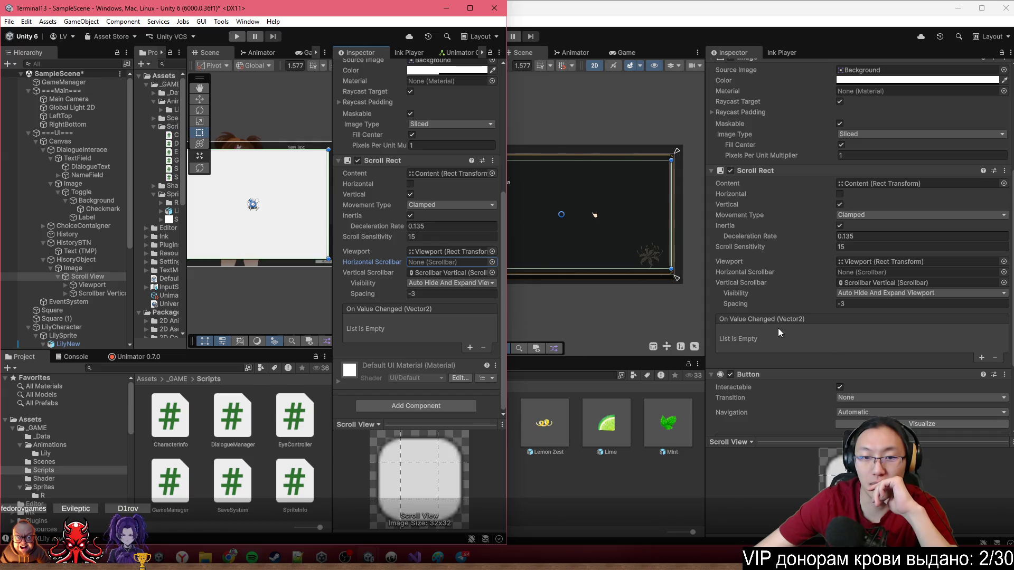
{"action": "scroll", "coordinate": [808, 340], "scroll_direction": "down", "scroll_amount": 3}
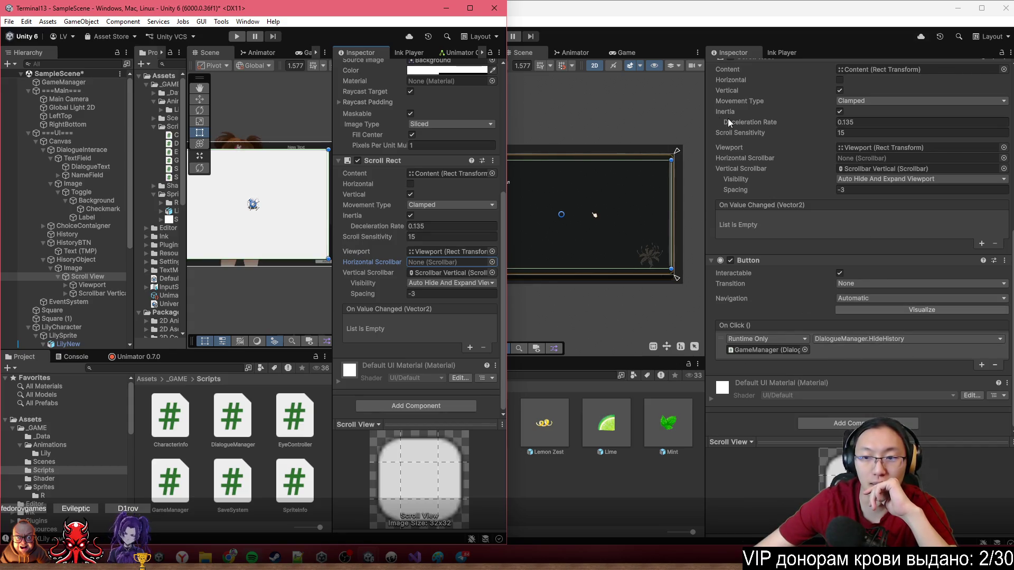
{"action": "scroll", "coordinate": [407, 192], "scroll_direction": "up", "scroll_amount": 5}
Inspect Viewport, Content, Scrollbar Vertical and Sliding Area, then frame the Image.
{"action": "left_click", "coordinate": [103, 286]}
{"action": "scroll", "coordinate": [422, 291], "scroll_direction": "down", "scroll_amount": 1}
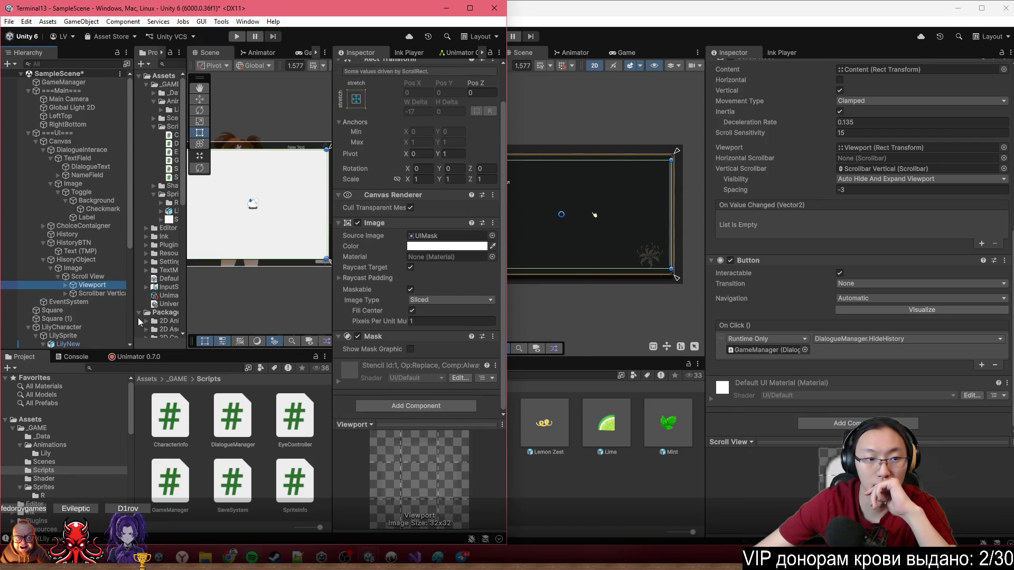
{"action": "left_click", "coordinate": [79, 293]}
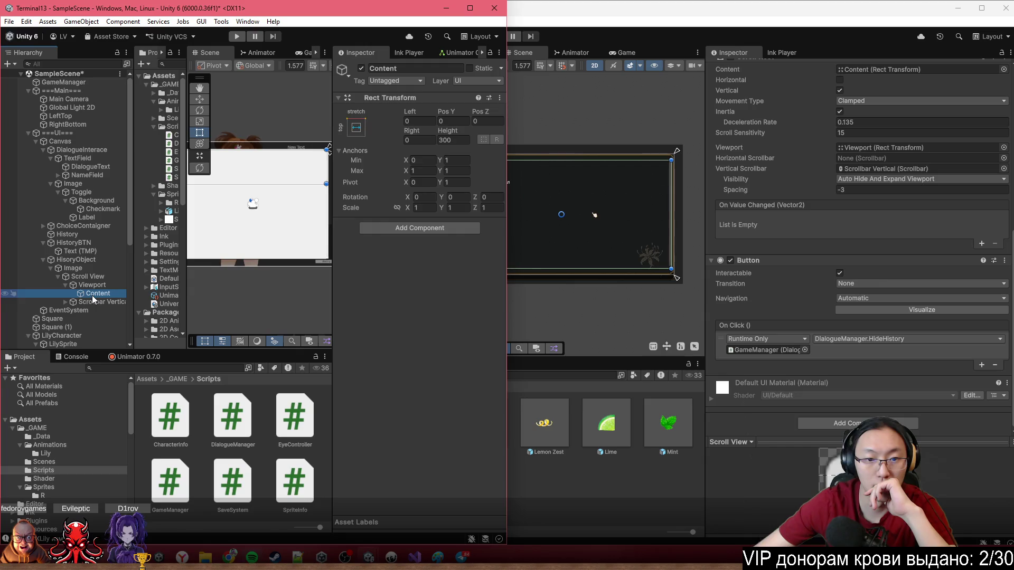
{"action": "left_click", "coordinate": [74, 302]}
{"action": "left_click", "coordinate": [65, 301]}
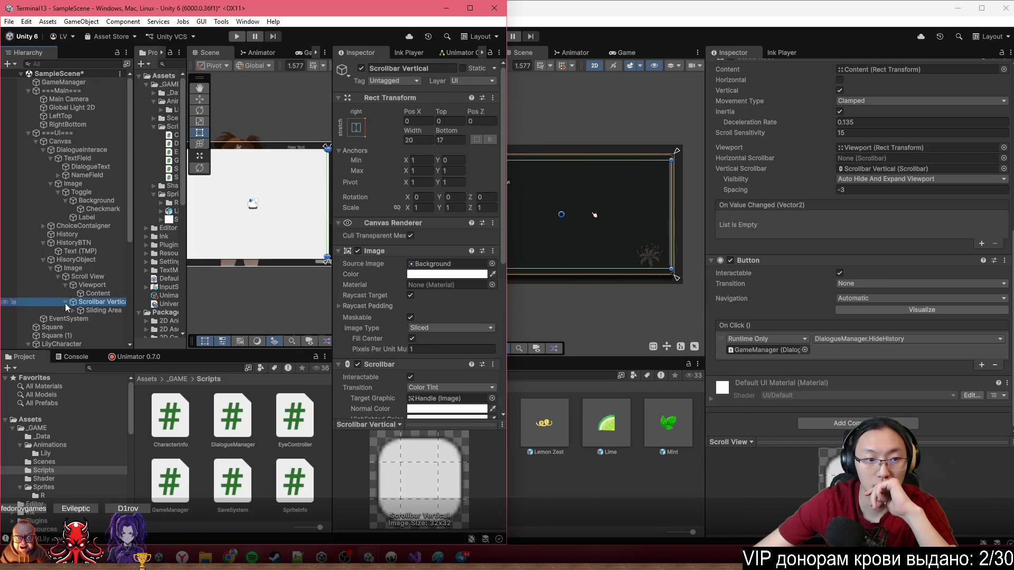
{"action": "left_click", "coordinate": [91, 311]}
{"action": "left_click", "coordinate": [94, 302]}
{"action": "left_click", "coordinate": [98, 293]}
{"action": "left_click", "coordinate": [95, 302]}
{"action": "left_click", "coordinate": [103, 310]}
{"action": "left_click", "coordinate": [108, 294]}
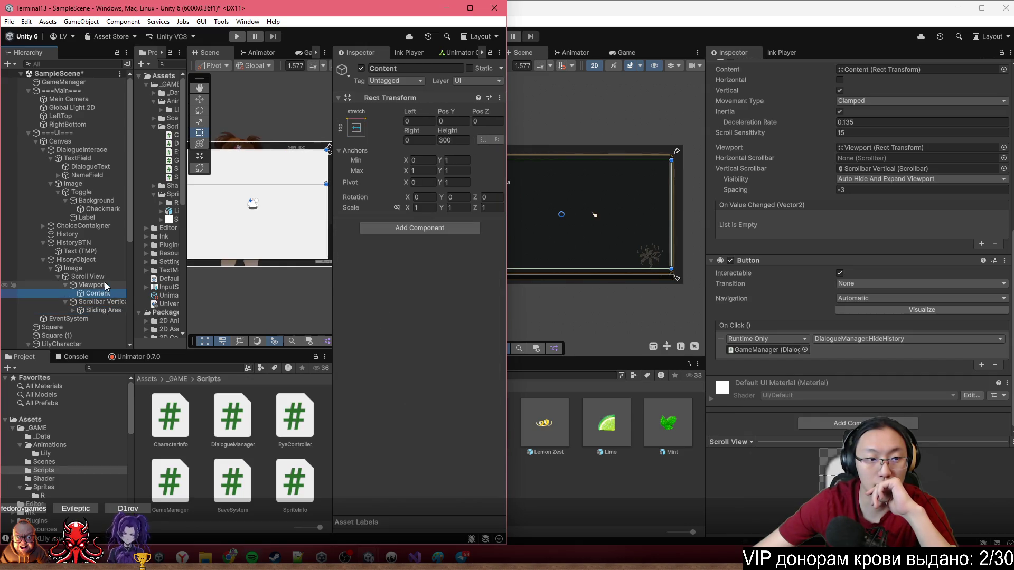
{"action": "left_click", "coordinate": [109, 277]}
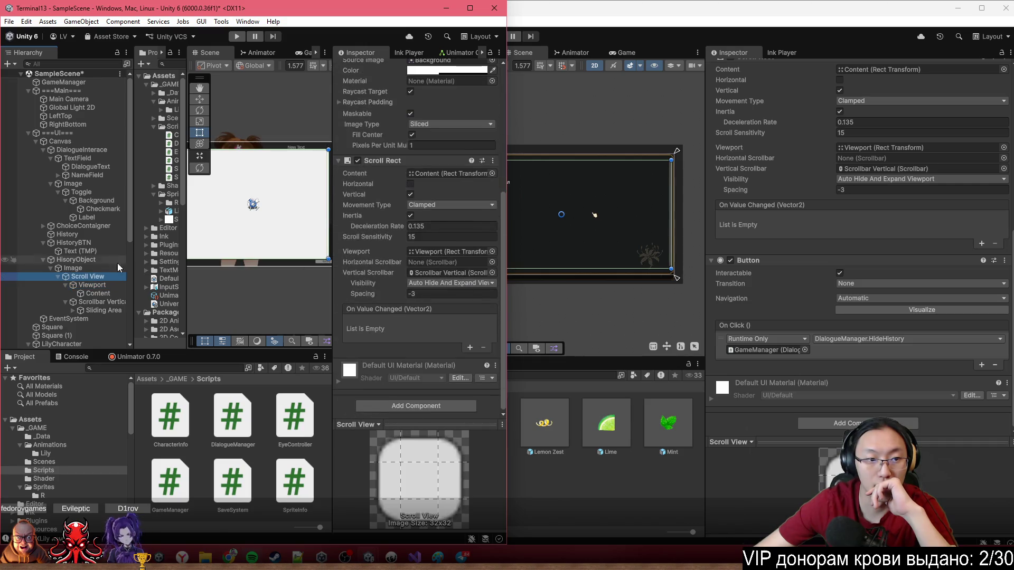
{"action": "left_click", "coordinate": [78, 269]}
{"action": "key", "text": "f"}
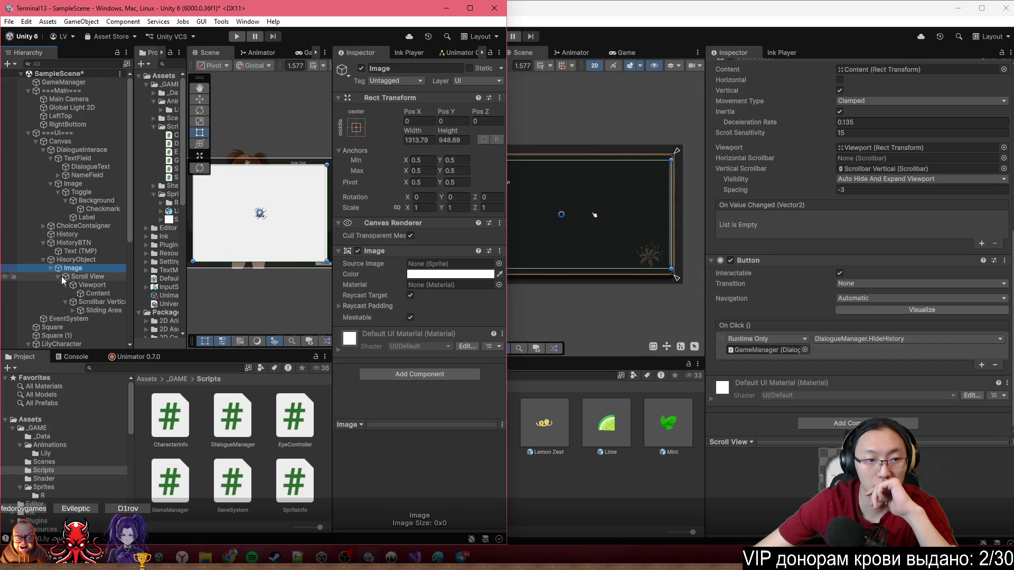
{"action": "left_click", "coordinate": [703, 39]}
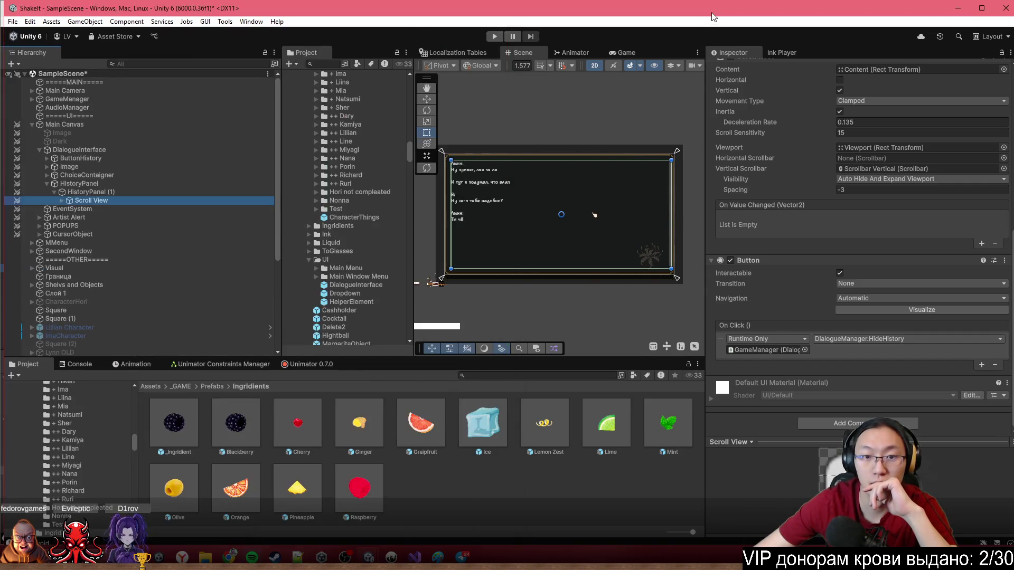
Examine ShakeIt's Content layout and TextHistory text settings, then return to Terminal13.
{"action": "left_click", "coordinate": [62, 202]}
{"action": "left_click", "coordinate": [70, 209]}
{"action": "left_click", "coordinate": [97, 217]}
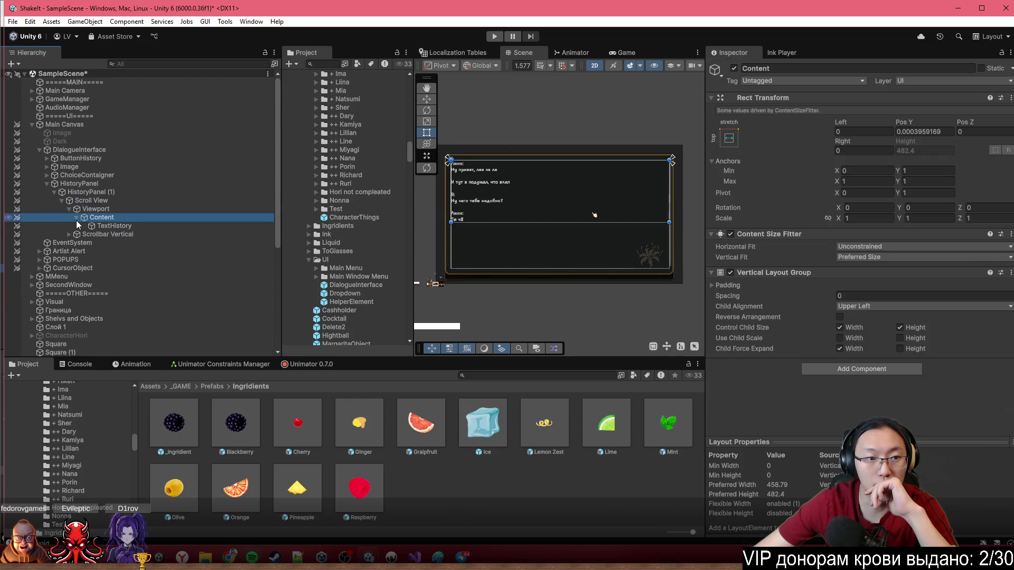
{"action": "left_click", "coordinate": [76, 218]}
{"action": "left_click", "coordinate": [123, 227]}
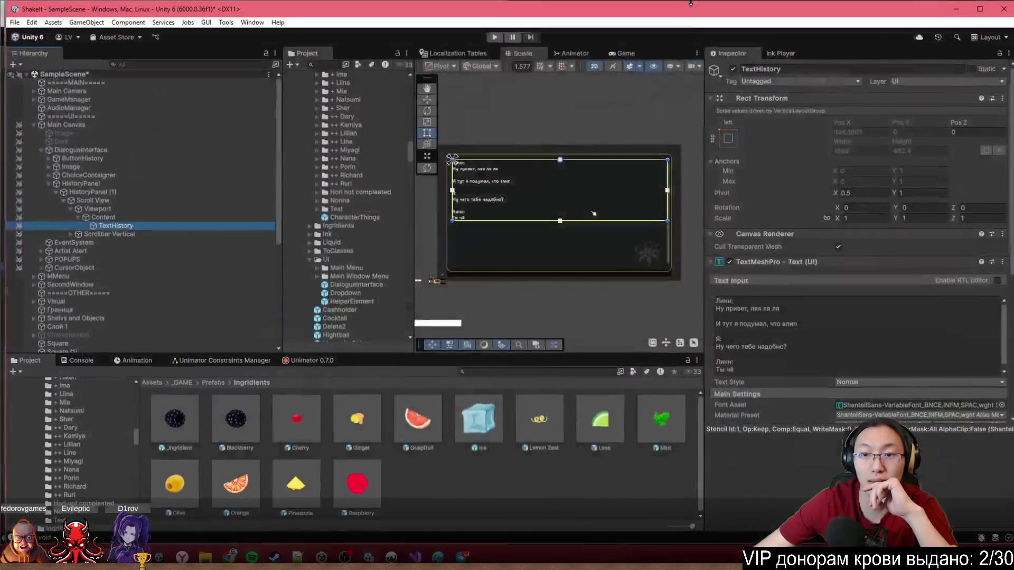
{"action": "mouse_move", "coordinate": [321, 557]}
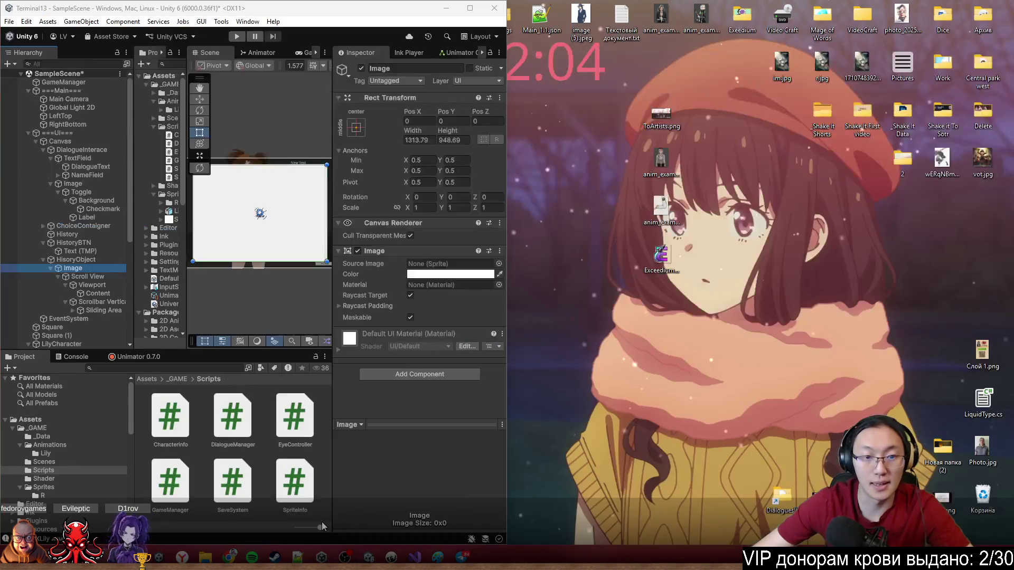
{"action": "left_click", "coordinate": [321, 522]}
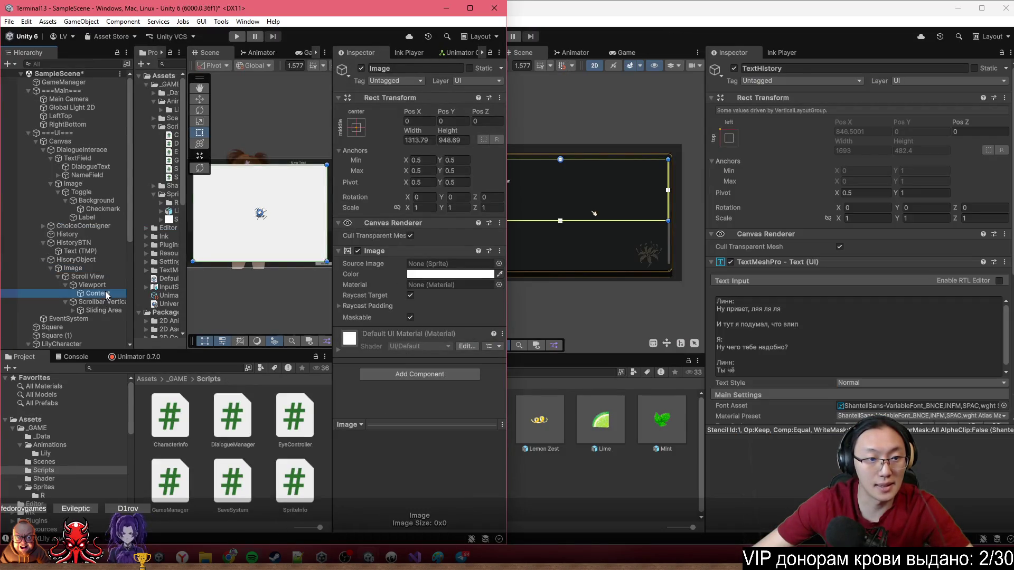
Parent the History text object under Content in the Terminal13 hierarchy.
{"action": "right_click", "coordinate": [106, 293]}
{"action": "left_click", "coordinate": [363, 302]}
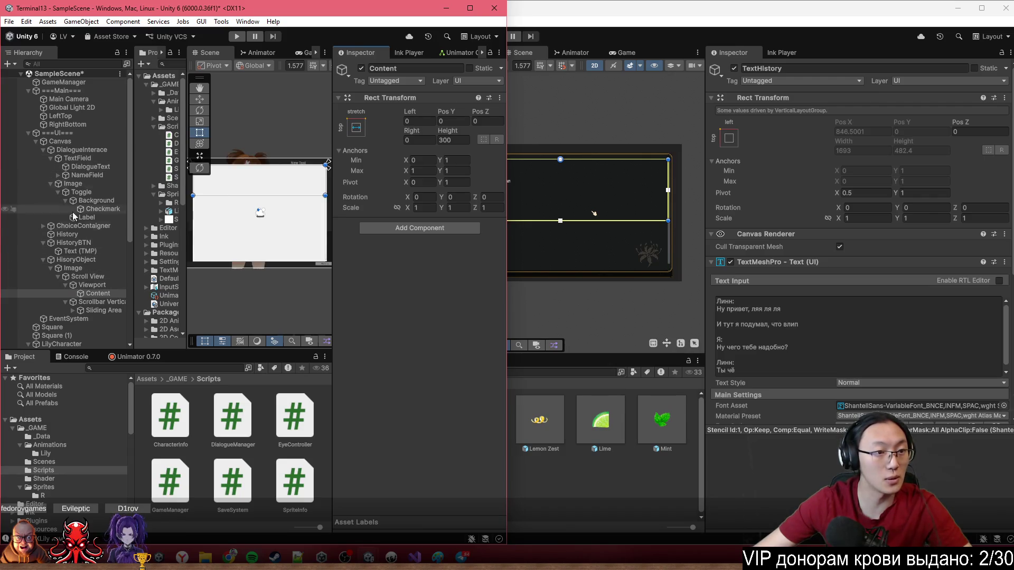
{"action": "left_click", "coordinate": [78, 235]}
{"action": "left_click_drag", "start_coordinate": [96, 293], "coordinate": [97, 294]}
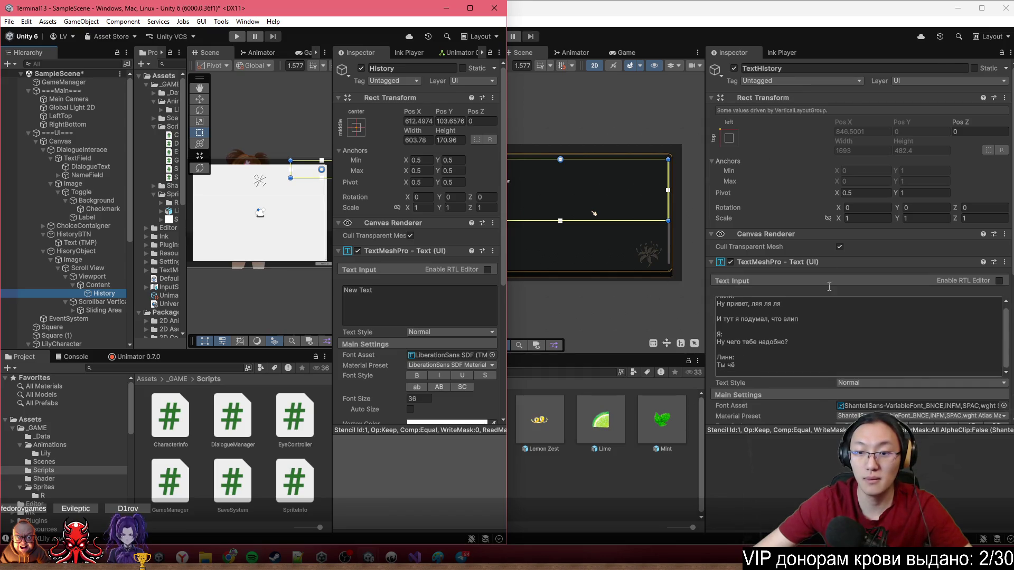
Check Content's and History's rect settings against the ShakeIt reference window.
{"action": "scroll", "coordinate": [794, 343], "scroll_direction": "down", "scroll_amount": 5}
{"action": "scroll", "coordinate": [793, 338], "scroll_direction": "up", "scroll_amount": 2}
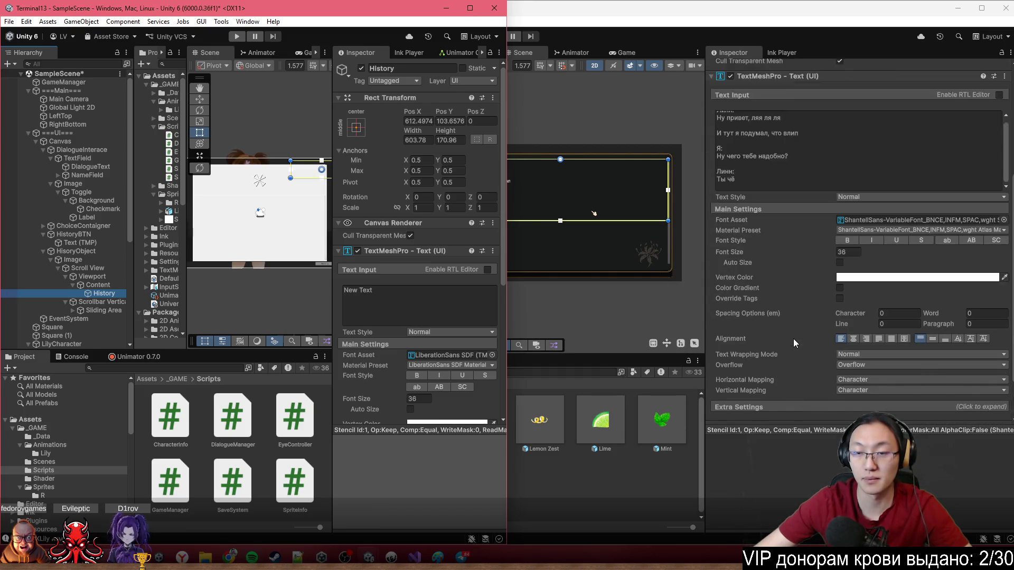
{"action": "left_click", "coordinate": [98, 285]}
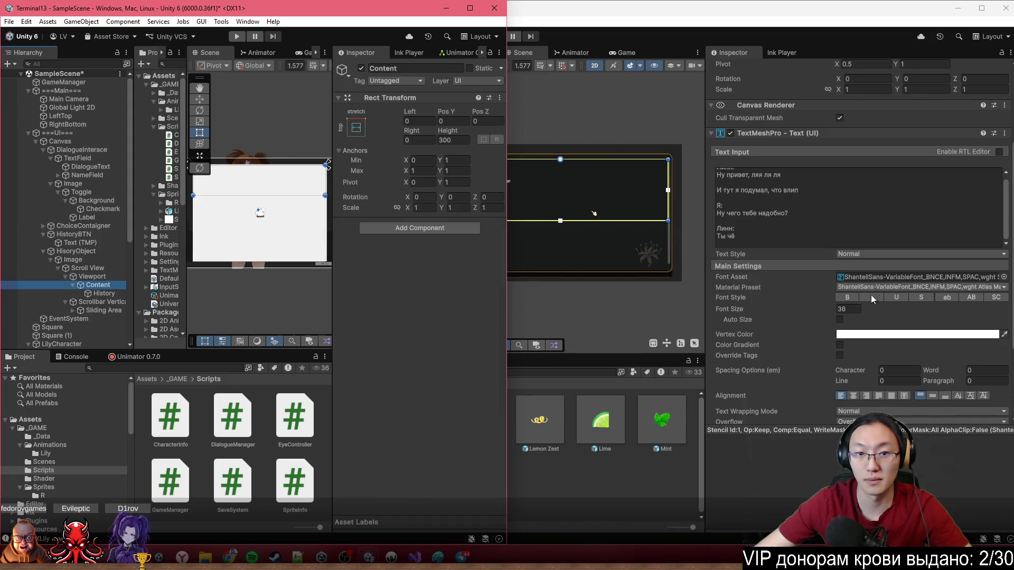
{"action": "scroll", "coordinate": [875, 296], "scroll_direction": "down", "scroll_amount": 2}
{"action": "scroll", "coordinate": [792, 291], "scroll_direction": "up", "scroll_amount": 4}
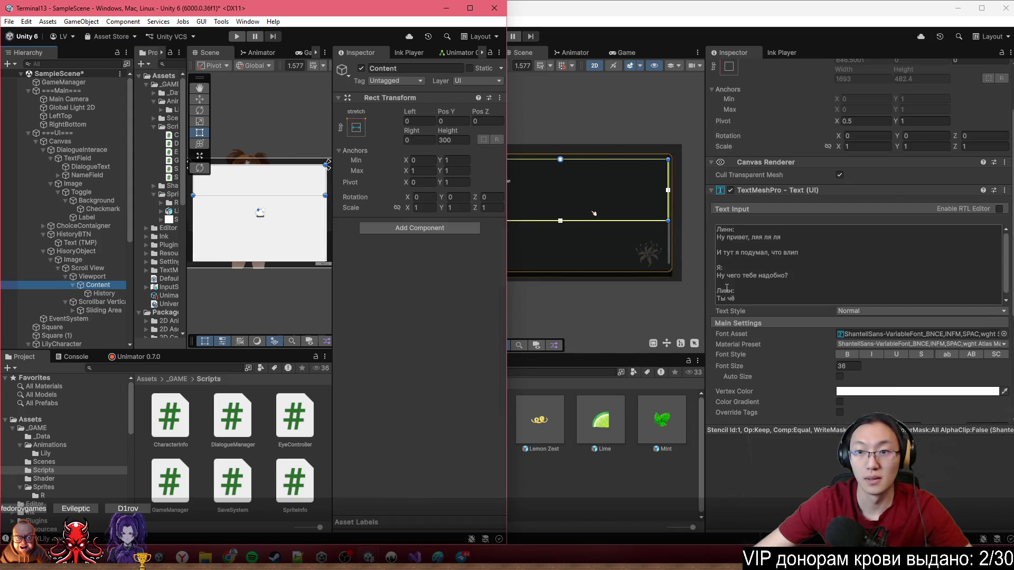
{"action": "left_click", "coordinate": [101, 293]}
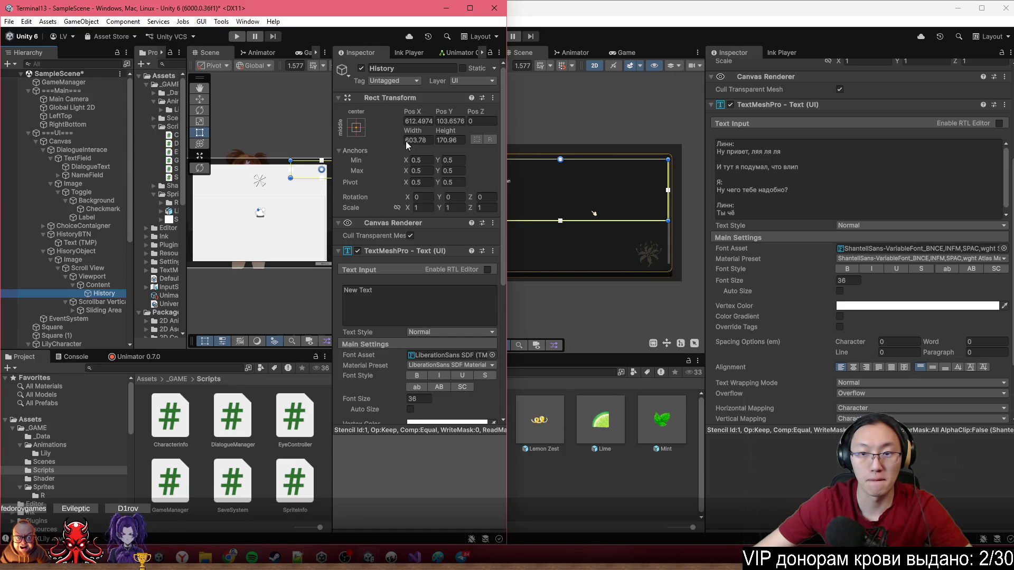
{"action": "left_click", "coordinate": [680, 12]}
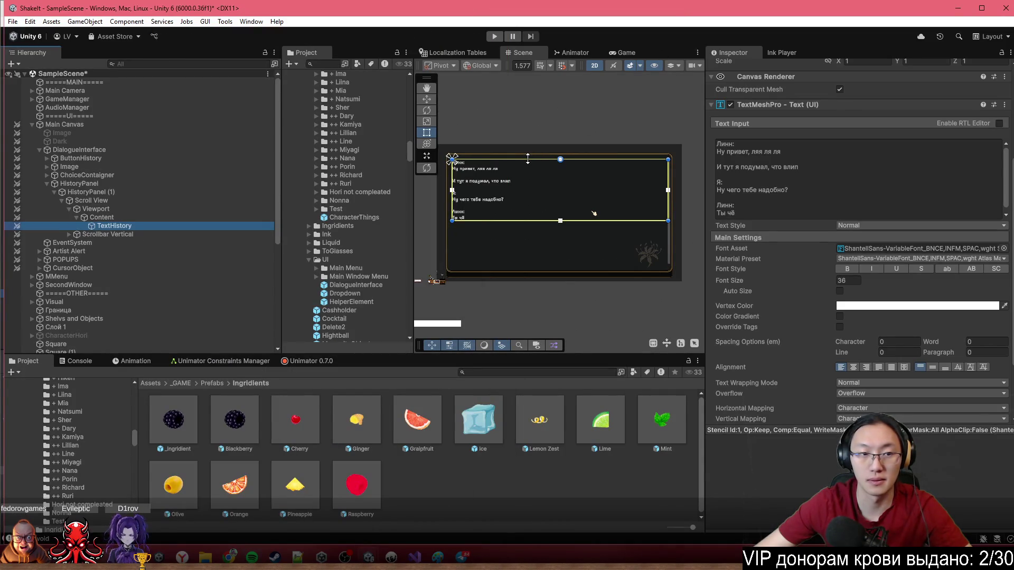
Fill History's text with filler lines 'rfr rf rf r…' and move it to the panel centre.
{"action": "key", "text": "alt+Tab"}
{"action": "left_click", "coordinate": [383, 287]}
{"action": "type", "text": "rfr rf rf r f rf r f rf r"}
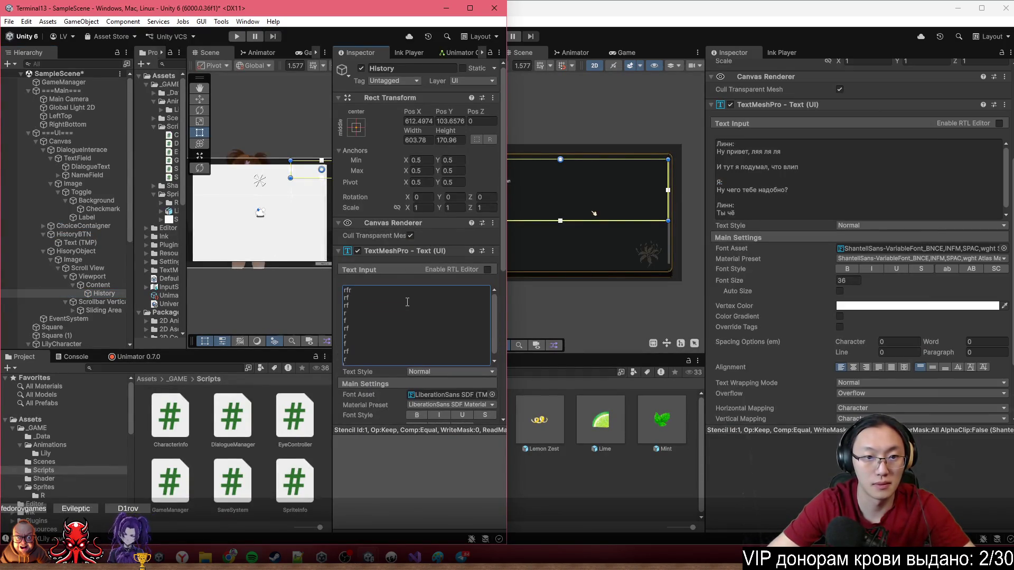
{"action": "scroll", "coordinate": [426, 362], "scroll_direction": "down", "scroll_amount": 10}
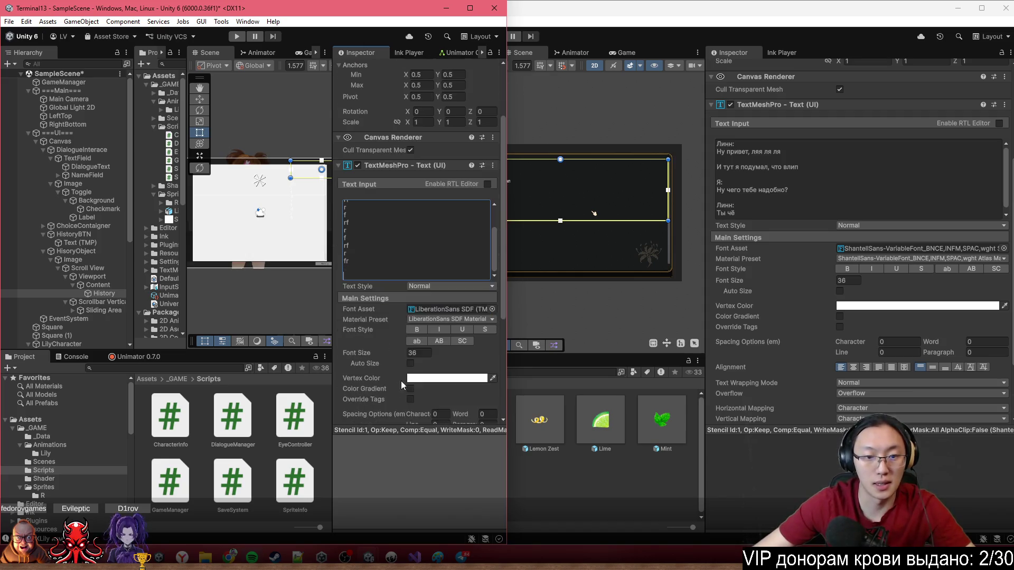
{"action": "scroll", "coordinate": [930, 366], "scroll_direction": "down", "scroll_amount": 4}
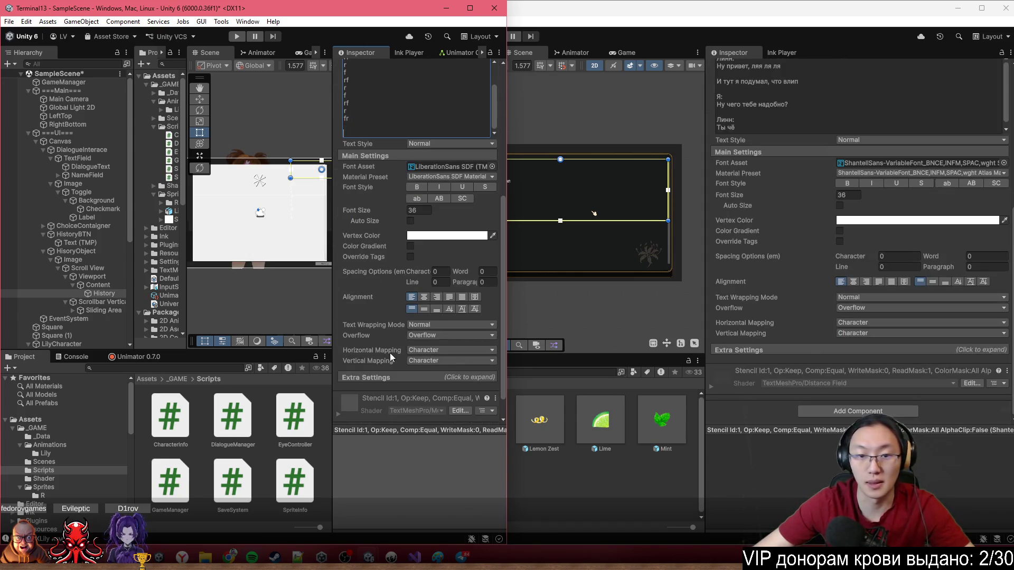
{"action": "left_click_drag", "start_coordinate": [315, 178], "coordinate": [242, 214]}
Make the History text black (000000) and stretch its rectangle to fill the panel.
{"action": "left_click", "coordinate": [464, 236]}
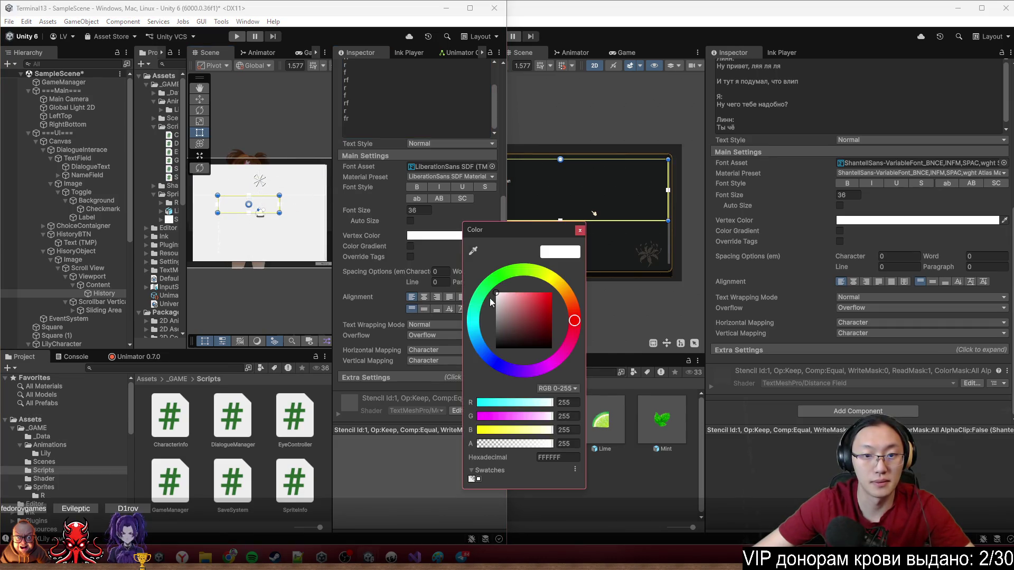
{"action": "left_click_drag", "start_coordinate": [487, 296], "coordinate": [476, 404]}
{"action": "scroll", "coordinate": [239, 212], "scroll_direction": "up", "scroll_amount": 1}
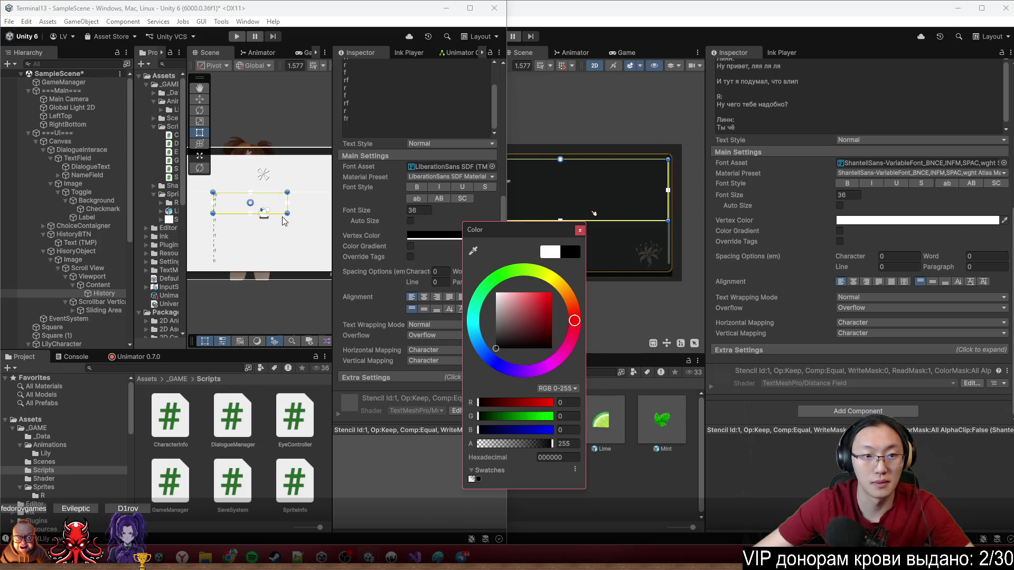
{"action": "left_click", "coordinate": [286, 214]}
{"action": "scroll", "coordinate": [233, 215], "scroll_direction": "down", "scroll_amount": 1}
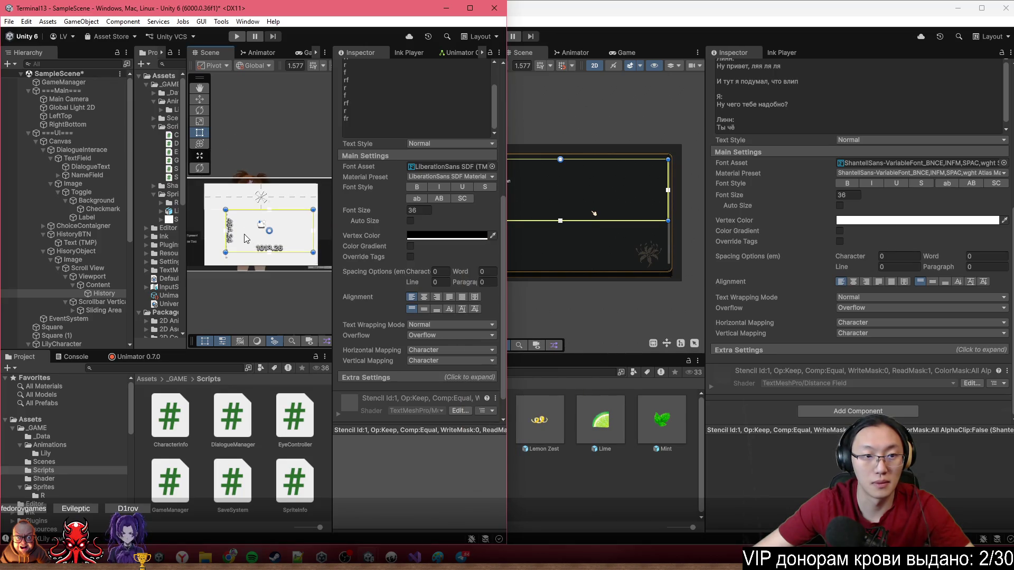
{"action": "left_click_drag", "start_coordinate": [232, 216], "coordinate": [223, 208]}
{"action": "left_click_drag", "start_coordinate": [291, 224], "coordinate": [315, 264]}
{"action": "left_click", "coordinate": [614, 230]}
Inspect the reference Content's layout components in the ShakeIt project.
{"action": "mouse_move", "coordinate": [713, 223]}
{"action": "left_mouse_down"}
{"action": "mouse_move", "coordinate": [652, 225]}
{"action": "mouse_move", "coordinate": [667, 234]}
{"action": "left_mouse_up"}
{"action": "scroll", "coordinate": [853, 257], "scroll_direction": "up", "scroll_amount": 5}
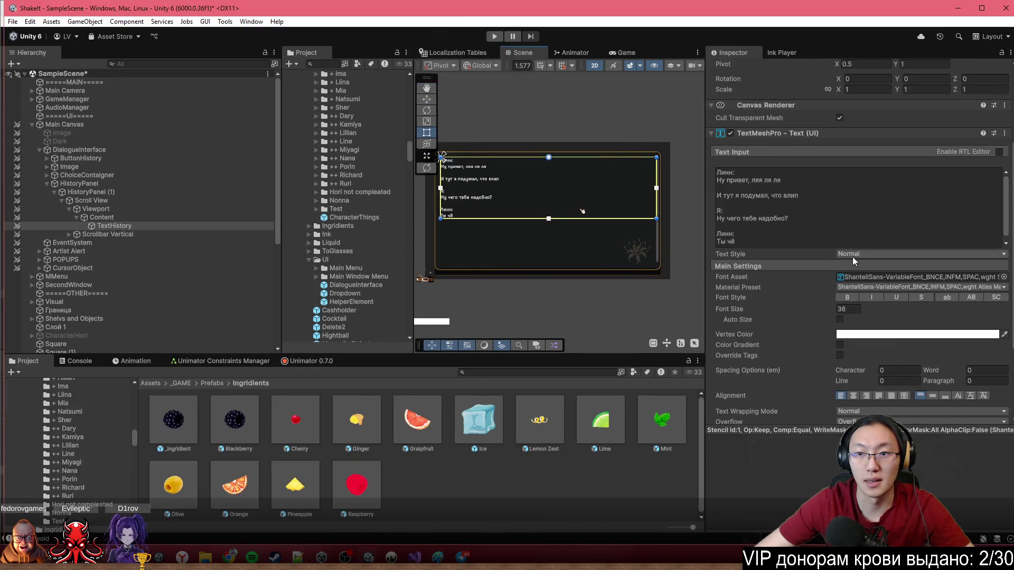
{"action": "left_click", "coordinate": [144, 220]}
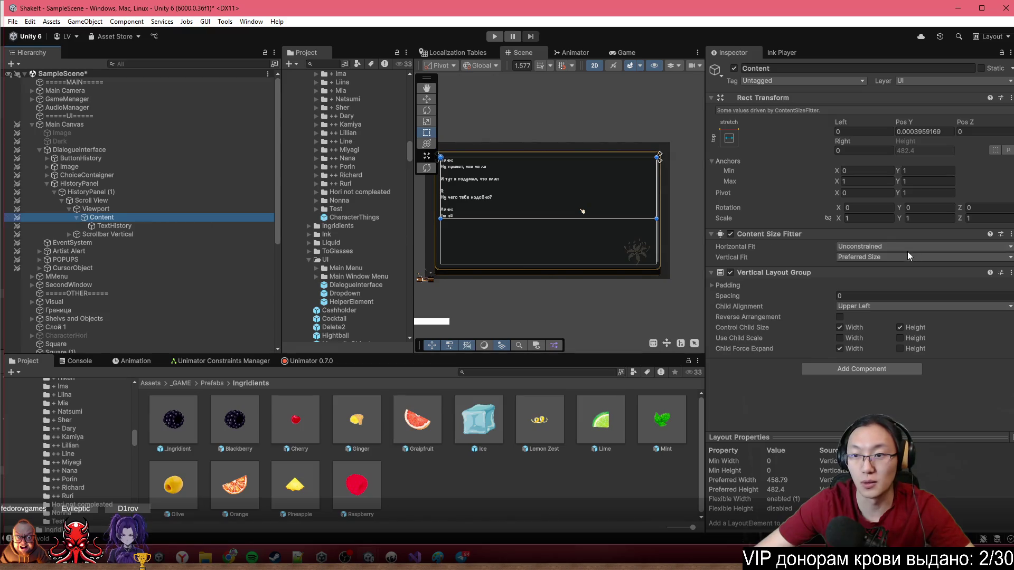
{"action": "key", "text": "alt+Tab"}
Give Terminal13's Content a Content Size Fitter with Vertical Fit set to Preferred Size.
{"action": "left_click", "coordinate": [98, 285]}
{"action": "left_click", "coordinate": [431, 229]}
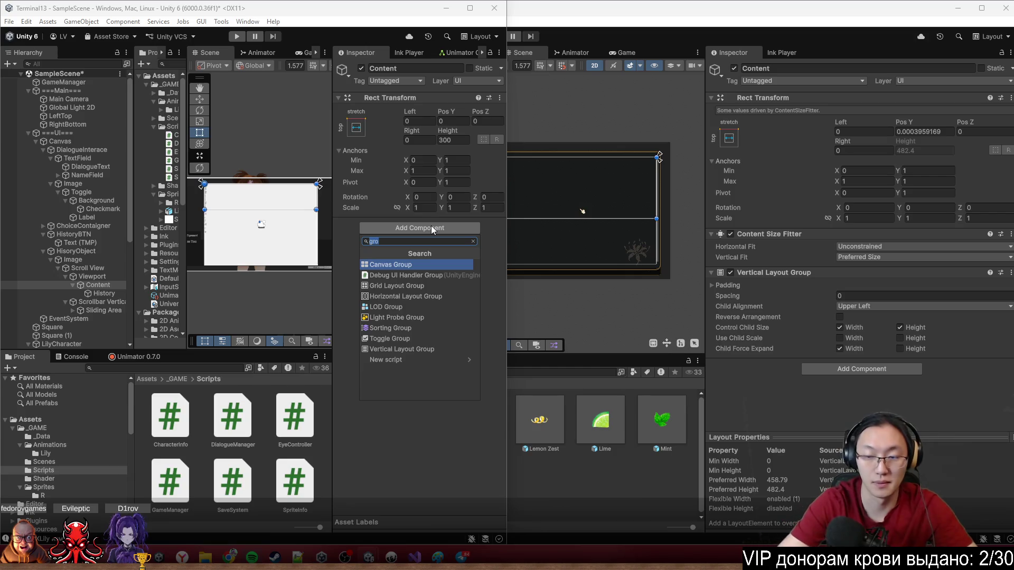
{"action": "type", "text": "ConS"}
{"action": "key", "text": "BackSpace"}
{"action": "type", "text": "ten"}
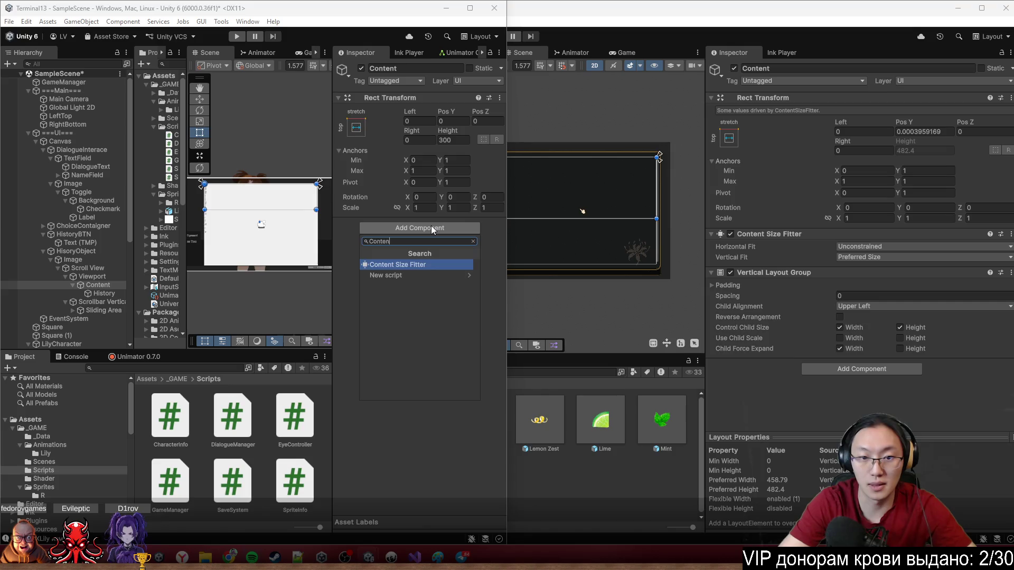
{"action": "key", "text": "Return"}
{"action": "left_click", "coordinate": [458, 253]}
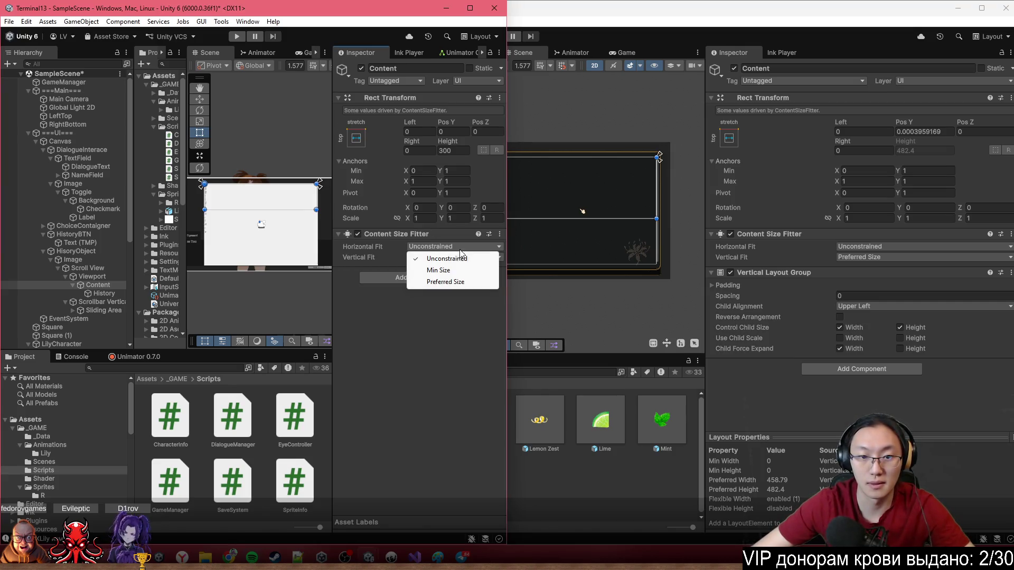
{"action": "left_click", "coordinate": [380, 261]}
{"action": "left_click", "coordinate": [454, 257]}
{"action": "left_click", "coordinate": [445, 282]}
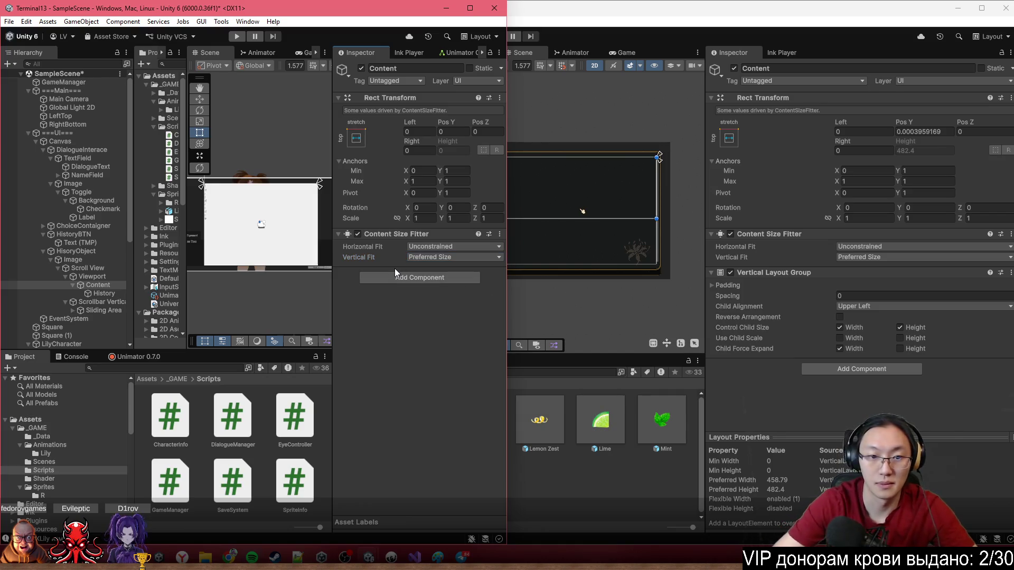
{"action": "left_click", "coordinate": [423, 278]}
Add a Vertical Layout Group to Content controlling child width and height, without force-expanding height.
{"action": "type", "text": "Vert"}
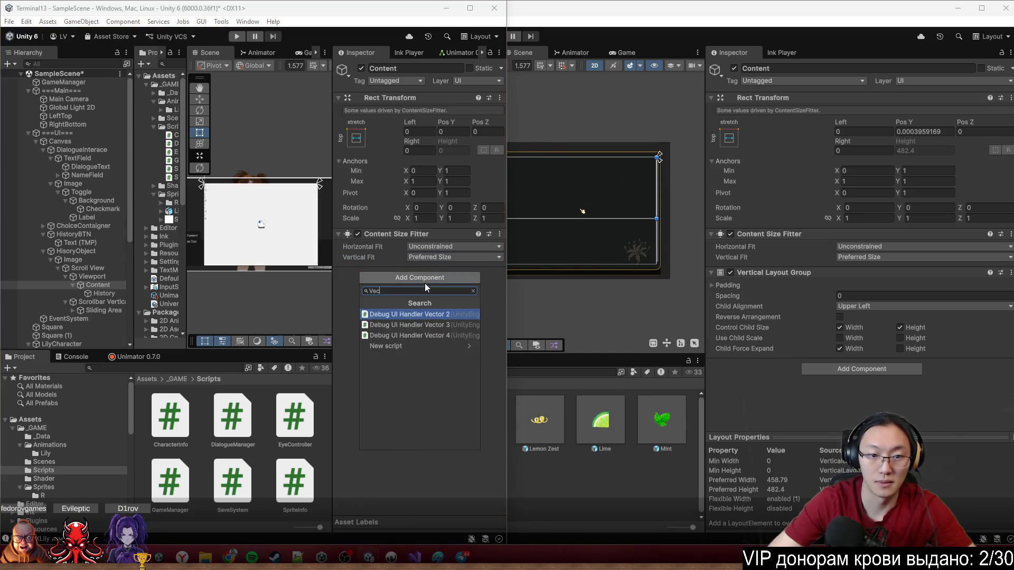
{"action": "key", "text": "Return"}
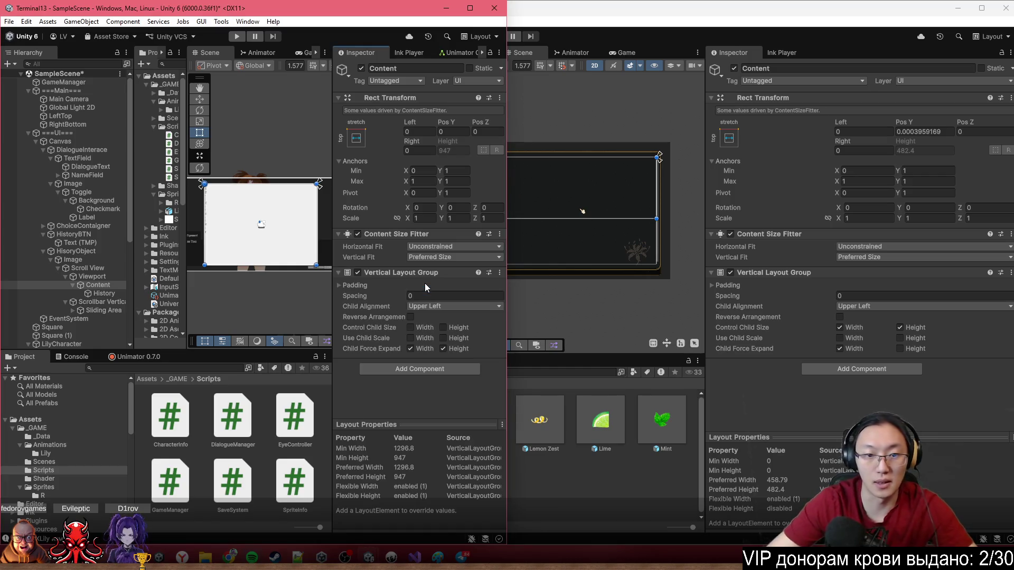
{"action": "left_click", "coordinate": [426, 328]}
{"action": "left_click", "coordinate": [448, 327]}
{"action": "left_click", "coordinate": [447, 349]}
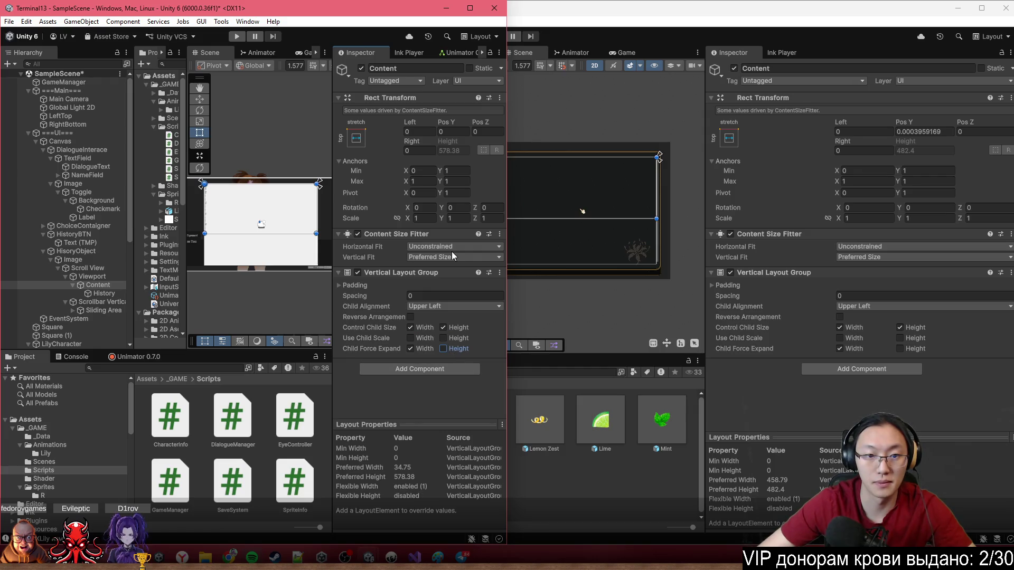
Append more filler lines 'rge egr erg er ge…' to the History text.
{"action": "left_click", "coordinate": [101, 301]}
{"action": "left_click", "coordinate": [103, 293]}
{"action": "left_click", "coordinate": [421, 314]}
{"action": "left_click", "coordinate": [421, 317]}
{"action": "type", "text": "rg"}
{"action": "type", "text": "e"}
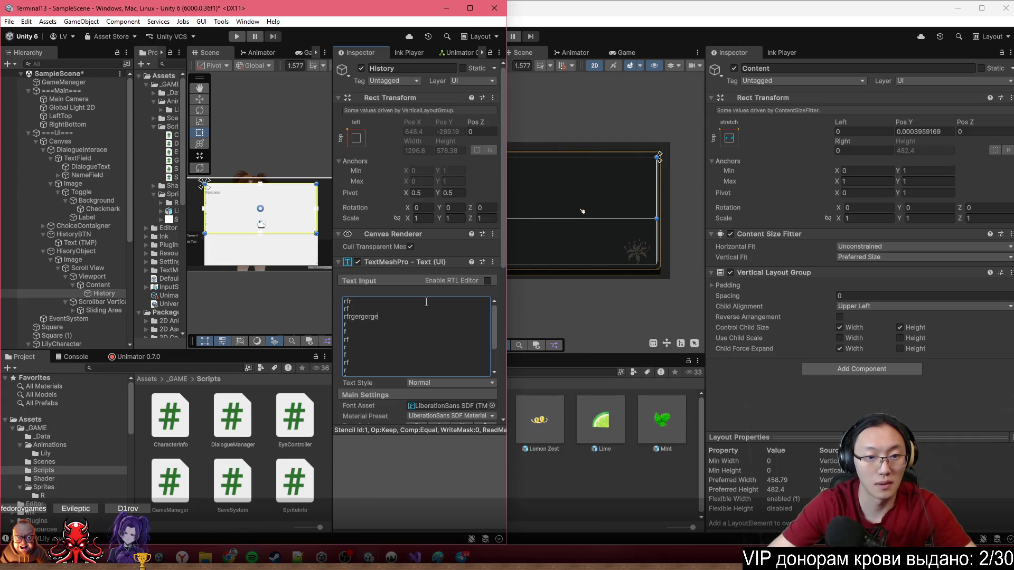
{"action": "type", "text": " egr erg er ge rg erg er g er ge rg er g er ger g erg"}
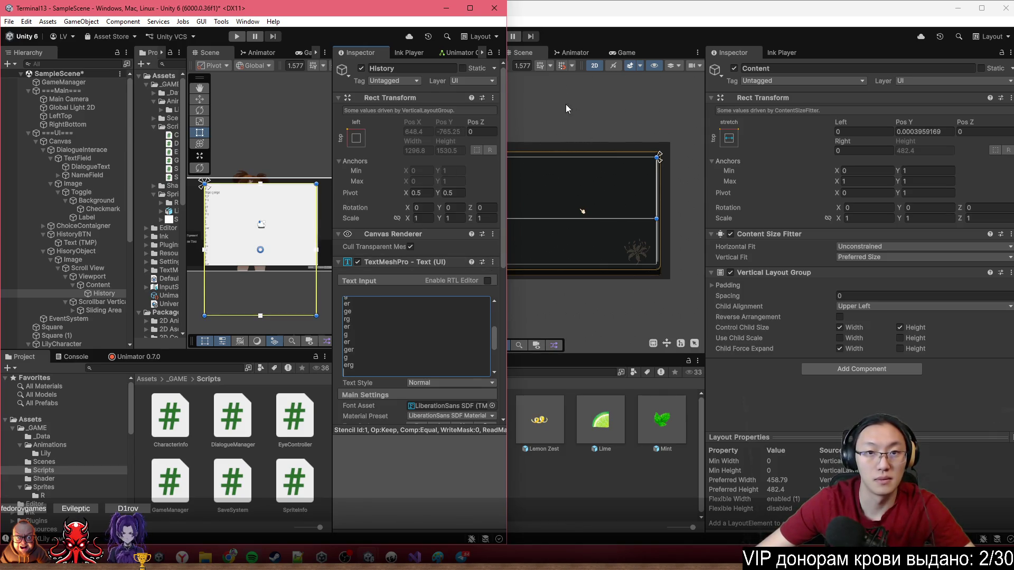
{"action": "left_click", "coordinate": [467, 11]}
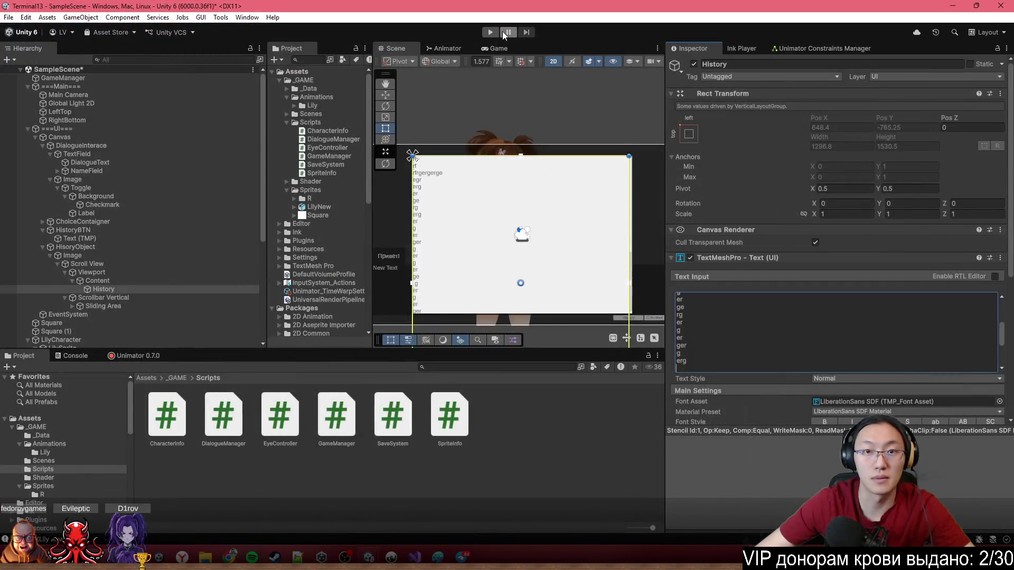
Test-run the scene, scroll the history panel's filler text, then stop play mode.
{"action": "left_click", "coordinate": [490, 31]}
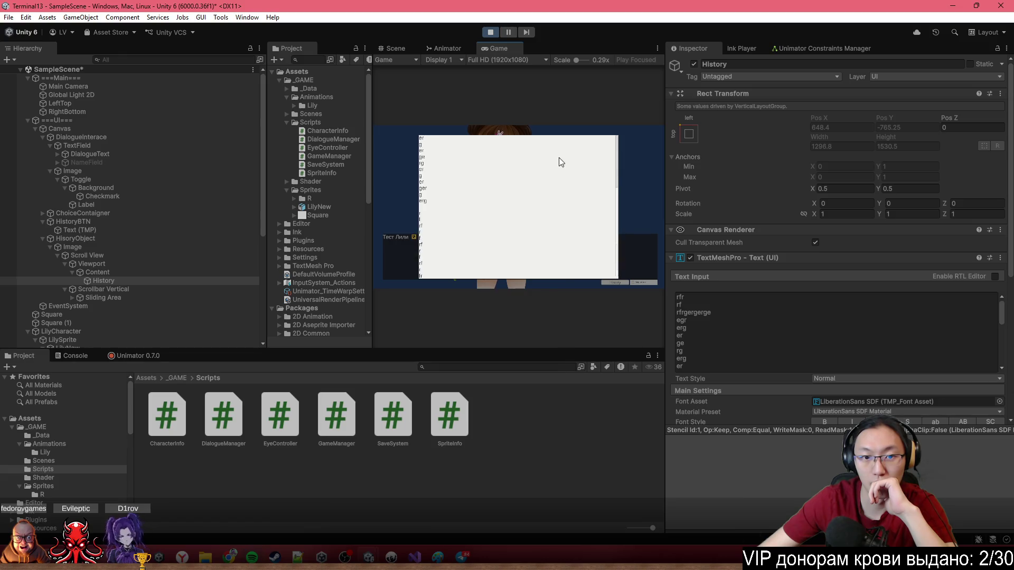
{"action": "scroll", "coordinate": [566, 177], "scroll_direction": "down", "scroll_amount": 3}
{"action": "scroll", "coordinate": [592, 214], "scroll_direction": "up", "scroll_amount": 5}
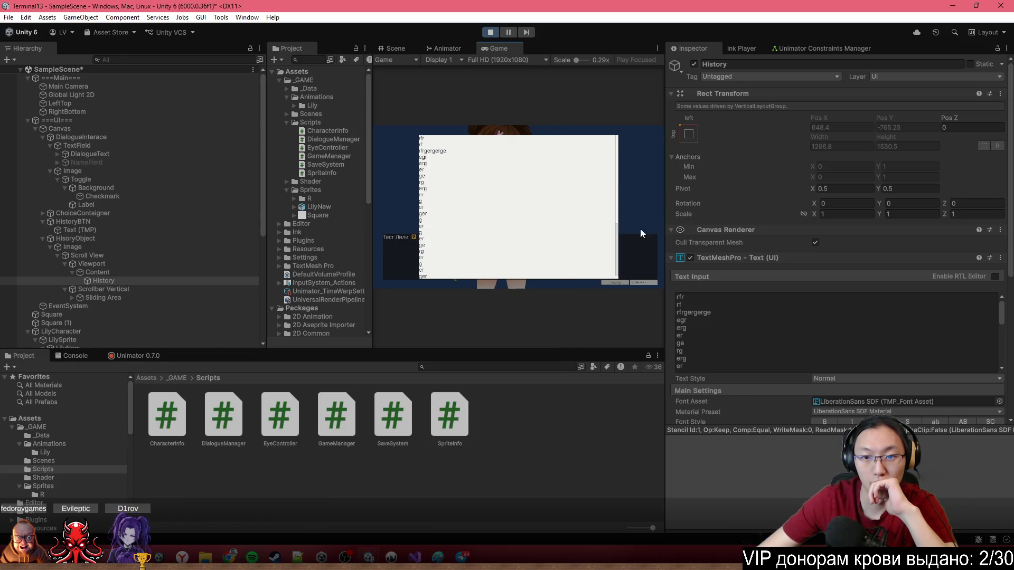
{"action": "scroll", "coordinate": [618, 215], "scroll_direction": "up", "scroll_amount": 1}
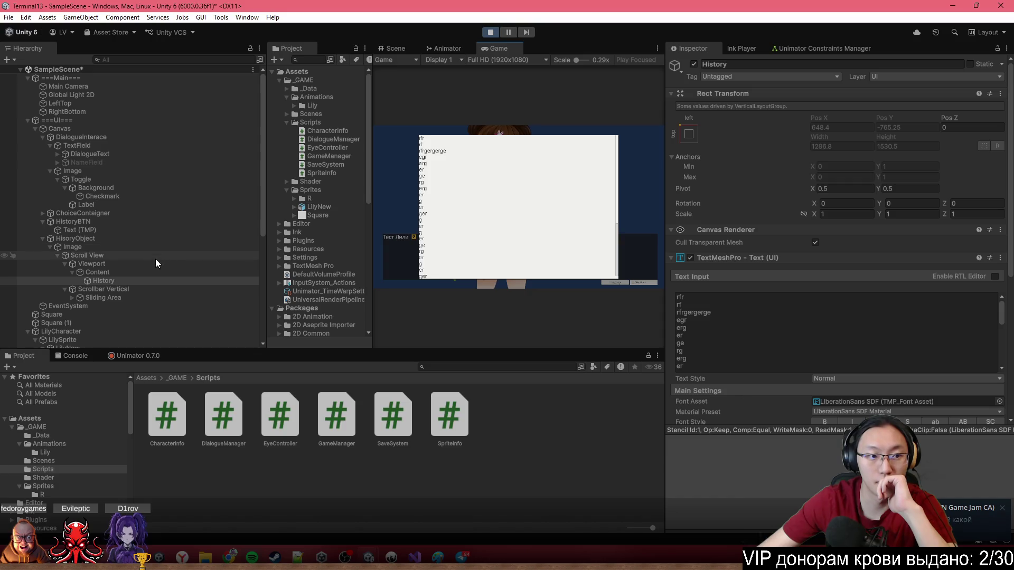
{"action": "left_click", "coordinate": [491, 32]}
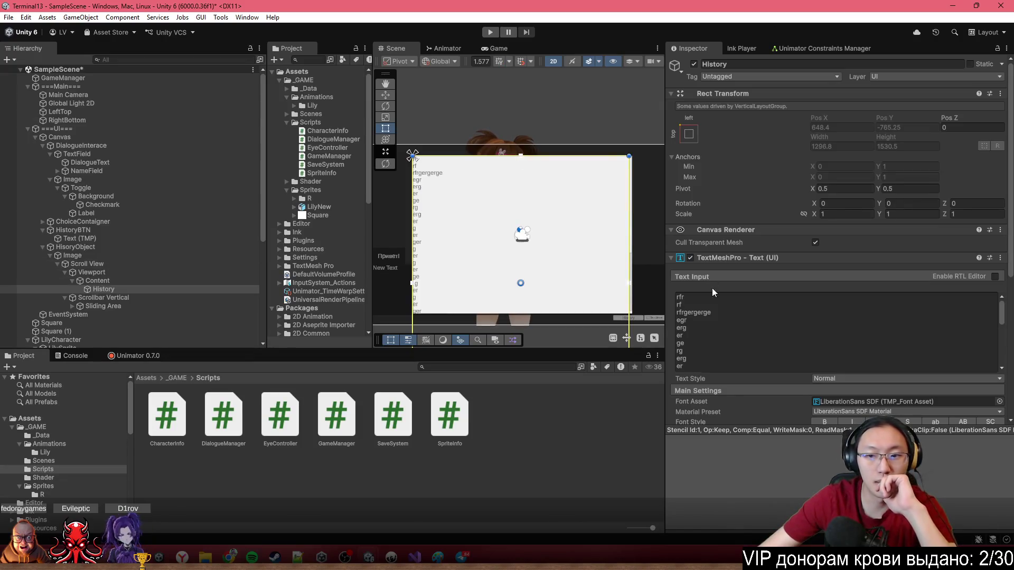
Empty the History TextMeshPro Text Input.
{"action": "scroll", "coordinate": [756, 343], "scroll_direction": "down", "scroll_amount": 2}
{"action": "left_click", "coordinate": [756, 343]}
{"action": "type", "text": "f"}
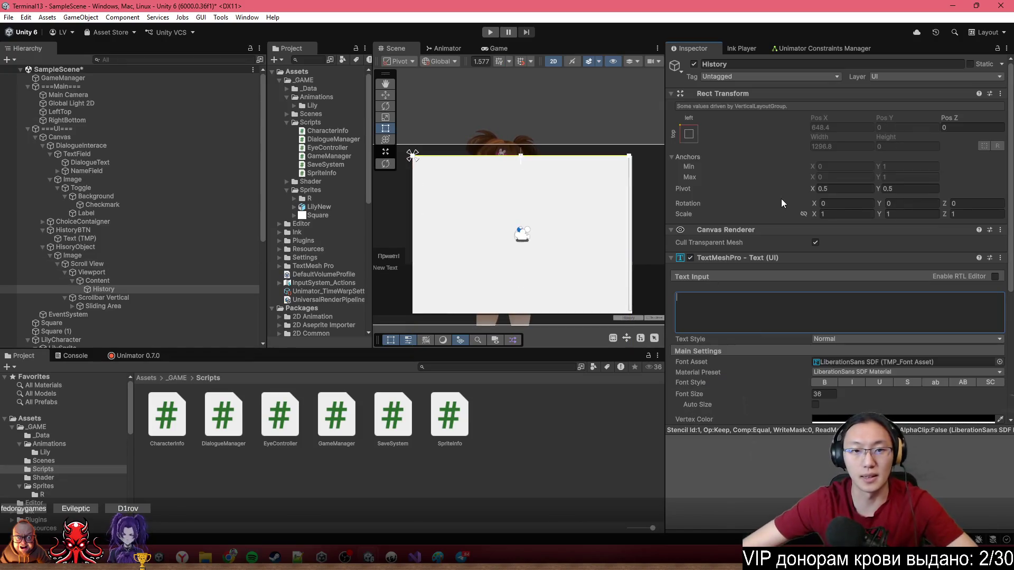
{"action": "key", "text": "BackSpace"}
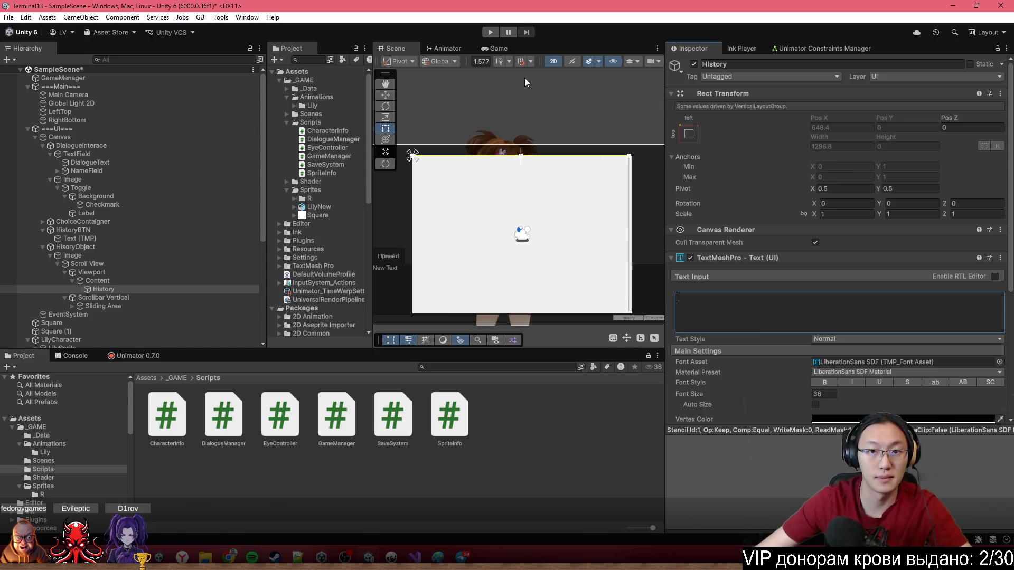
Run the game again with an empty history, then bring up the ShakeIt project.
{"action": "left_click", "coordinate": [490, 33]}
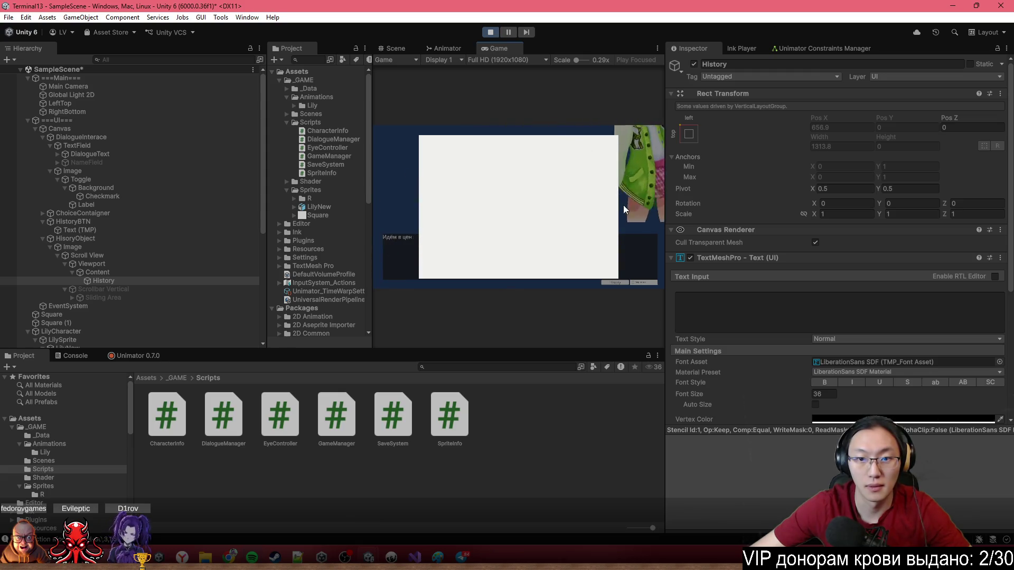
{"action": "scroll", "coordinate": [751, 302], "scroll_direction": "down", "scroll_amount": 5}
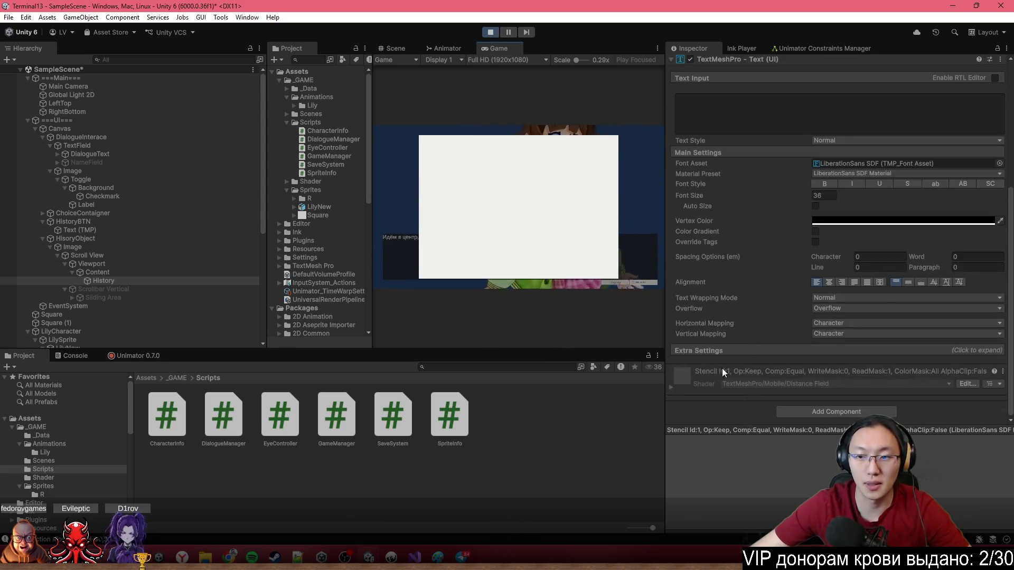
{"action": "mouse_move", "coordinate": [369, 557]}
{"action": "left_click", "coordinate": [434, 517]}
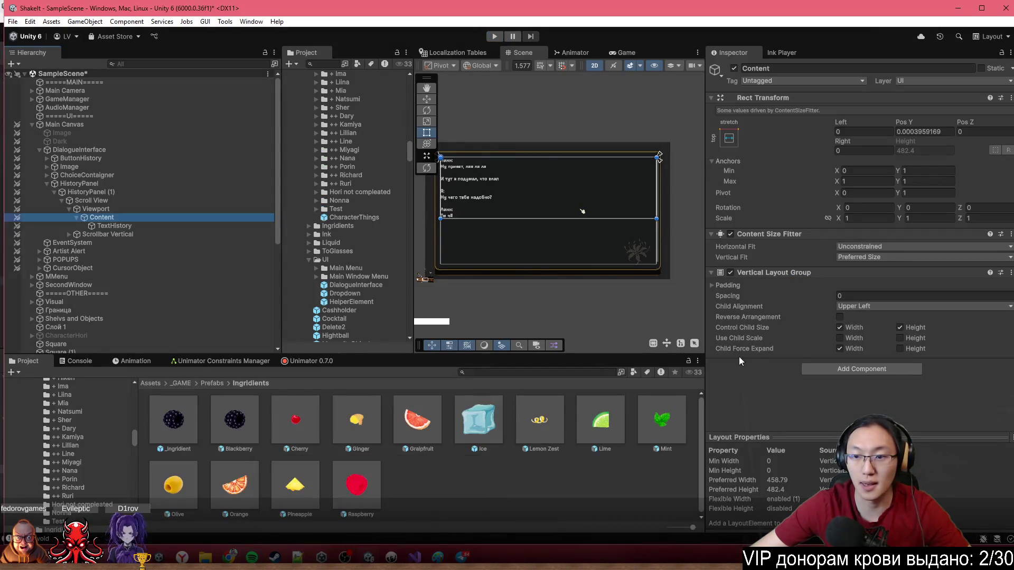
Inspect the TextHistory object's text settings in ShakeIt.
{"action": "left_click", "coordinate": [161, 225]}
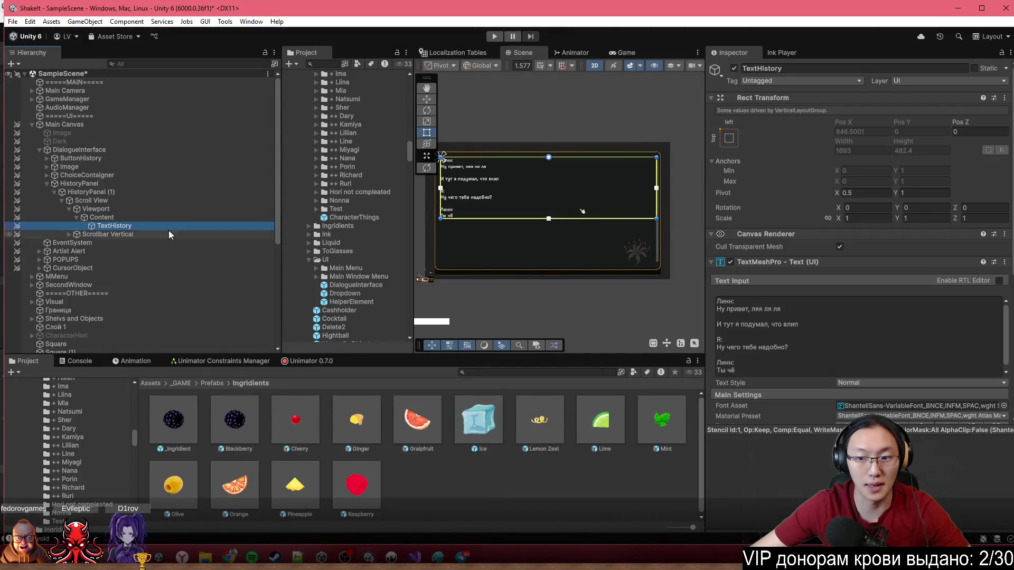
{"action": "scroll", "coordinate": [803, 388], "scroll_direction": "down", "scroll_amount": 6}
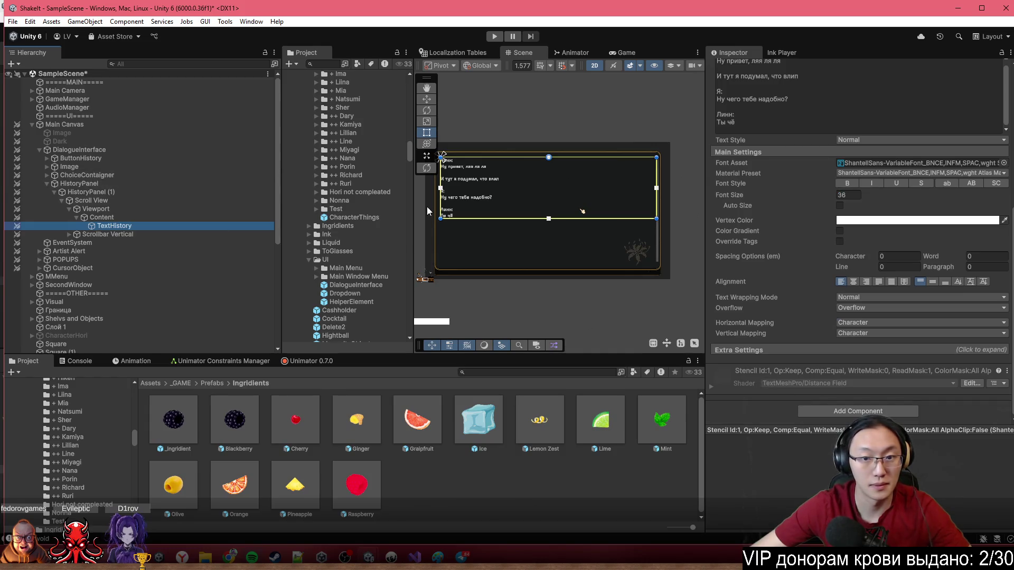
{"action": "key", "text": "Up"}
{"action": "key", "text": "Up"}
{"action": "key", "text": "Up"}
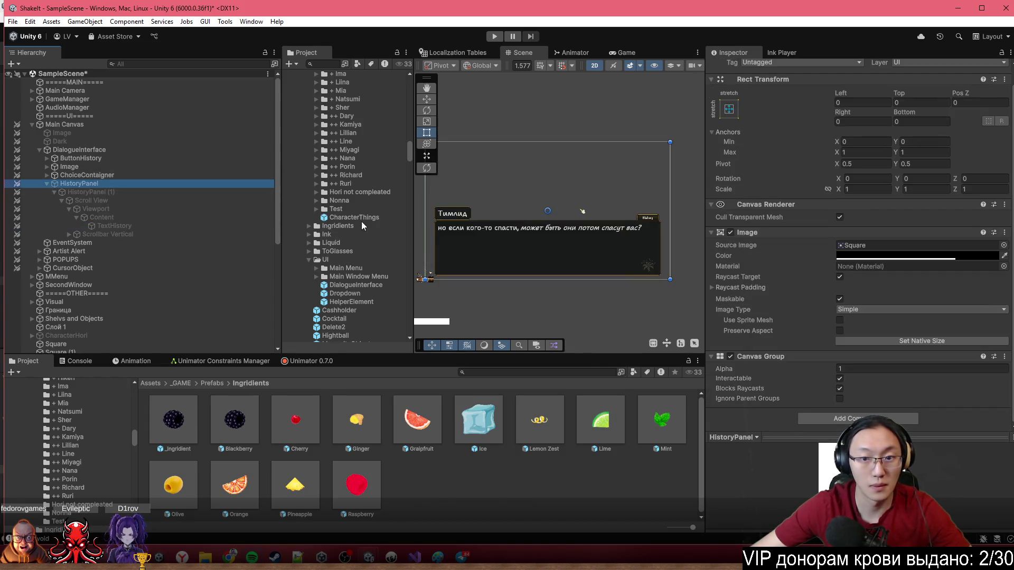
{"action": "key", "text": "f"}
{"action": "left_click", "coordinate": [669, 217]}
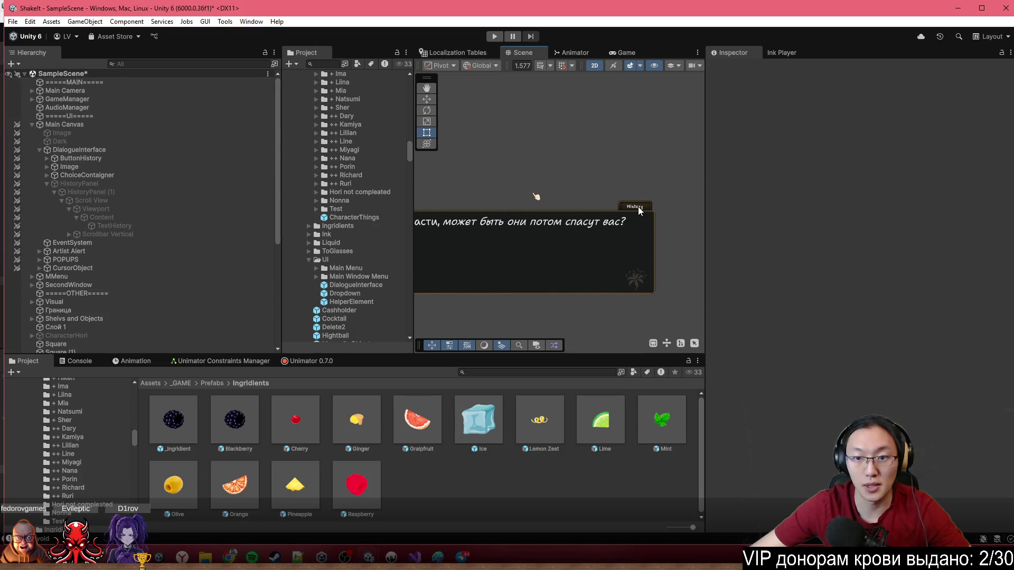
{"action": "scroll", "coordinate": [623, 196], "scroll_direction": "up", "scroll_amount": 5}
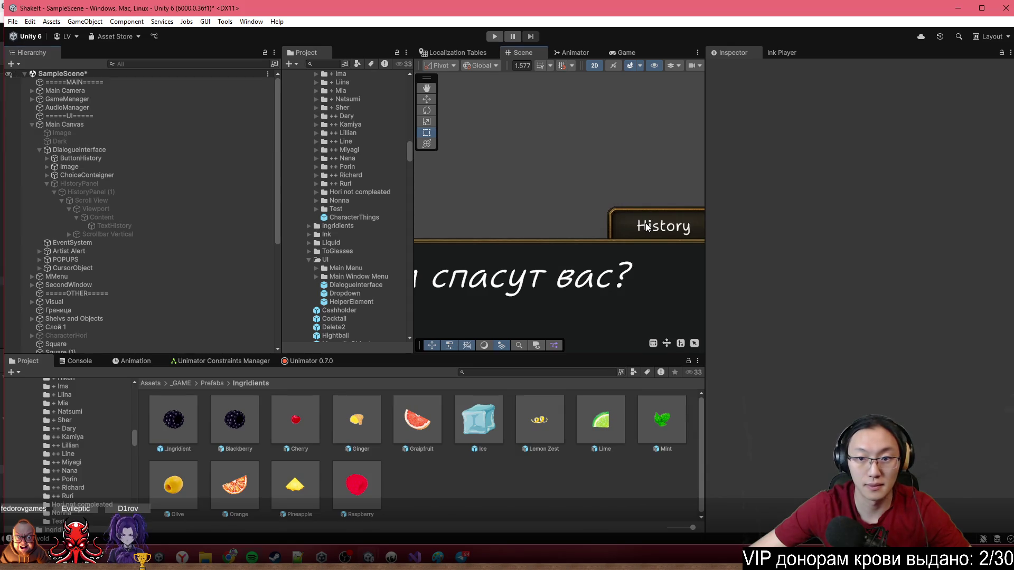
Select ButtonHistory and check which object its On Click event targets.
{"action": "left_click", "coordinate": [597, 222]}
{"action": "left_click", "coordinate": [597, 220]}
{"action": "left_click", "coordinate": [621, 218]}
{"action": "left_click", "coordinate": [620, 218]}
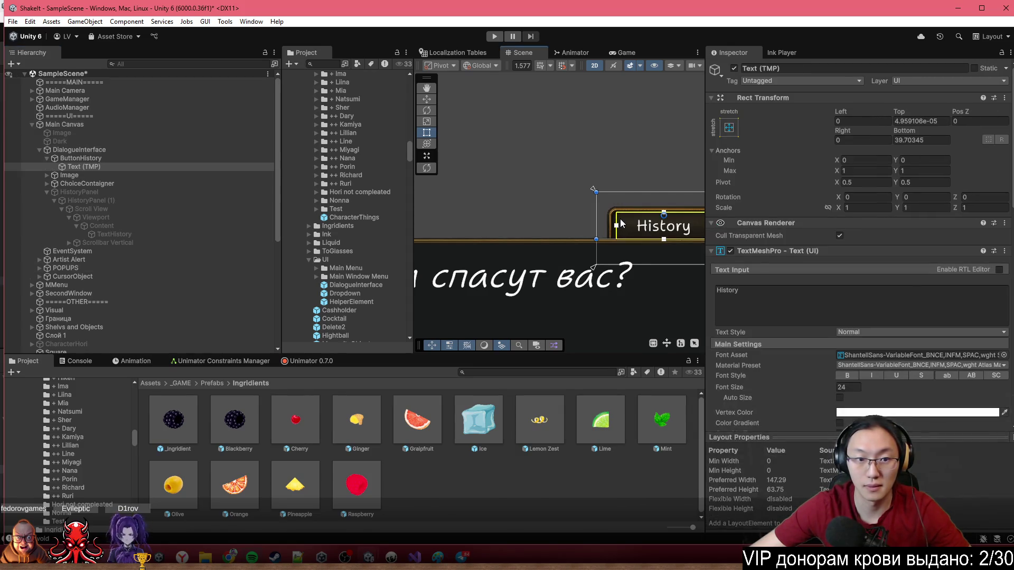
{"action": "left_click", "coordinate": [95, 159]}
{"action": "scroll", "coordinate": [850, 310], "scroll_direction": "down", "scroll_amount": 5}
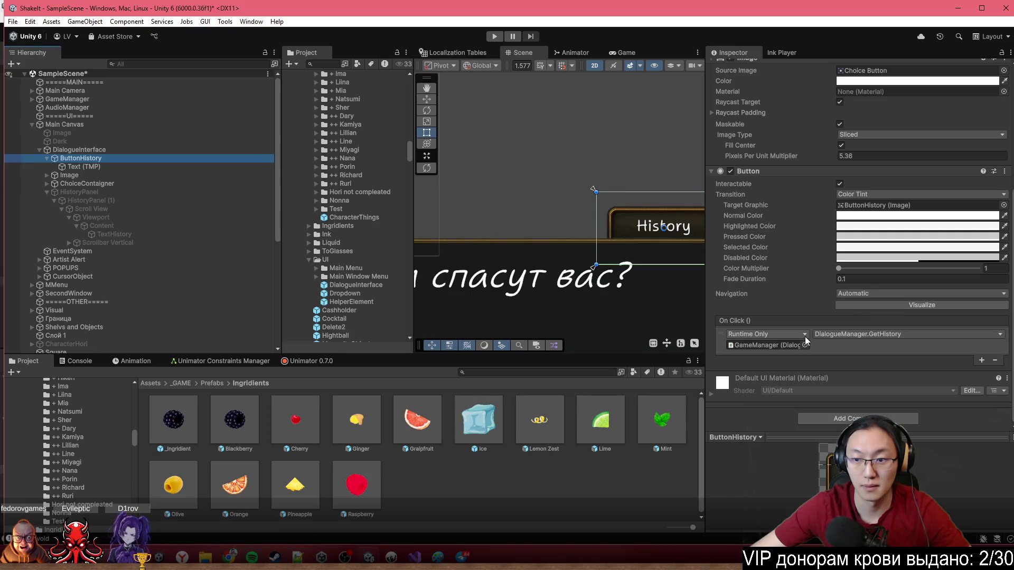
{"action": "left_click", "coordinate": [787, 346]}
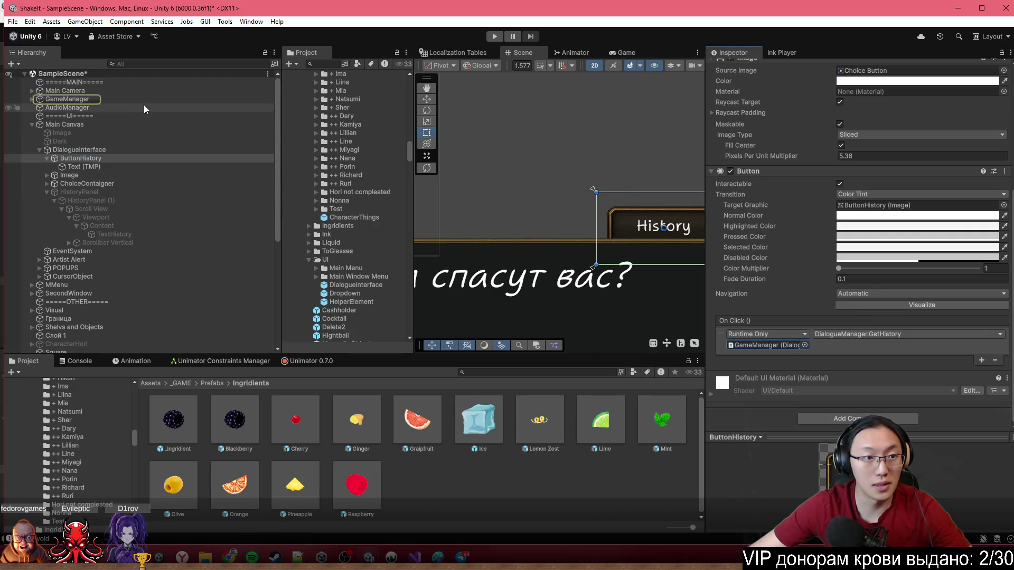
Open GameManager's DialogueManager script in Visual Studio.
{"action": "left_click", "coordinate": [142, 107]}
{"action": "left_click", "coordinate": [143, 101]}
{"action": "scroll", "coordinate": [715, 183], "scroll_direction": "up", "scroll_amount": 5}
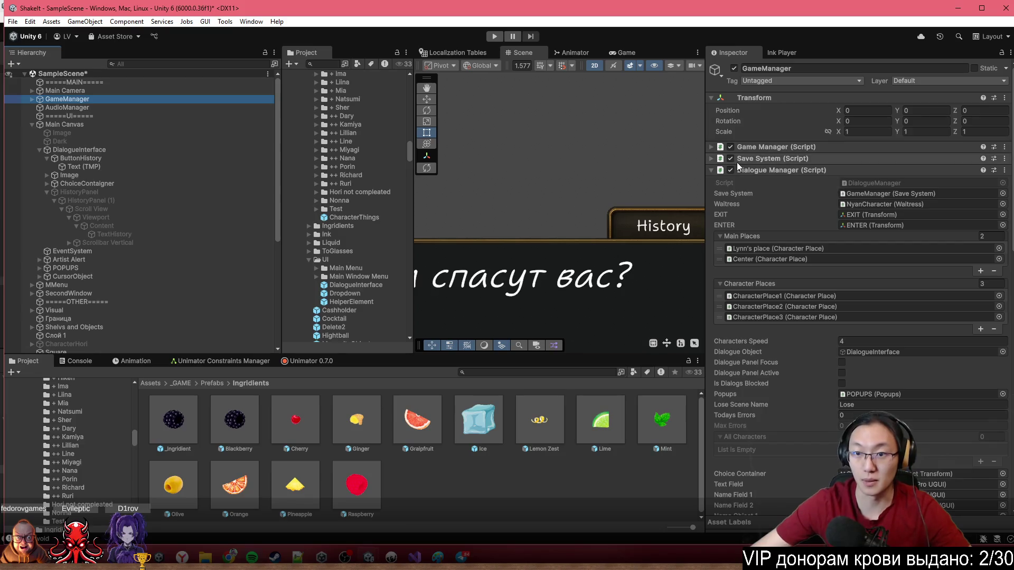
{"action": "double_click", "coordinate": [854, 182]}
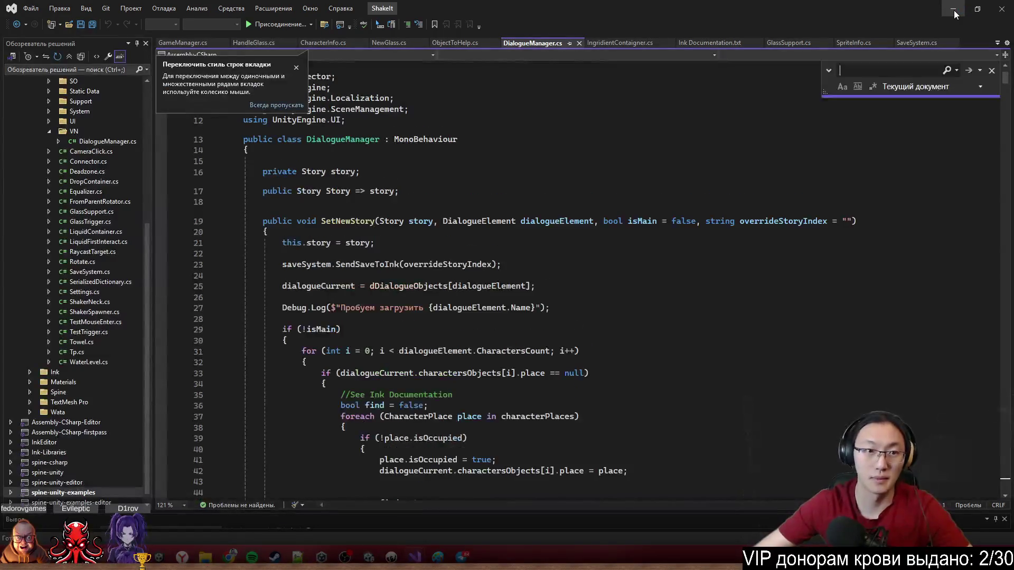
Find GetHistory in DialogueManager.cs and select its body, lines 1265–1284.
{"action": "type", "text": "GetHis"}
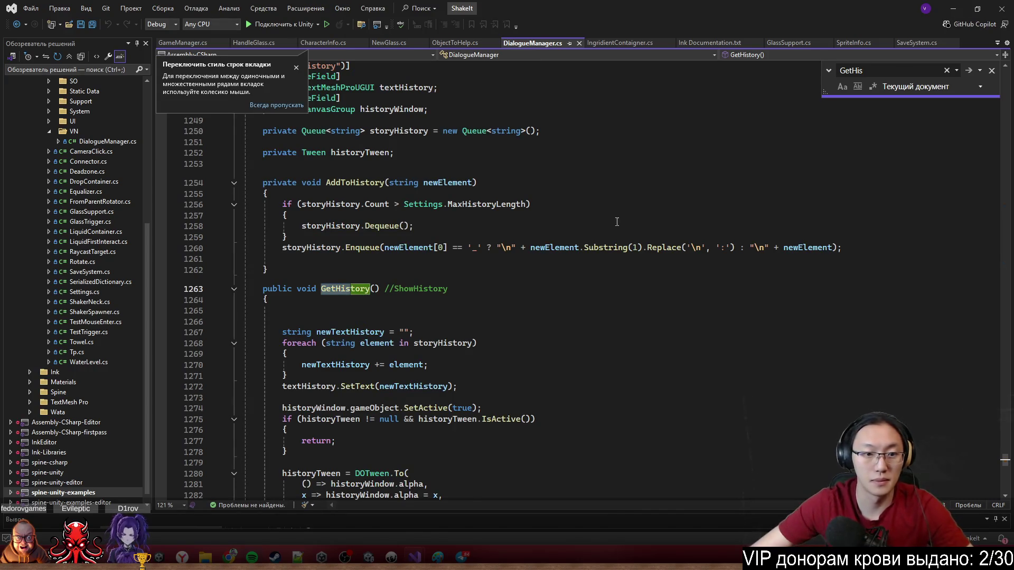
{"action": "scroll", "coordinate": [581, 224], "scroll_direction": "down", "scroll_amount": 5}
{"action": "left_click", "coordinate": [402, 213]}
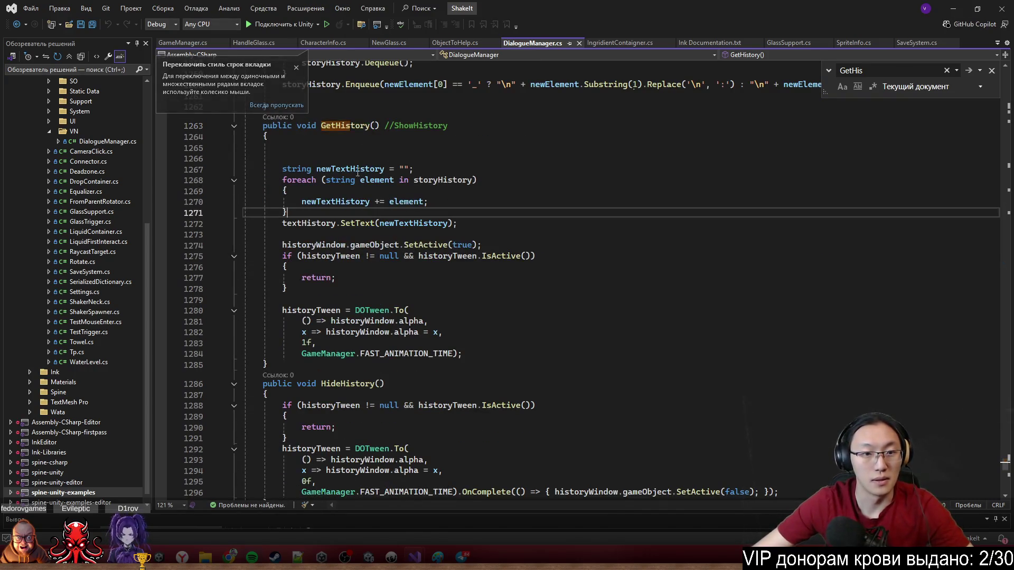
{"action": "left_click", "coordinate": [297, 70]}
{"action": "mouse_move", "coordinate": [248, 224]}
{"action": "left_mouse_down"}
{"action": "mouse_move", "coordinate": [295, 289]}
{"action": "mouse_move", "coordinate": [459, 343]}
{"action": "left_mouse_up"}
{"action": "left_click", "coordinate": [489, 370]}
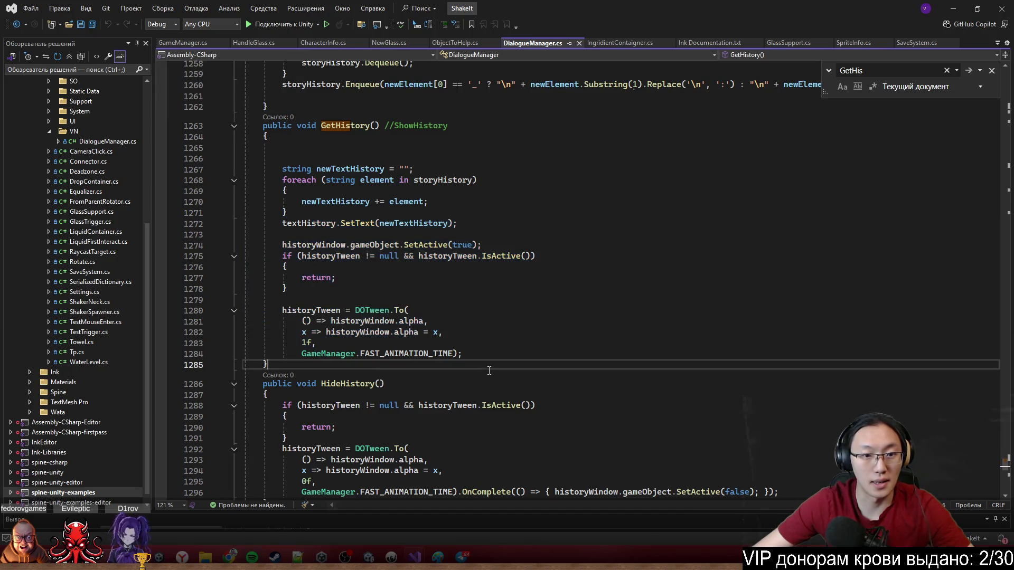
{"action": "mouse_move", "coordinate": [278, 148]}
{"action": "left_mouse_down"}
{"action": "mouse_move", "coordinate": [341, 246]}
{"action": "mouse_move", "coordinate": [467, 352]}
{"action": "left_mouse_up"}
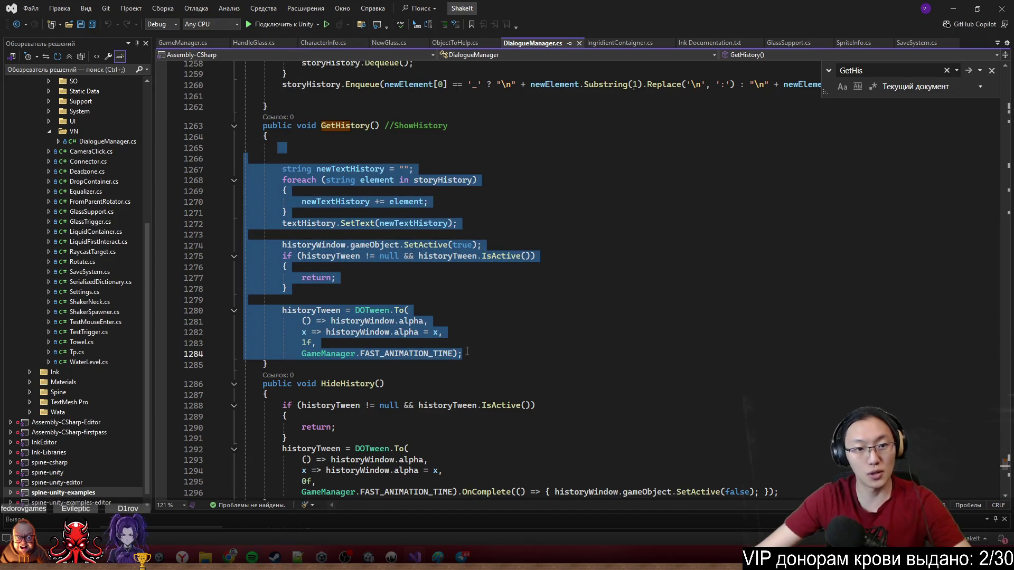
{"action": "scroll", "coordinate": [493, 348], "scroll_direction": "up", "scroll_amount": 4}
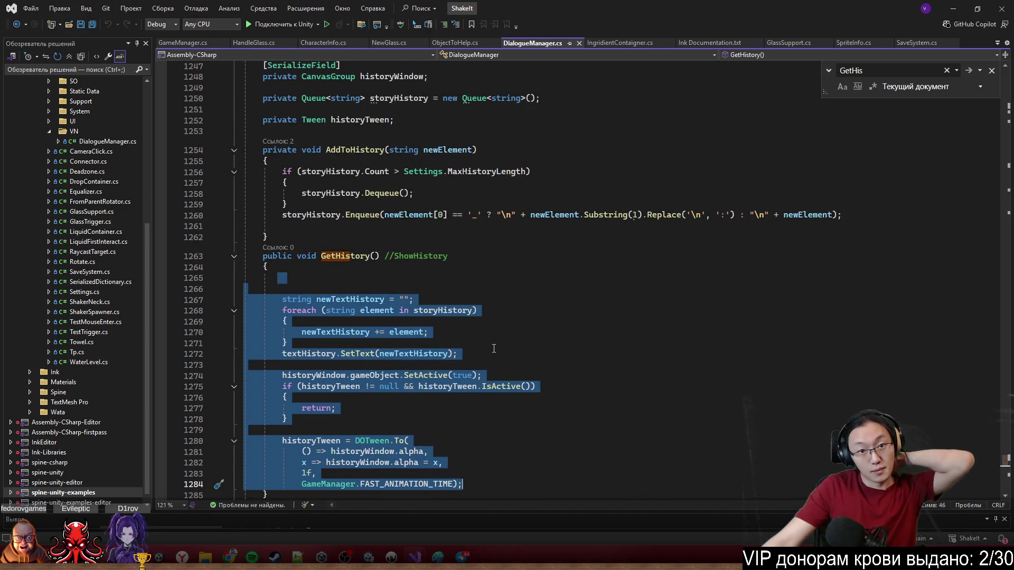
{"action": "left_click", "coordinate": [953, 9]}
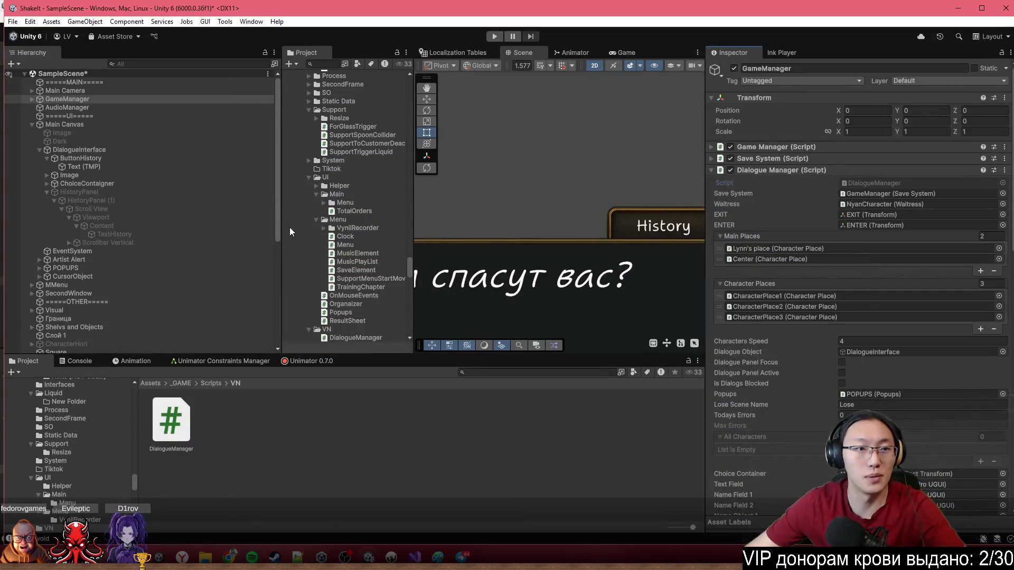
Briefly activate HistoryPanel (1) to preview it, undo that, and minimise ShakeIt.
{"action": "left_click", "coordinate": [105, 242]}
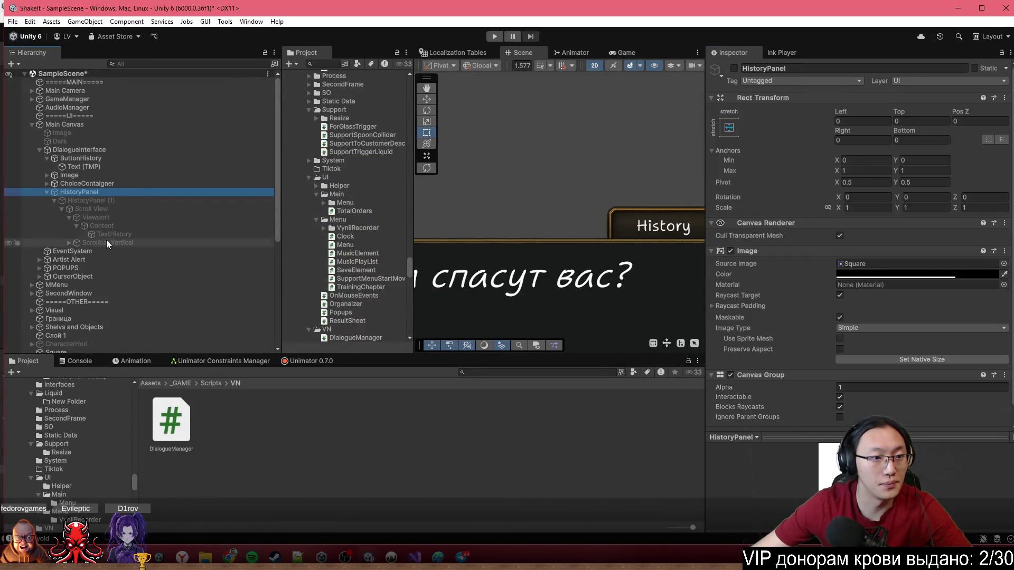
{"action": "left_click", "coordinate": [107, 151]}
{"action": "left_click", "coordinate": [115, 193]}
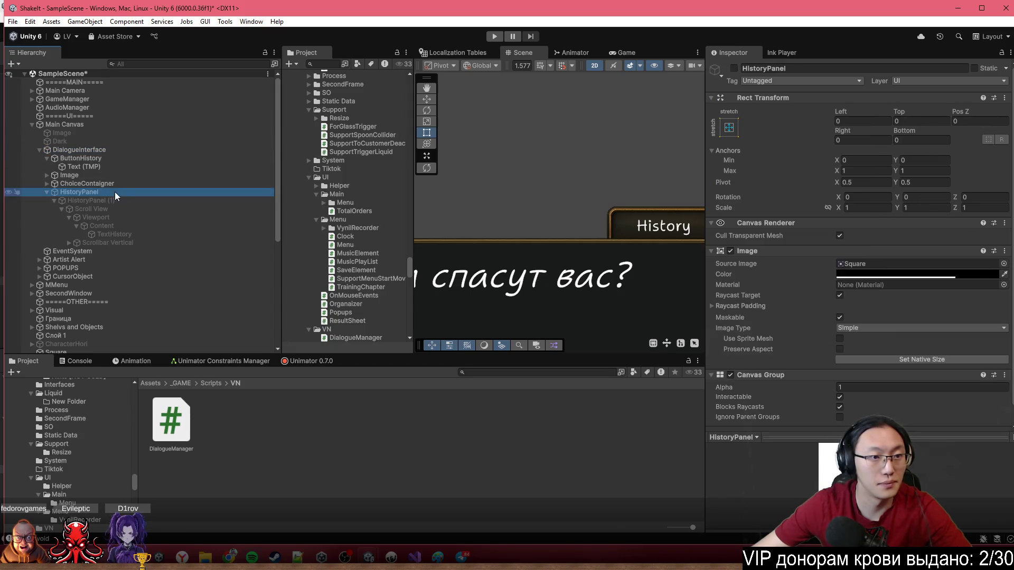
{"action": "scroll", "coordinate": [802, 387], "scroll_direction": "down", "scroll_amount": 1}
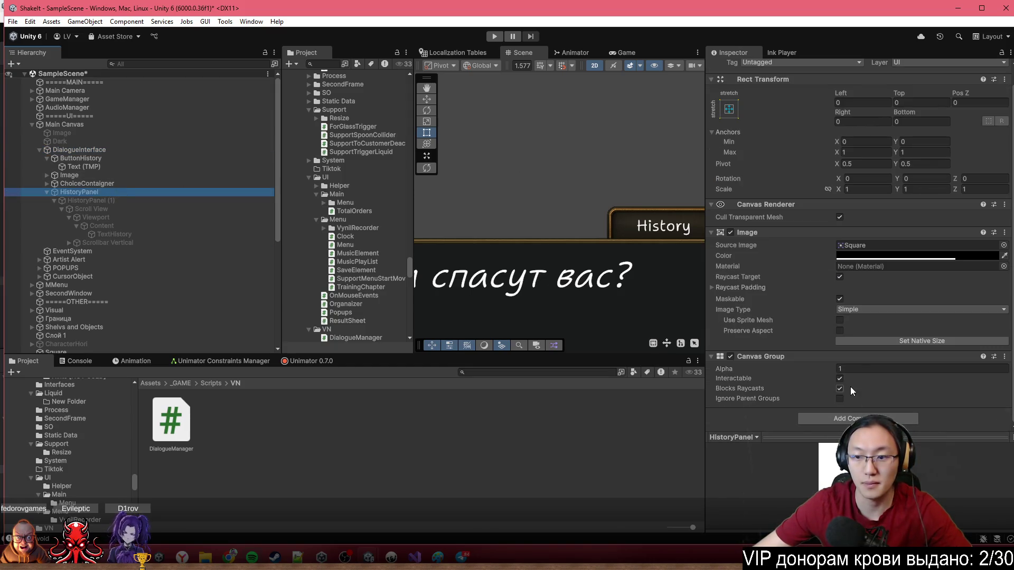
{"action": "left_click", "coordinate": [564, 185]}
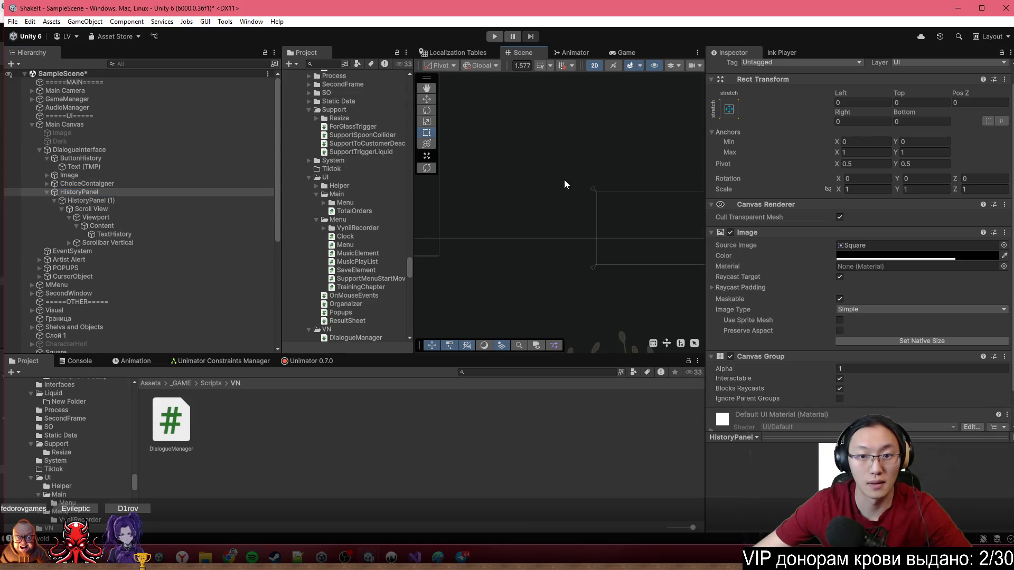
{"action": "key", "text": "f"}
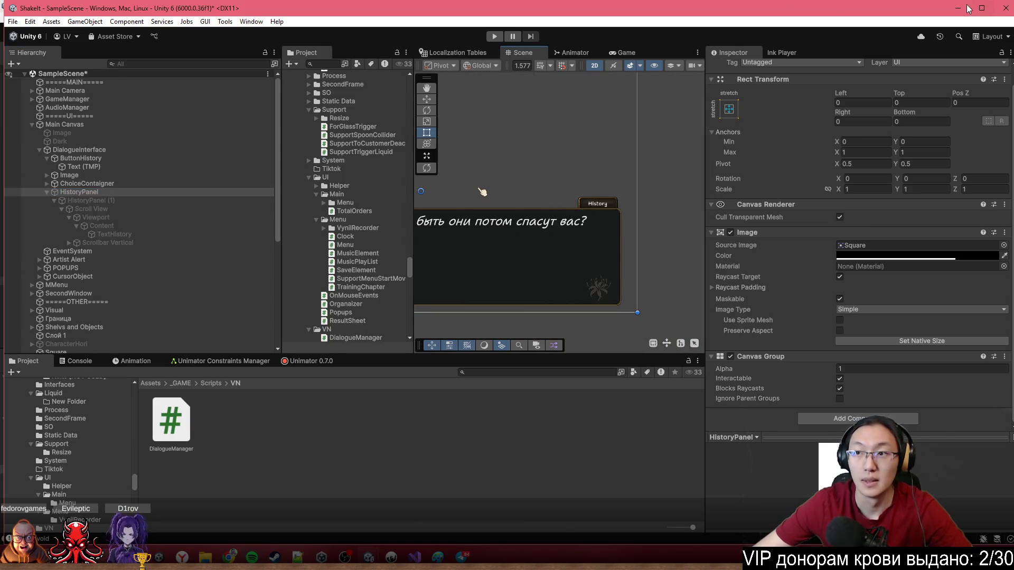
{"action": "left_click", "coordinate": [959, 8]}
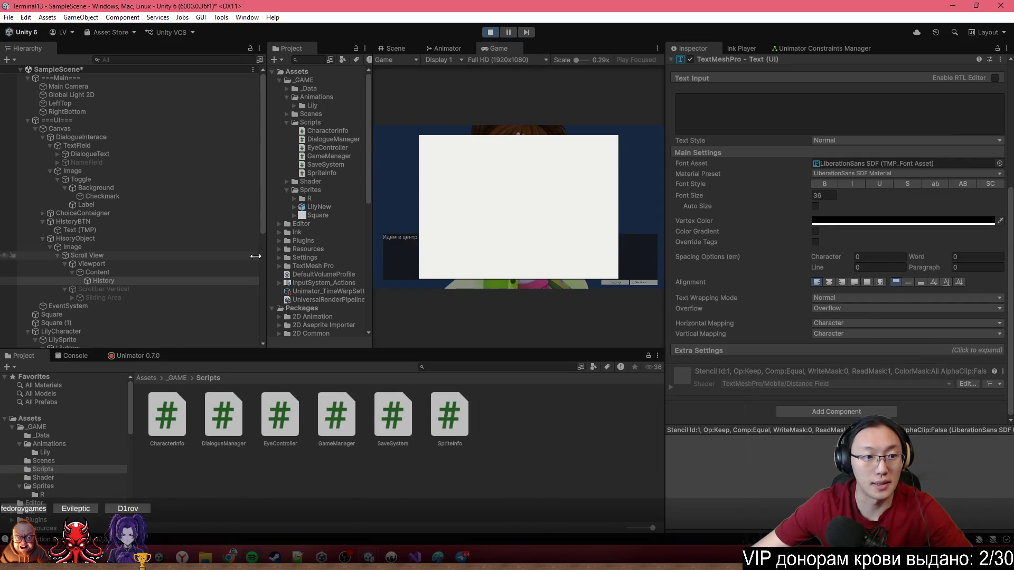
Stop play mode and add a Canvas Group (alpha 1) to the HisoryObject panel.
{"action": "left_click", "coordinate": [490, 32]}
{"action": "left_click", "coordinate": [116, 280]}
{"action": "left_click", "coordinate": [128, 271]}
{"action": "left_click", "coordinate": [132, 263]}
{"action": "left_click", "coordinate": [136, 255]}
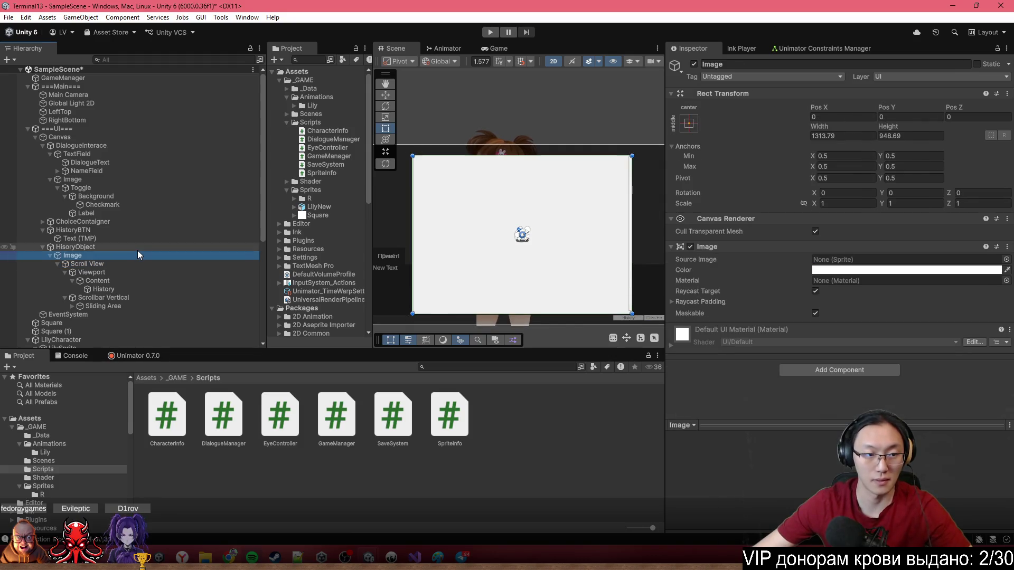
{"action": "left_click", "coordinate": [153, 247]}
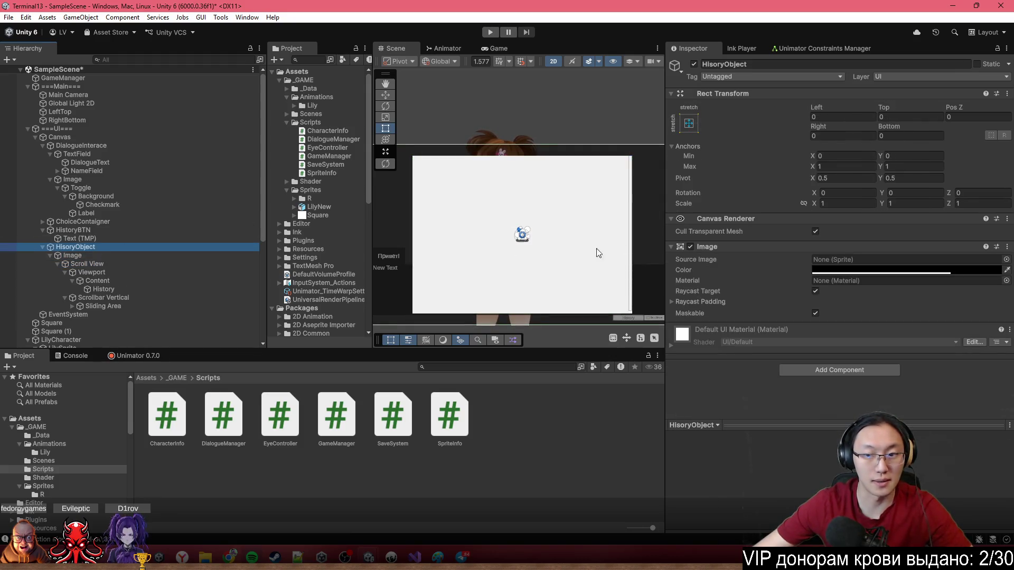
{"action": "left_click", "coordinate": [870, 370]}
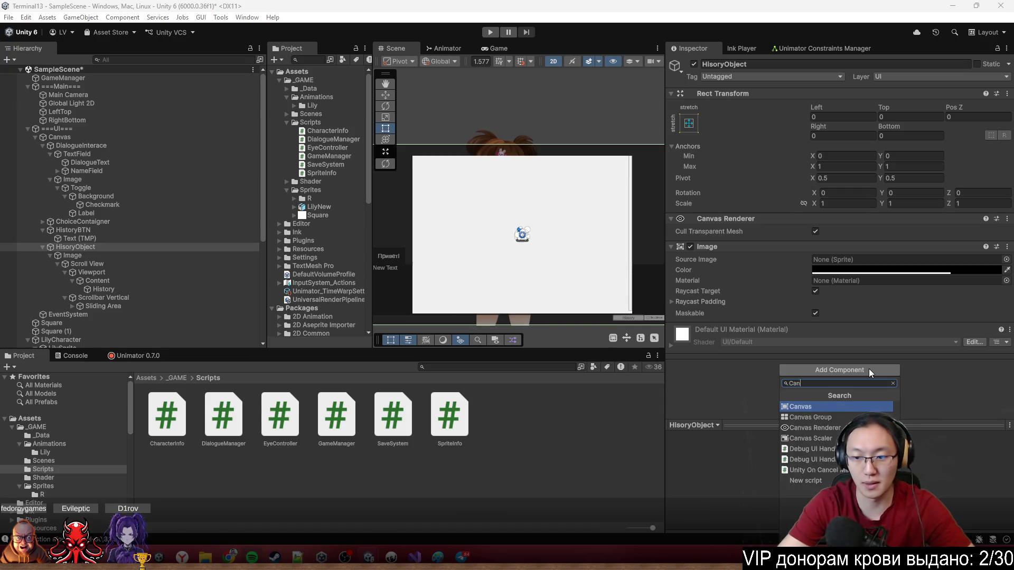
{"action": "key", "text": "Escape"}
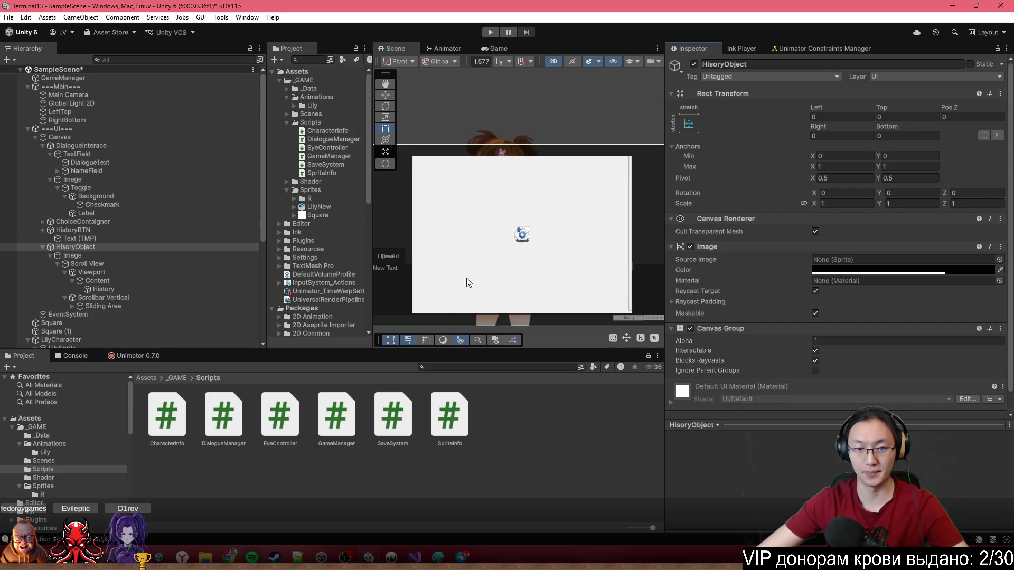
{"action": "scroll", "coordinate": [490, 219], "scroll_direction": "up", "scroll_amount": 2}
{"action": "left_click_drag", "start_coordinate": [490, 219], "coordinate": [485, 194]}
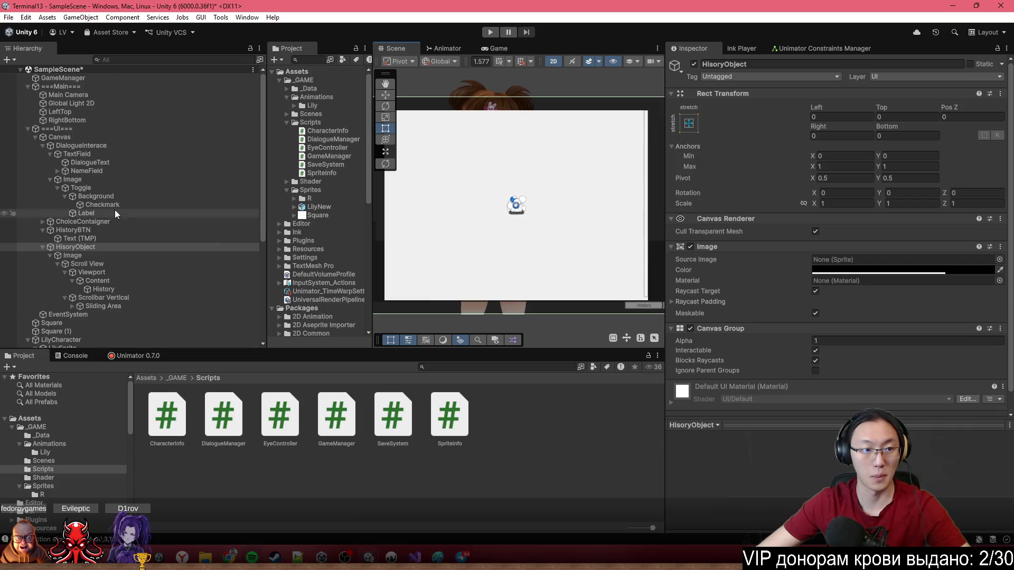
Tint the Scroll View background dark and semi-transparent, with alpha lowered to 109.
{"action": "left_click", "coordinate": [87, 256]}
{"action": "left_click", "coordinate": [102, 264]}
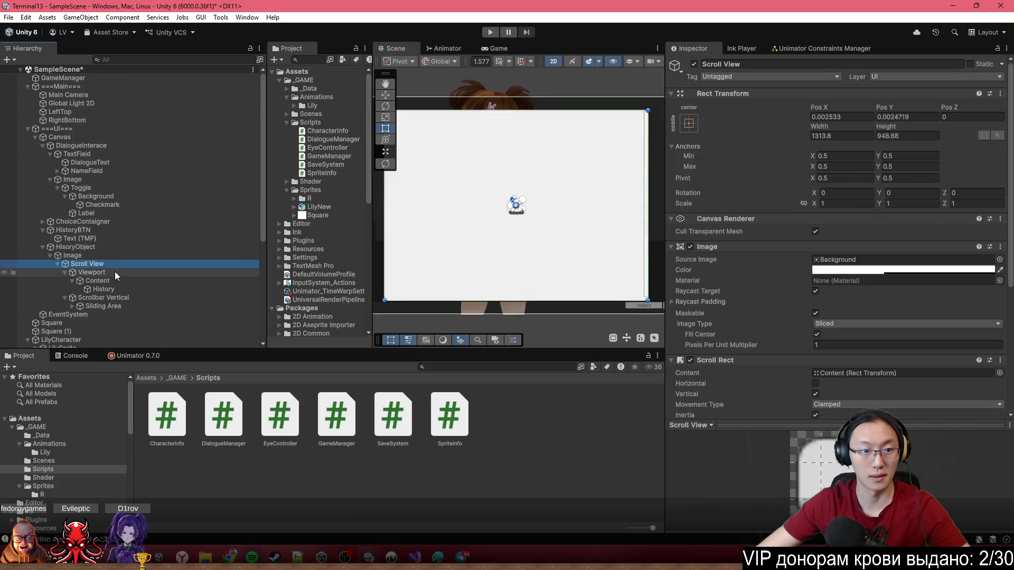
{"action": "left_click", "coordinate": [117, 272]}
{"action": "left_click", "coordinate": [133, 281]}
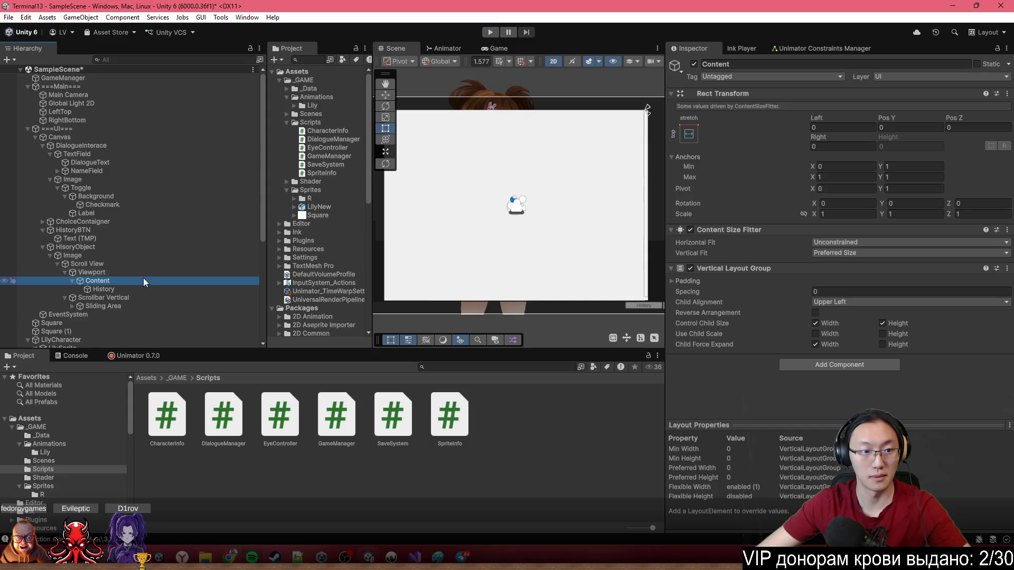
{"action": "left_click", "coordinate": [144, 264]}
{"action": "left_click", "coordinate": [898, 270]}
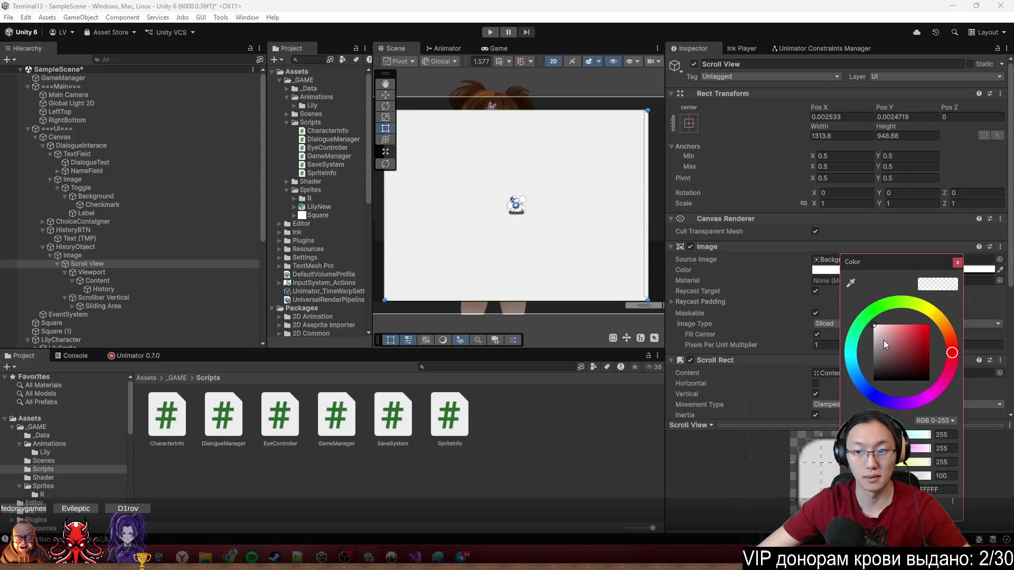
{"action": "left_click", "coordinate": [873, 380]}
{"action": "mouse_move", "coordinate": [831, 402]}
{"action": "left_mouse_down"}
{"action": "mouse_move", "coordinate": [834, 312]}
{"action": "mouse_move", "coordinate": [824, 357]}
{"action": "mouse_move", "coordinate": [803, 293]}
{"action": "mouse_move", "coordinate": [793, 420]}
{"action": "left_mouse_up"}
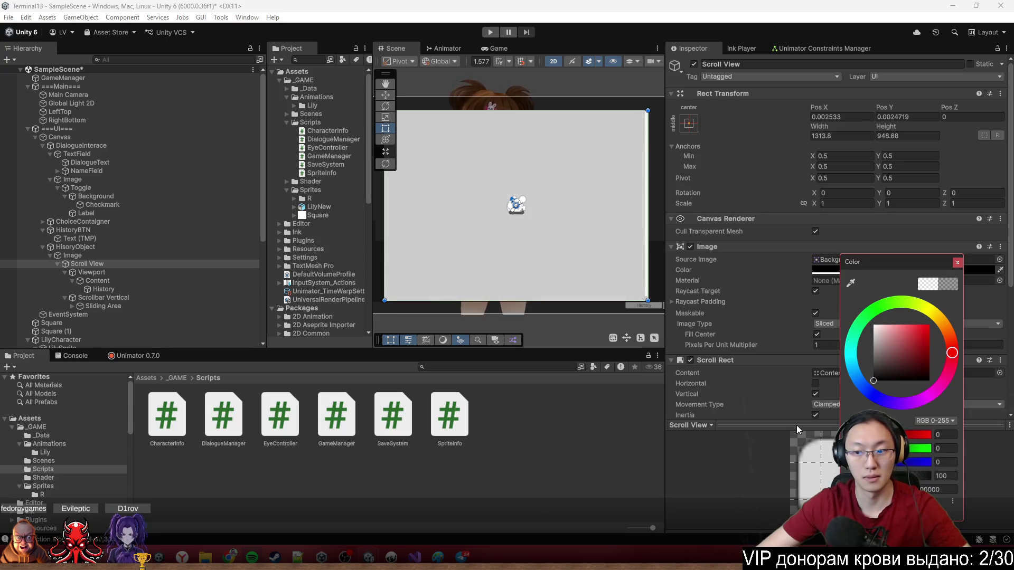
{"action": "mouse_move", "coordinate": [879, 476]}
{"action": "left_mouse_down"}
{"action": "mouse_move", "coordinate": [933, 475]}
{"action": "mouse_move", "coordinate": [870, 476]}
{"action": "mouse_move", "coordinate": [915, 467]}
{"action": "mouse_move", "coordinate": [879, 471]}
{"action": "left_mouse_up"}
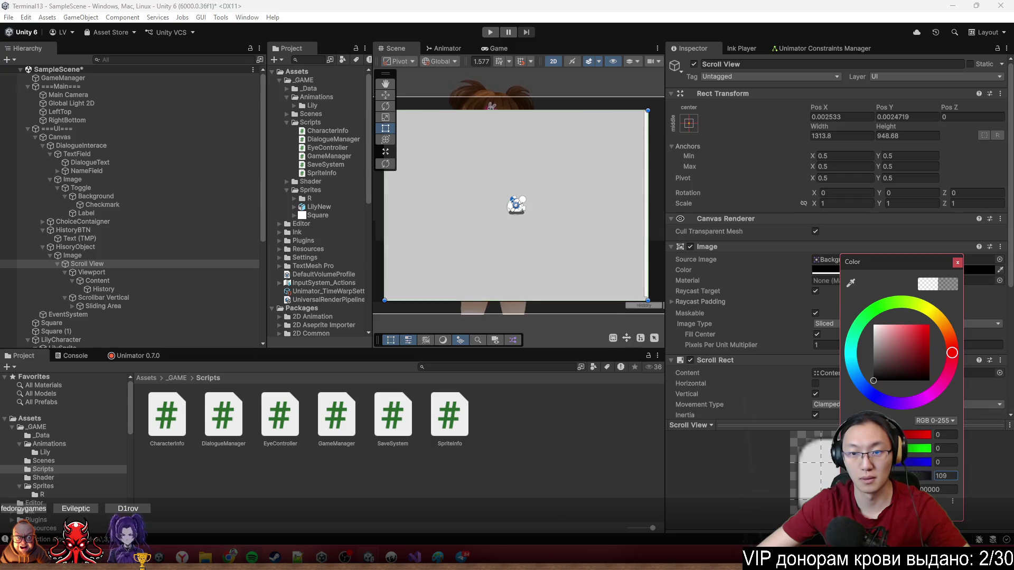
Set the Viewport's mask image colour to black (000000).
{"action": "left_click", "coordinate": [199, 271]}
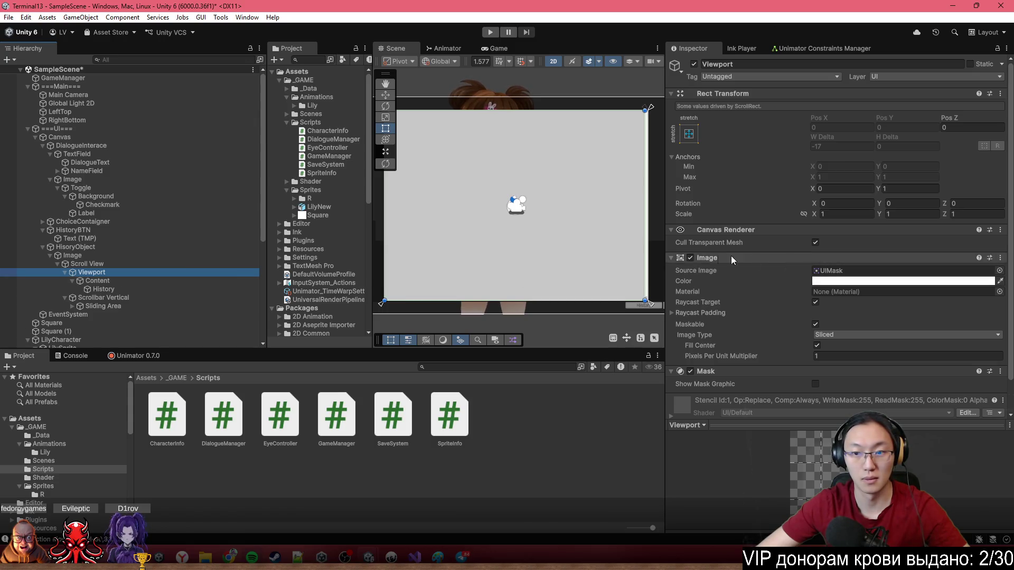
{"action": "left_click", "coordinate": [690, 259]}
{"action": "left_click", "coordinate": [691, 259]}
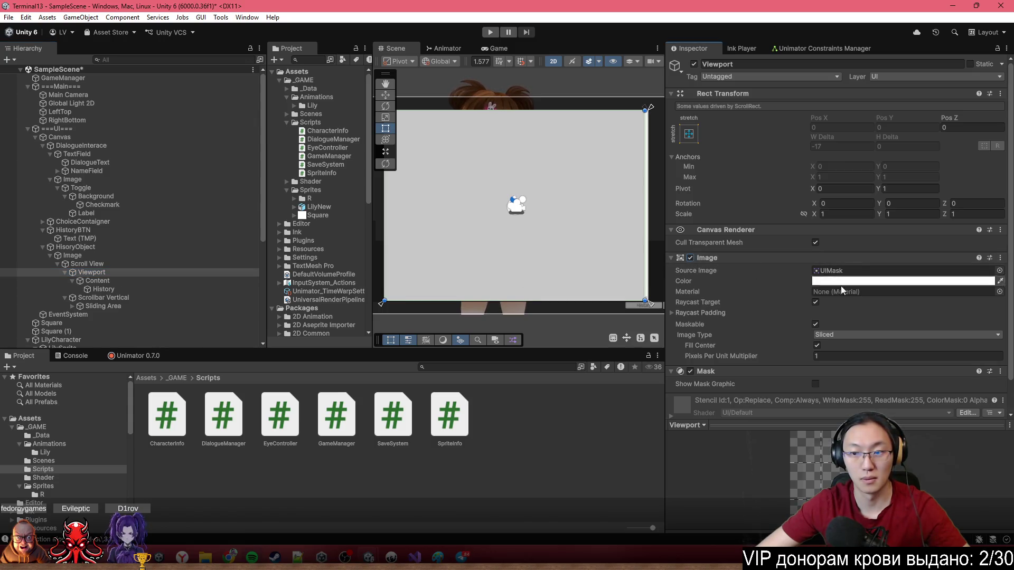
{"action": "scroll", "coordinate": [893, 287], "scroll_direction": "down", "scroll_amount": 2}
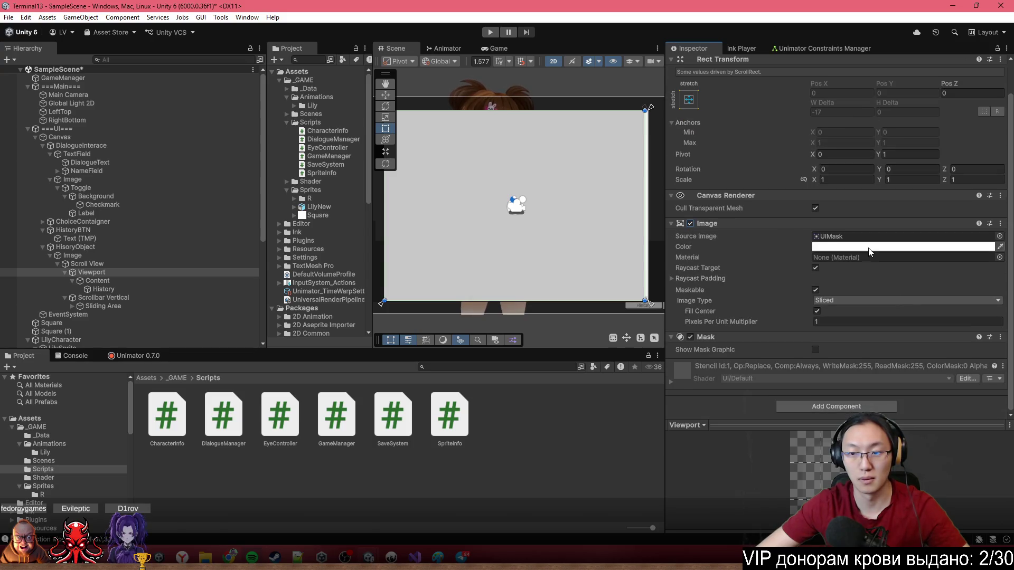
{"action": "left_click", "coordinate": [824, 247]}
{"action": "mouse_move", "coordinate": [869, 312]}
{"action": "left_mouse_down"}
{"action": "mouse_move", "coordinate": [875, 320]}
{"action": "mouse_move", "coordinate": [835, 366]}
{"action": "left_mouse_up"}
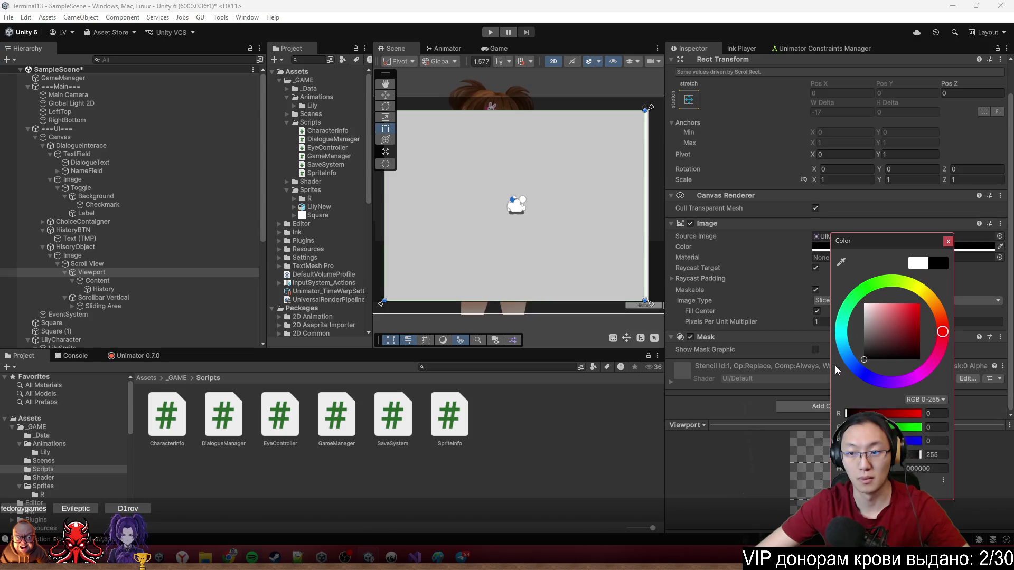
{"action": "left_click", "coordinate": [948, 241]}
{"action": "left_click", "coordinate": [169, 280]}
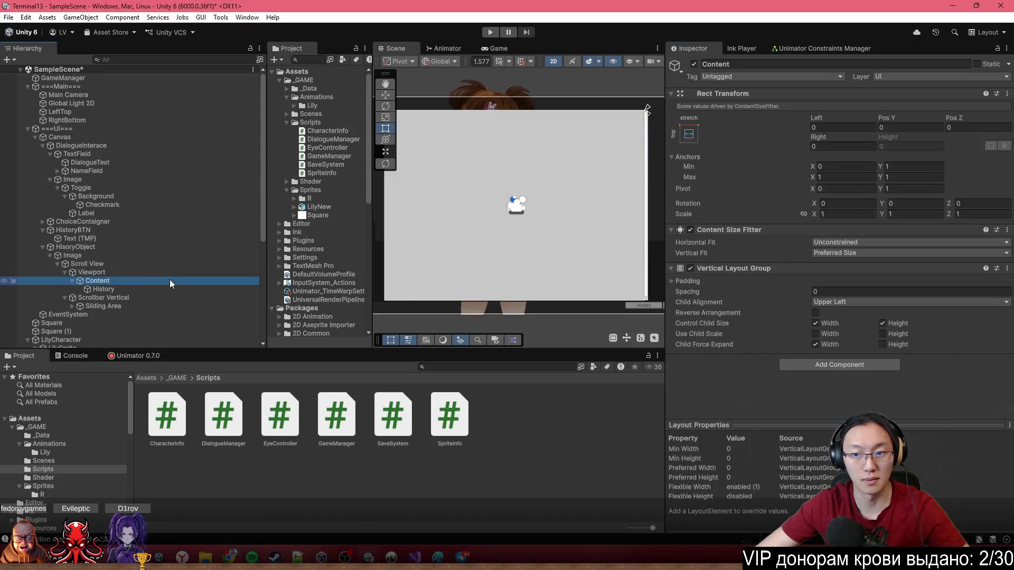
Set the Image under HisoryObject to a dark grey colour (RGB 87).
{"action": "left_click", "coordinate": [102, 289]}
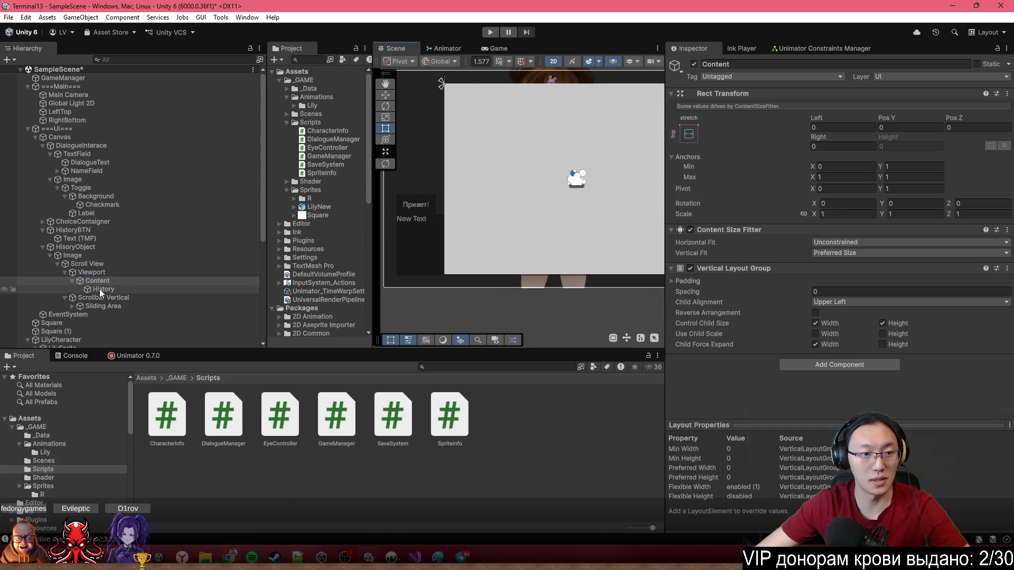
{"action": "scroll", "coordinate": [834, 211], "scroll_direction": "down", "scroll_amount": 5}
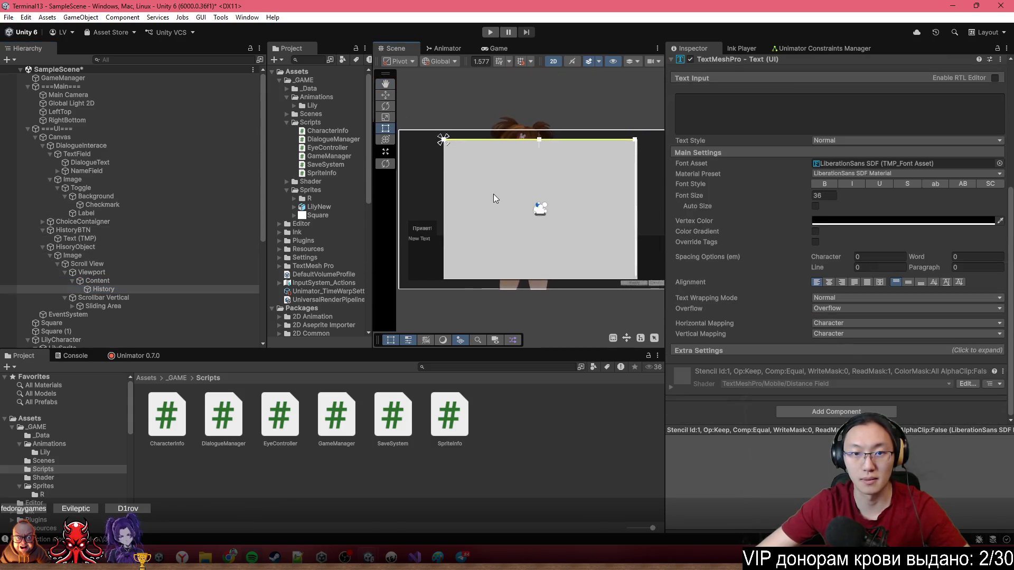
{"action": "scroll", "coordinate": [499, 152], "scroll_direction": "up", "scroll_amount": 2}
{"action": "scroll", "coordinate": [499, 152], "scroll_direction": "down", "scroll_amount": 2}
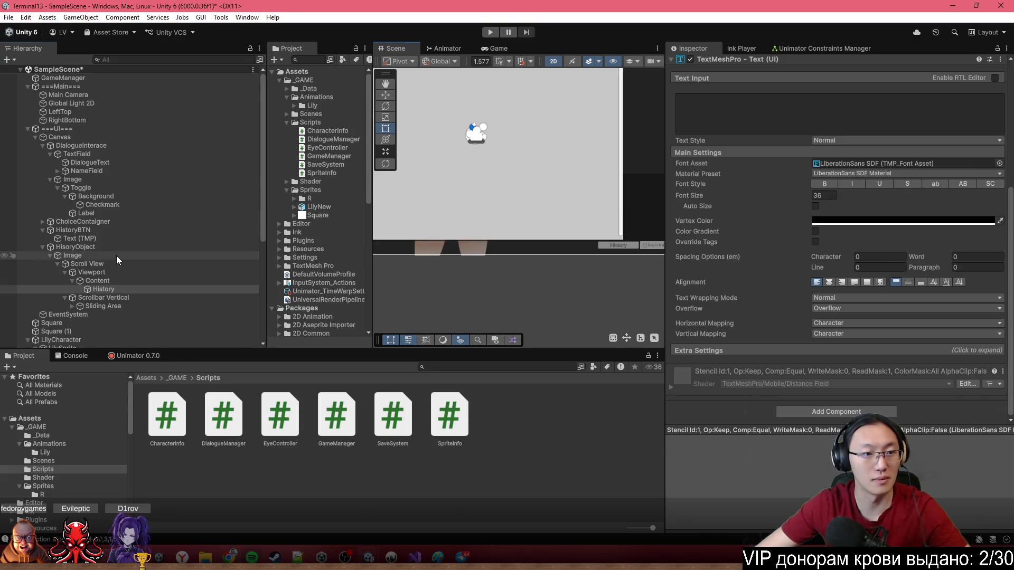
{"action": "left_click", "coordinate": [117, 256]}
{"action": "left_click", "coordinate": [593, 199]}
{"action": "key", "text": "f"}
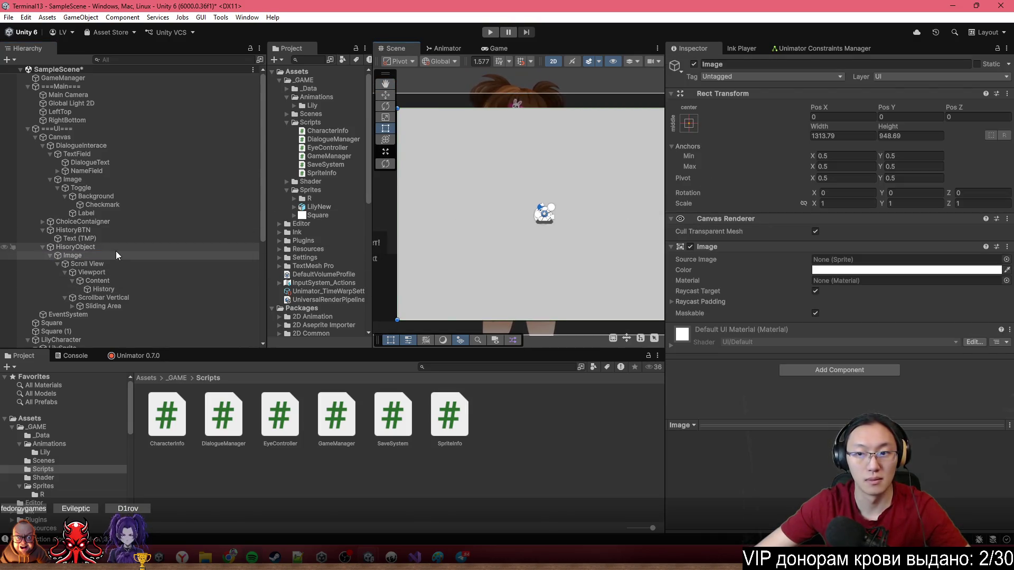
{"action": "left_click", "coordinate": [832, 270]}
{"action": "left_click", "coordinate": [869, 306]}
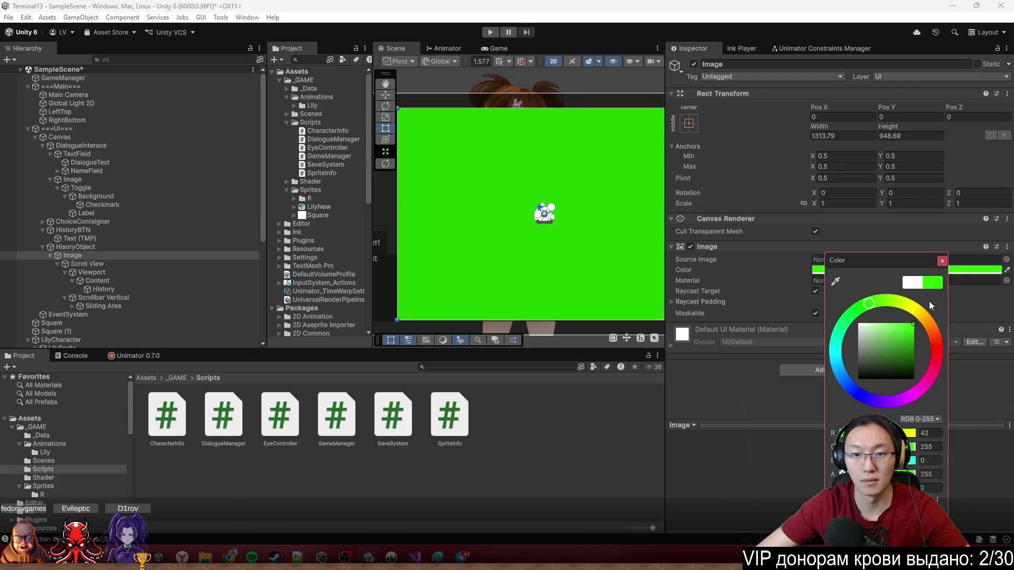
{"action": "mouse_move", "coordinate": [909, 324]}
{"action": "left_mouse_down"}
{"action": "mouse_move", "coordinate": [817, 389]}
{"action": "mouse_move", "coordinate": [807, 352]}
{"action": "mouse_move", "coordinate": [806, 360]}
{"action": "left_mouse_up"}
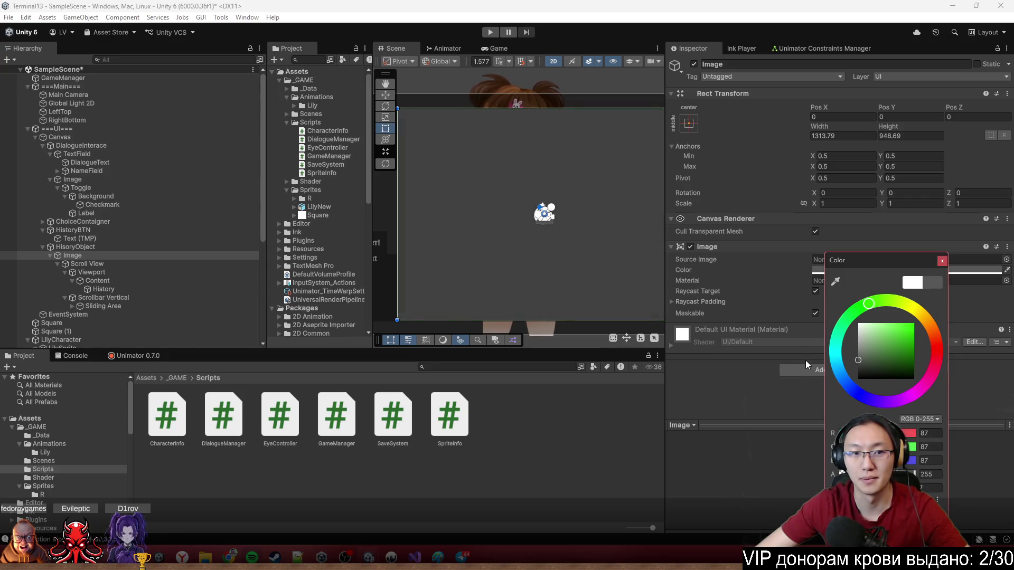
Make the History text's TextMeshPro vertex colour white.
{"action": "left_click", "coordinate": [147, 272]}
{"action": "left_click", "coordinate": [158, 281]}
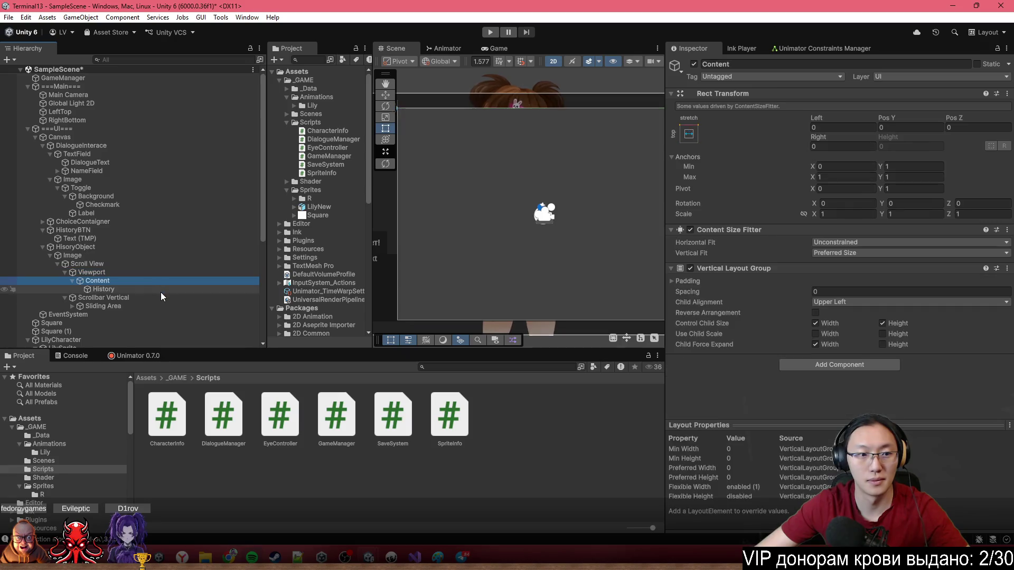
{"action": "left_click", "coordinate": [160, 289]}
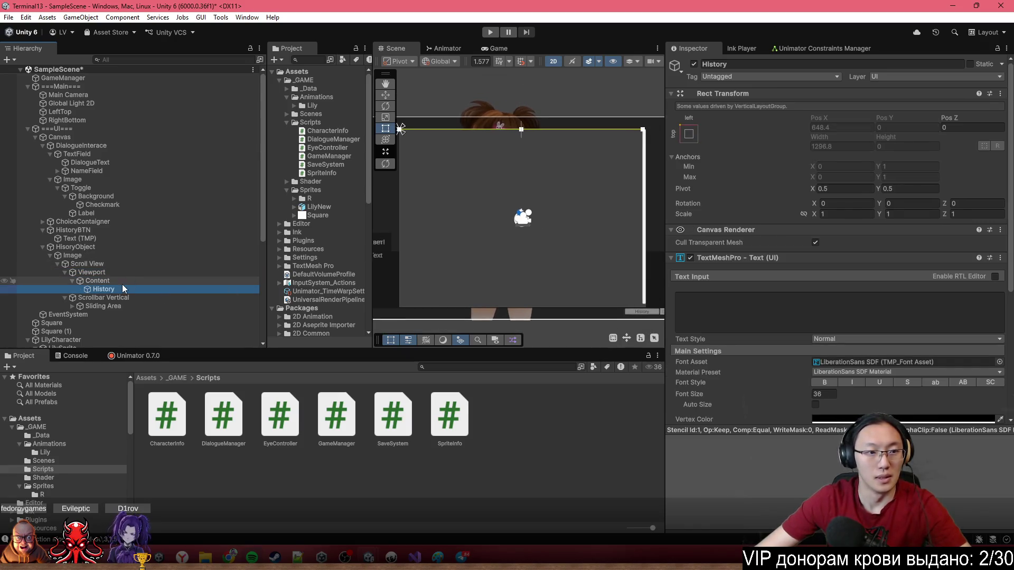
{"action": "scroll", "coordinate": [871, 328], "scroll_direction": "down", "scroll_amount": 6}
{"action": "left_click", "coordinate": [879, 252]}
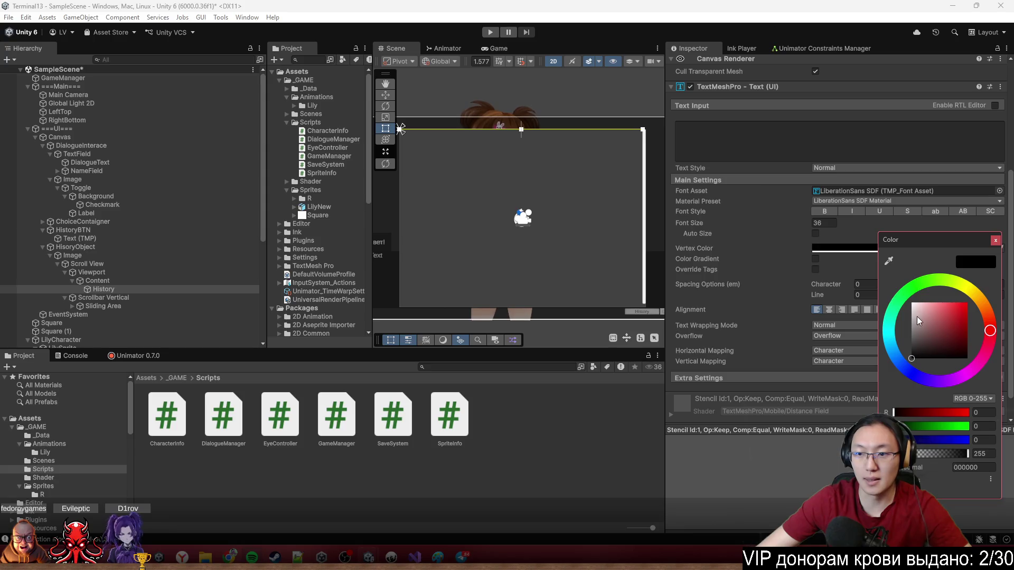
{"action": "left_click_drag", "start_coordinate": [919, 321], "coordinate": [911, 303]}
{"action": "left_click", "coordinate": [996, 241]}
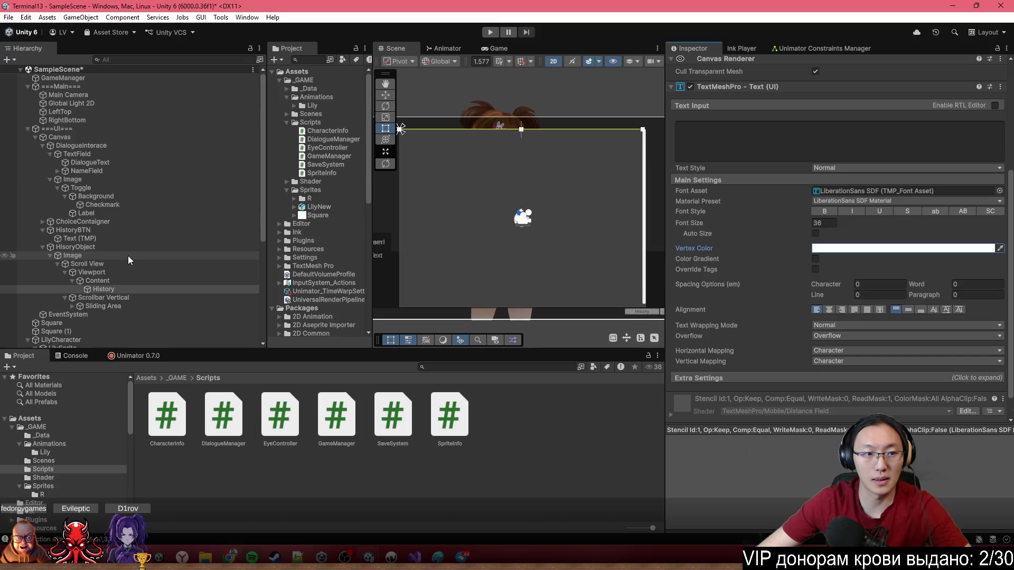
{"action": "left_click", "coordinate": [128, 256]}
{"action": "left_click", "coordinate": [132, 248]}
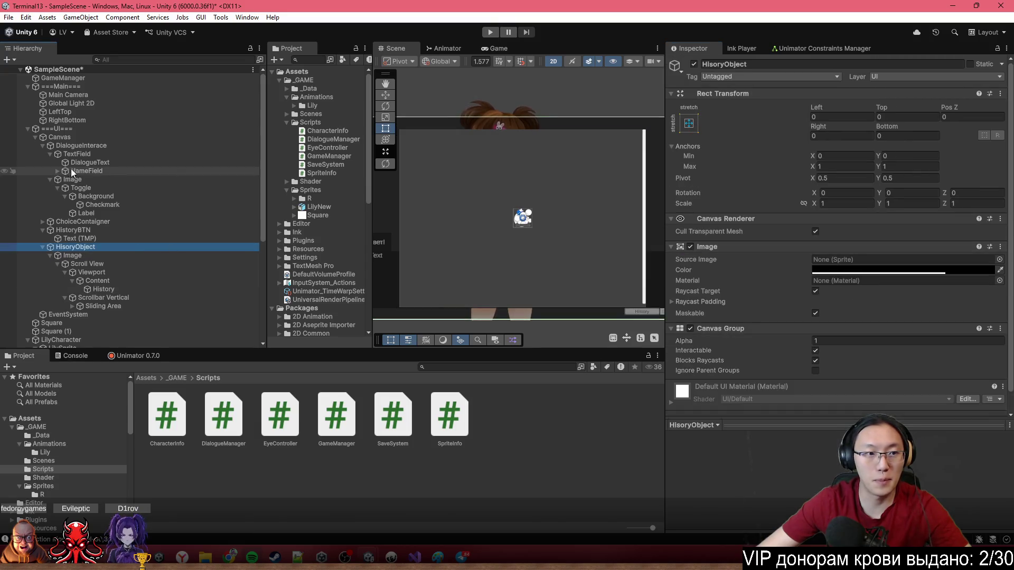
Assign the HisoryObject Canvas Group to the Dialogue Manager's History Window field.
{"action": "left_click", "coordinate": [109, 146]}
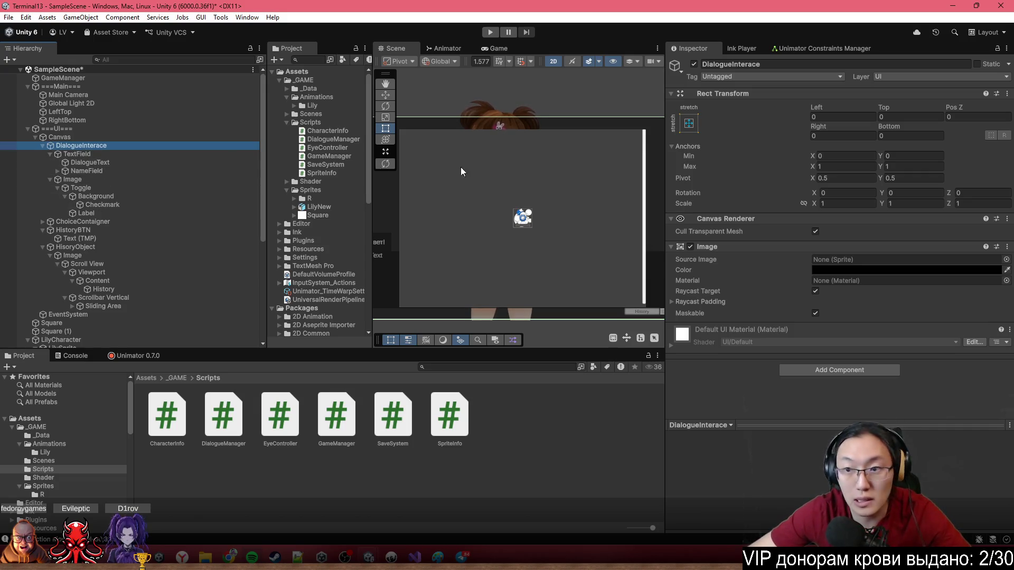
{"action": "left_click", "coordinate": [56, 86]}
{"action": "scroll", "coordinate": [760, 264], "scroll_direction": "down", "scroll_amount": 1}
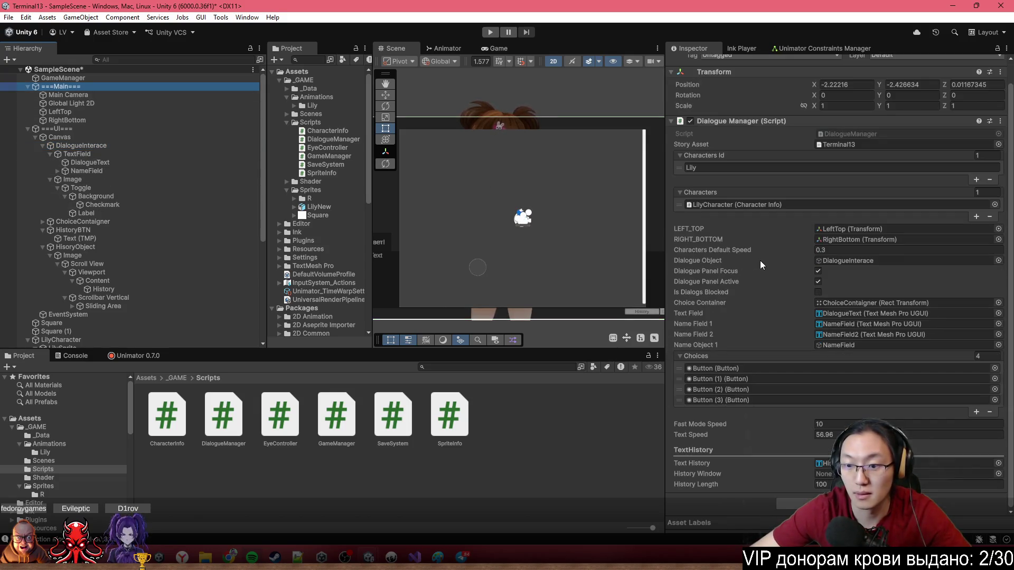
{"action": "left_click", "coordinate": [944, 474]}
{"action": "left_click", "coordinate": [999, 474]}
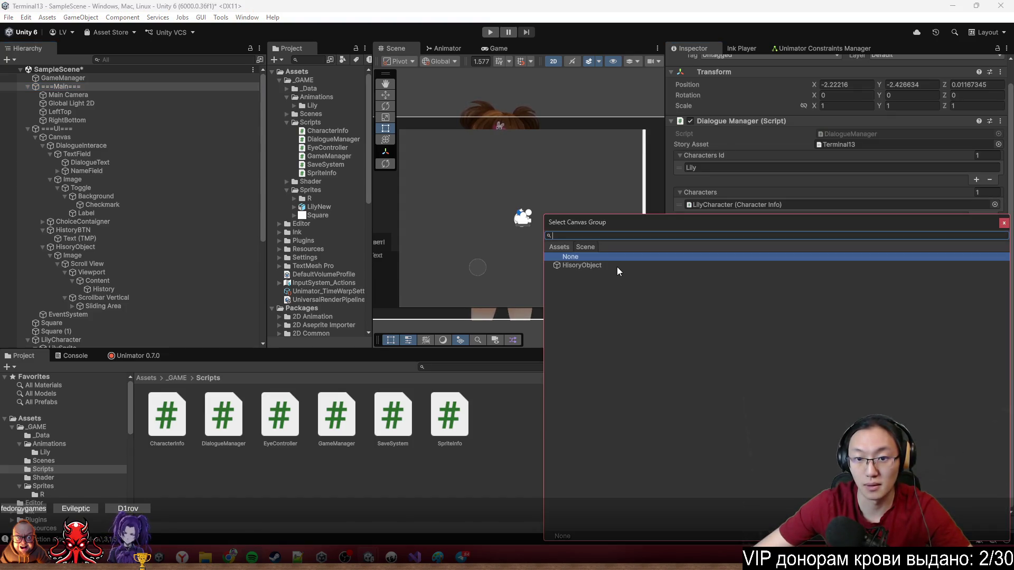
{"action": "double_click", "coordinate": [618, 266]}
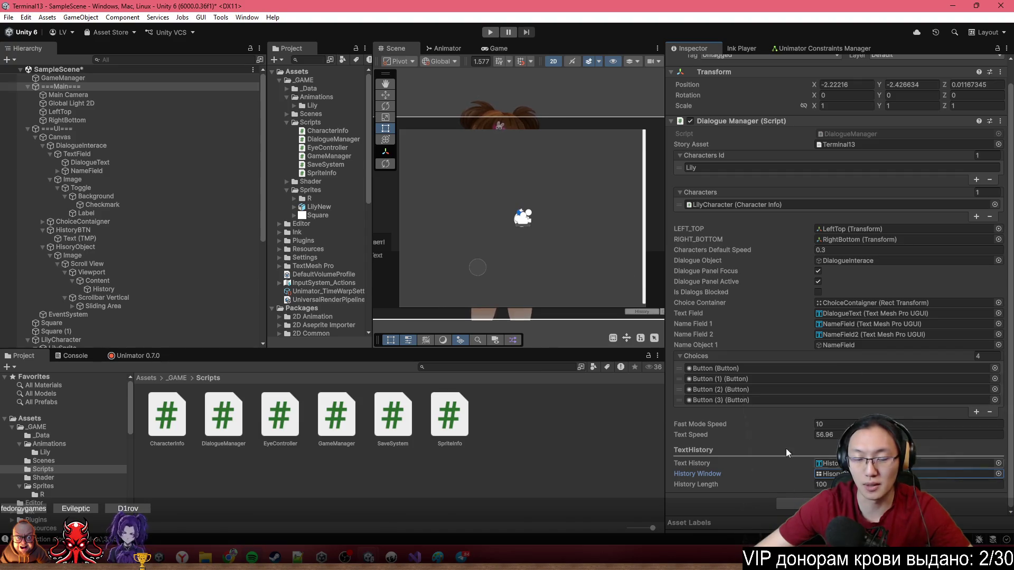
{"action": "left_click", "coordinate": [93, 136]}
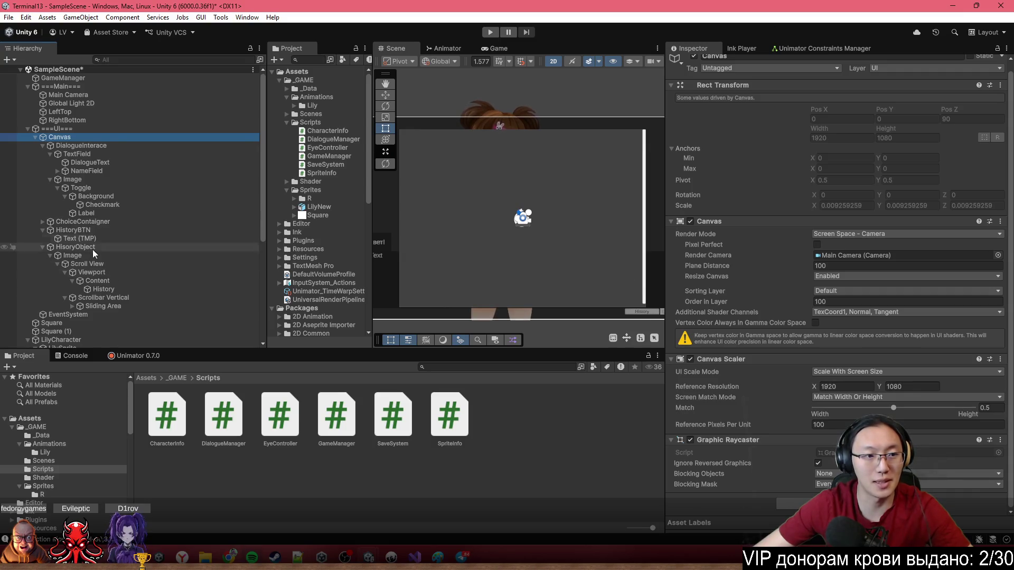
Add a HistoryBTN On Click entry targeting ===Main=== that calls DialogueManager.GetHistory().
{"action": "scroll", "coordinate": [97, 243], "scroll_direction": "down", "scroll_amount": 5}
{"action": "left_click", "coordinate": [644, 312]}
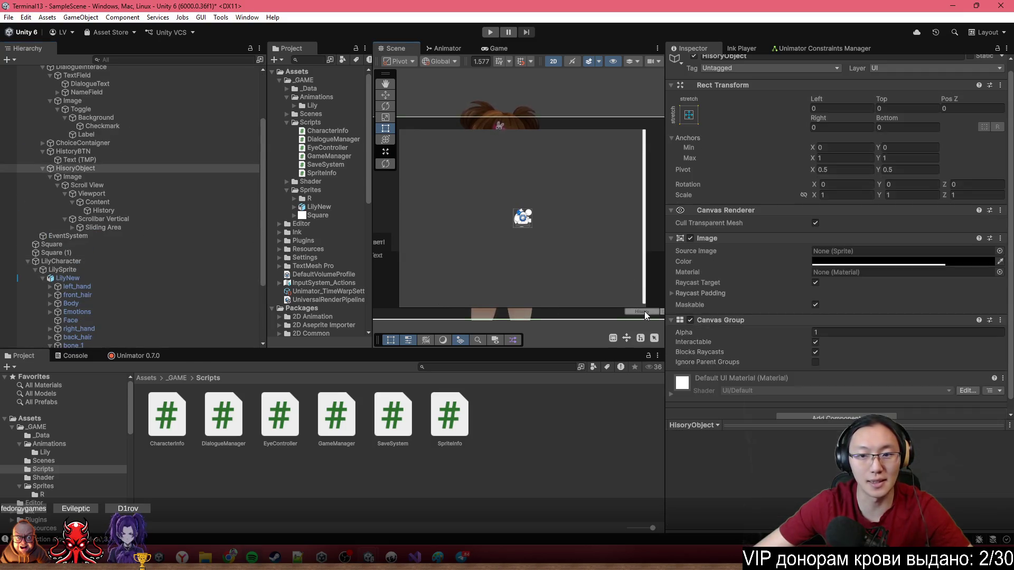
{"action": "left_click", "coordinate": [644, 312]}
{"action": "left_click", "coordinate": [644, 312]}
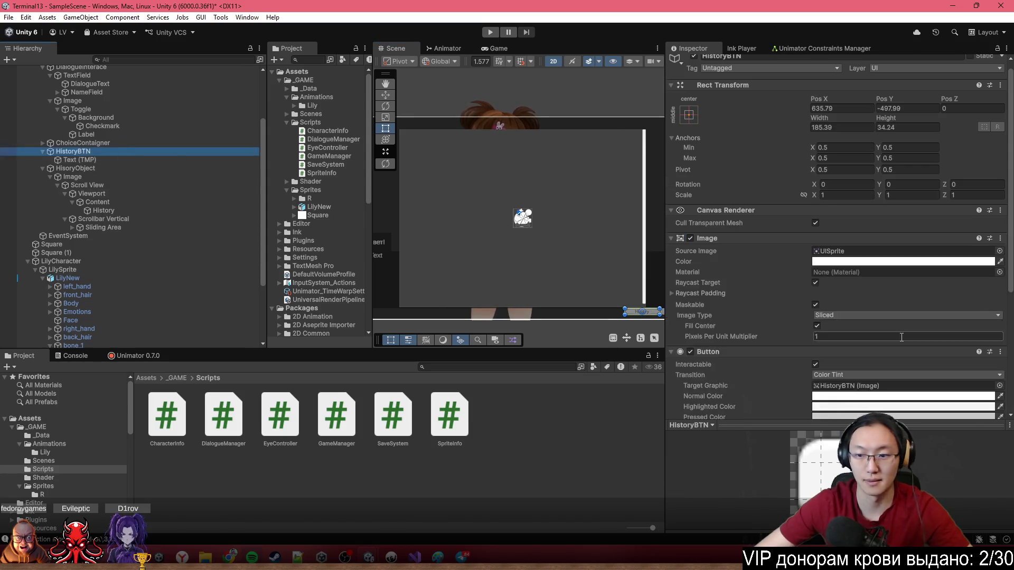
{"action": "scroll", "coordinate": [866, 351], "scroll_direction": "down", "scroll_amount": 3}
{"action": "left_click", "coordinate": [978, 349]}
{"action": "scroll", "coordinate": [132, 211], "scroll_direction": "up", "scroll_amount": 5}
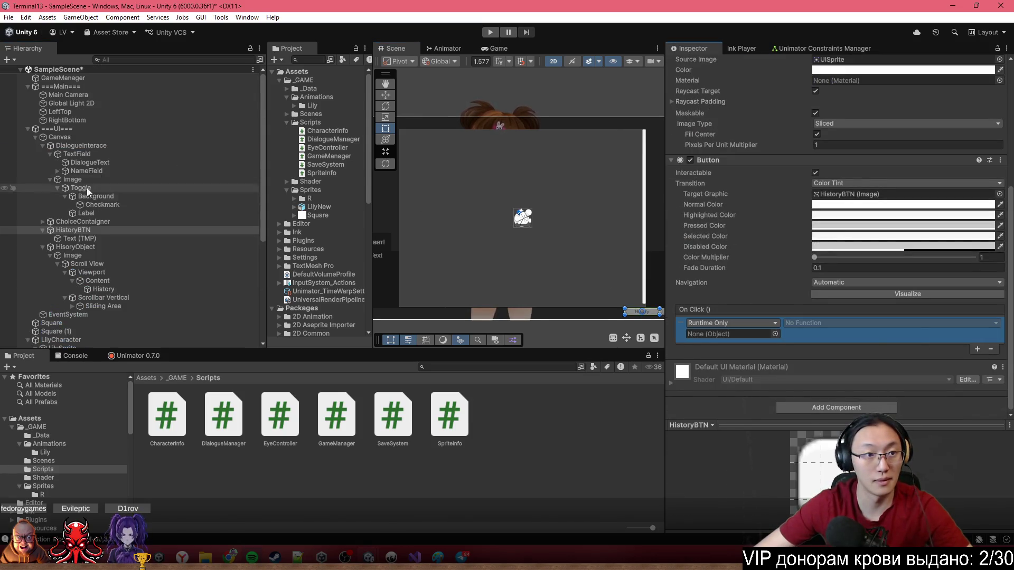
{"action": "left_click", "coordinate": [681, 338]}
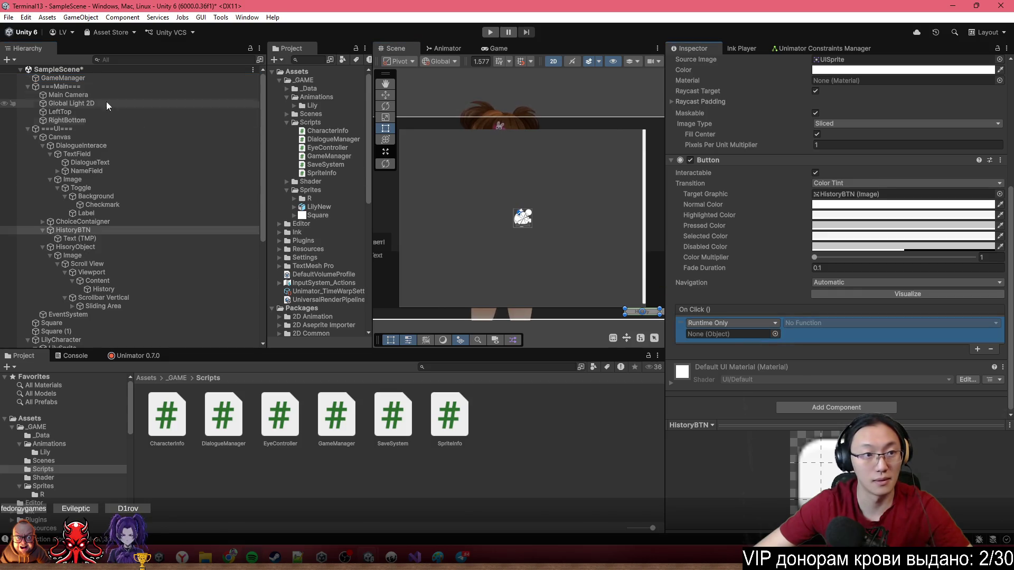
{"action": "left_click_drag", "start_coordinate": [61, 80], "coordinate": [722, 328]}
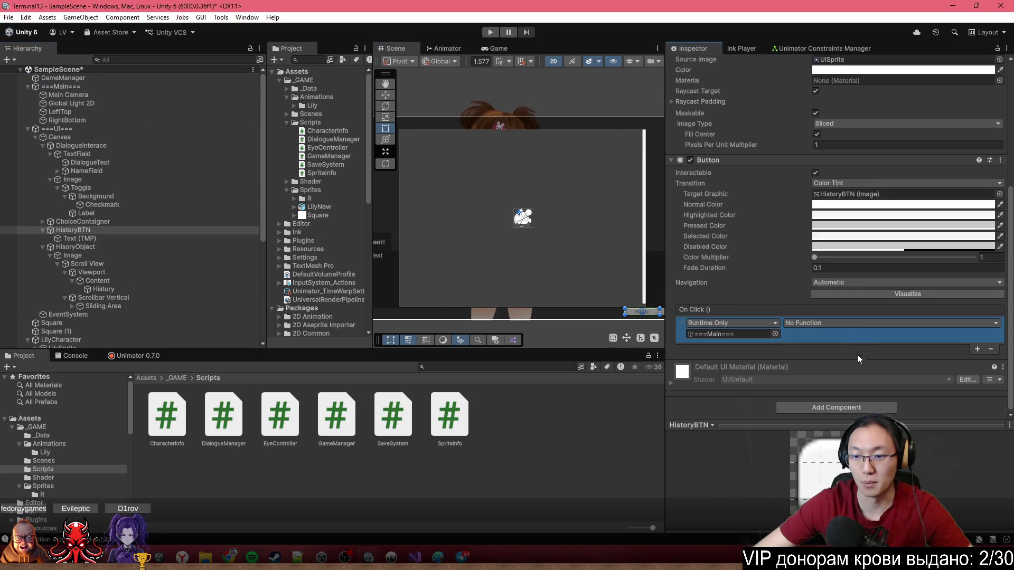
{"action": "left_click", "coordinate": [864, 324]}
{"action": "mouse_move", "coordinate": [835, 375]}
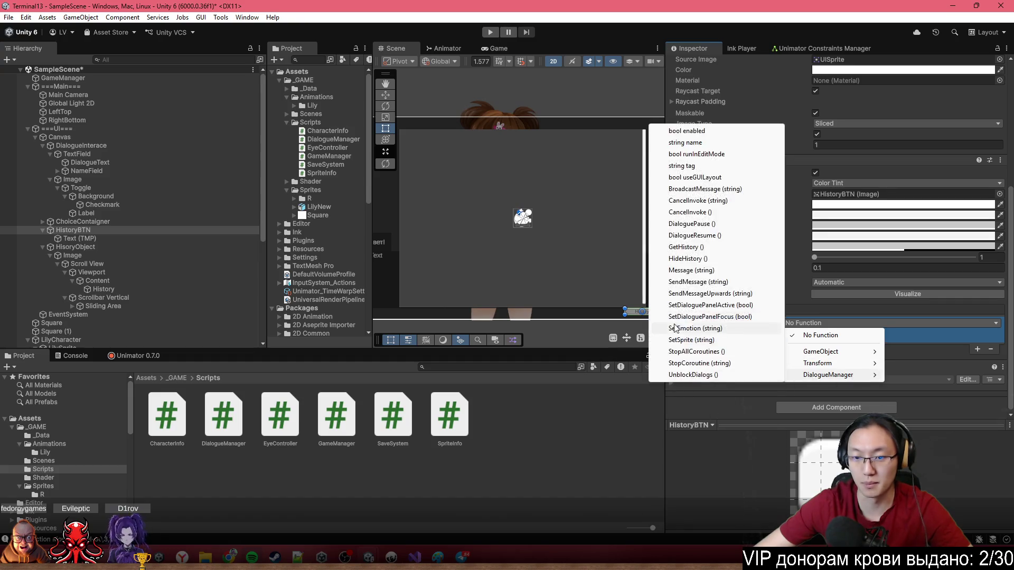
{"action": "left_click", "coordinate": [687, 247]}
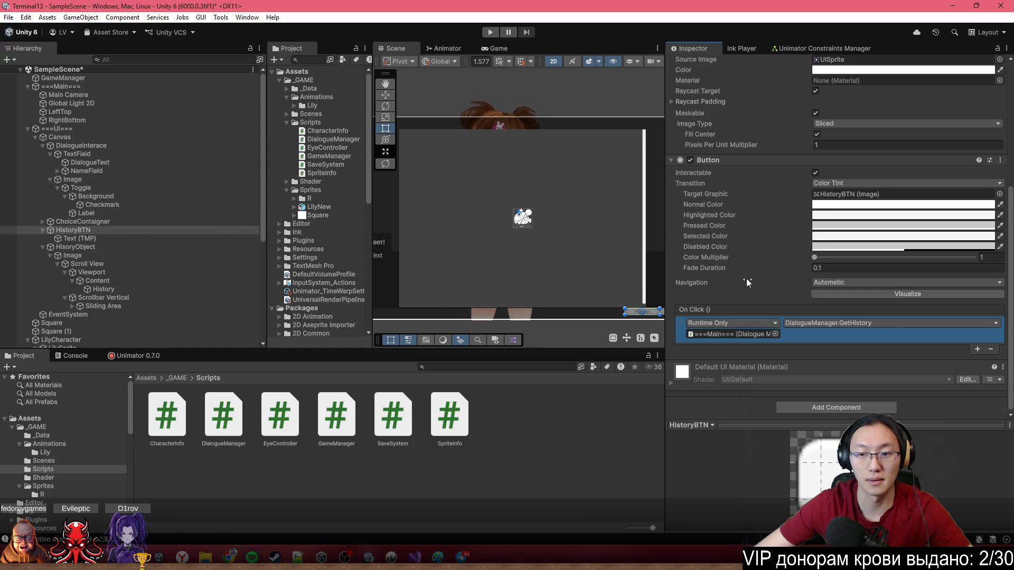
Look up the GetHistory method in DialogueManager.cs in Visual Studio, then minimise it.
{"action": "mouse_move", "coordinate": [415, 557]}
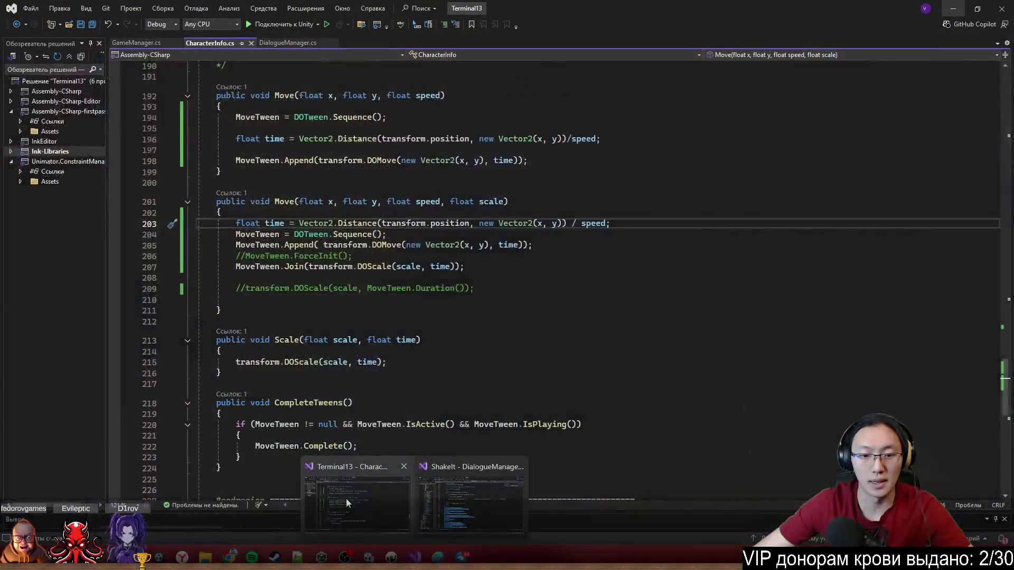
{"action": "left_click", "coordinate": [346, 498]}
{"action": "left_click", "coordinate": [295, 44]}
{"action": "key", "text": "ctrl+f"}
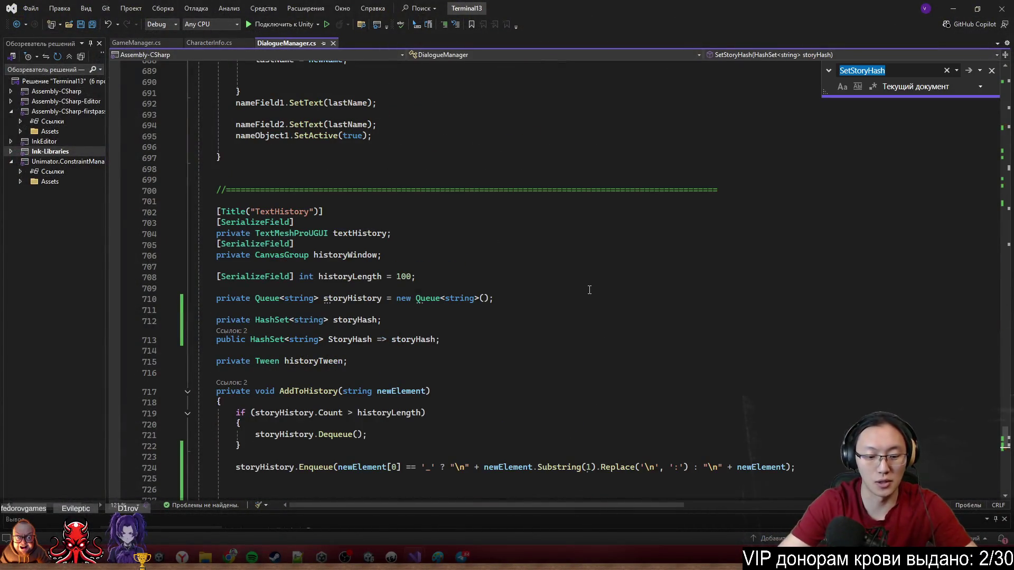
{"action": "type", "text": "Get"}
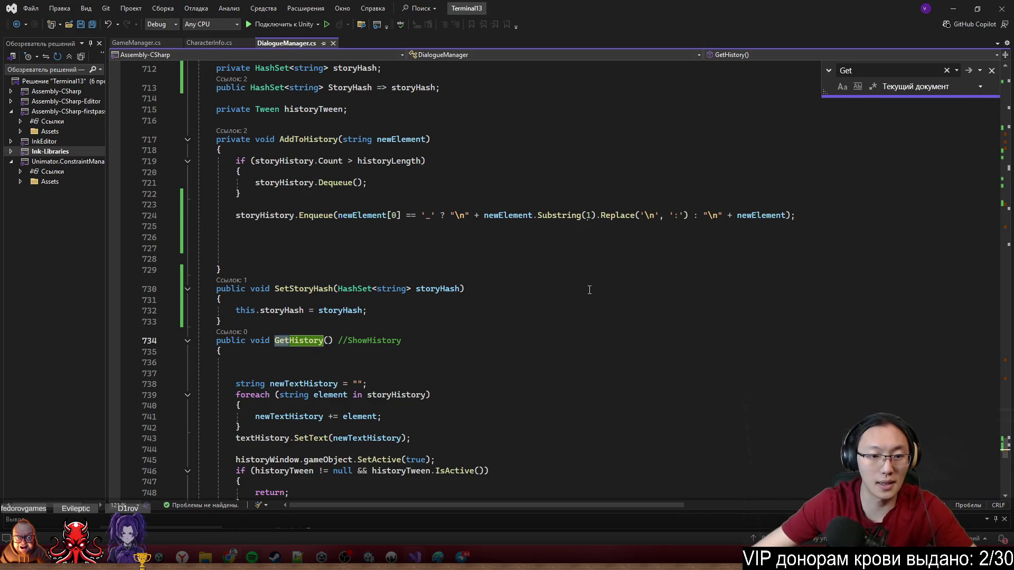
{"action": "scroll", "coordinate": [590, 290], "scroll_direction": "down", "scroll_amount": 4}
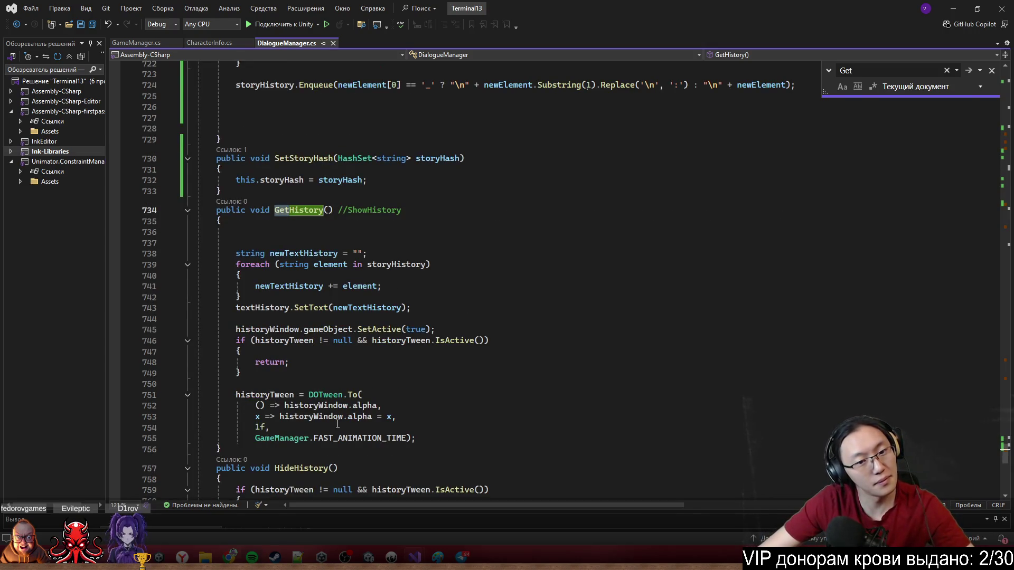
{"action": "left_click", "coordinate": [955, 5]}
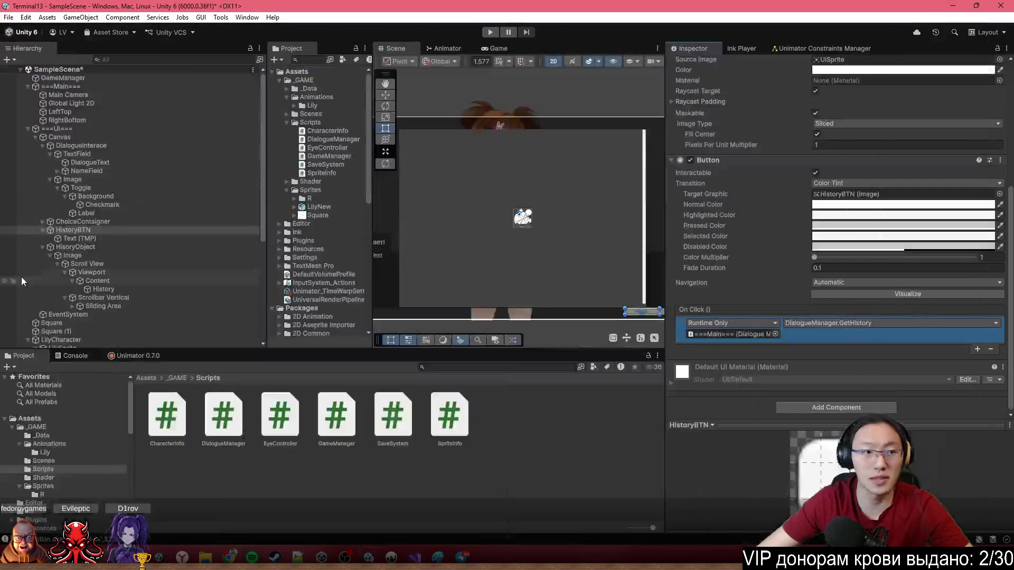
Deactivate HisoryObject and playtest the History button in play mode.
{"action": "left_click", "coordinate": [87, 231]}
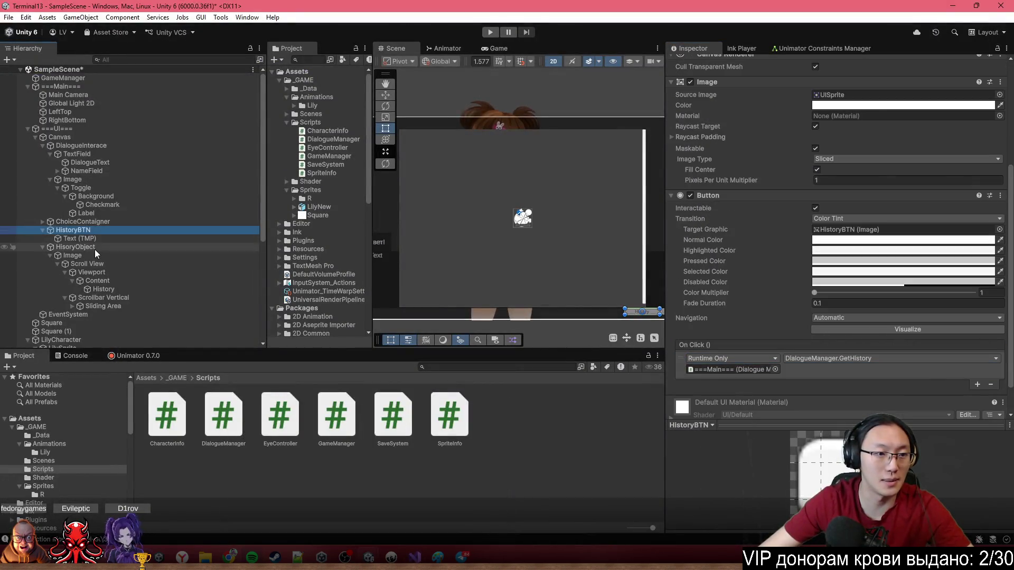
{"action": "left_click", "coordinate": [90, 247]}
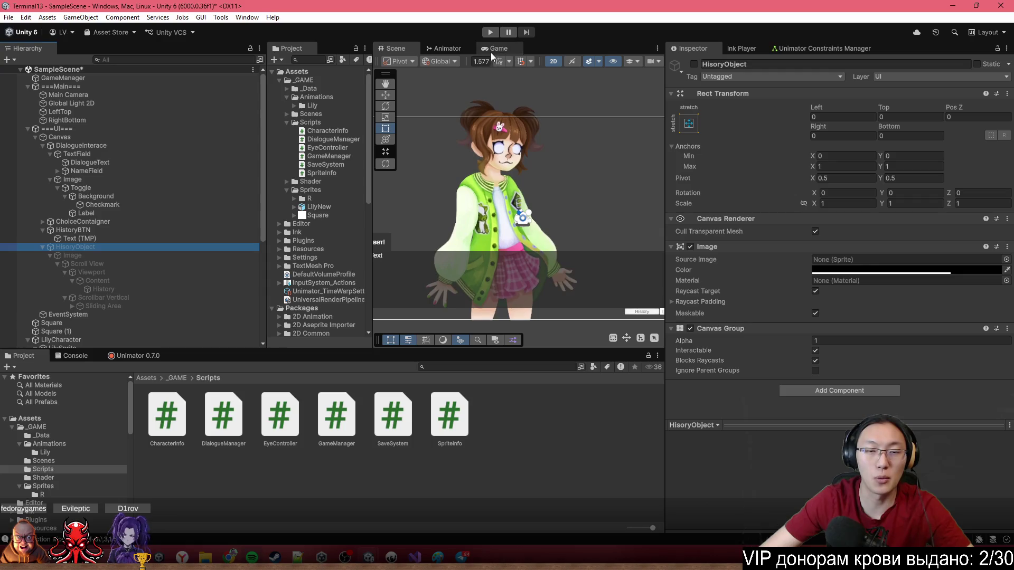
{"action": "left_click", "coordinate": [491, 33]}
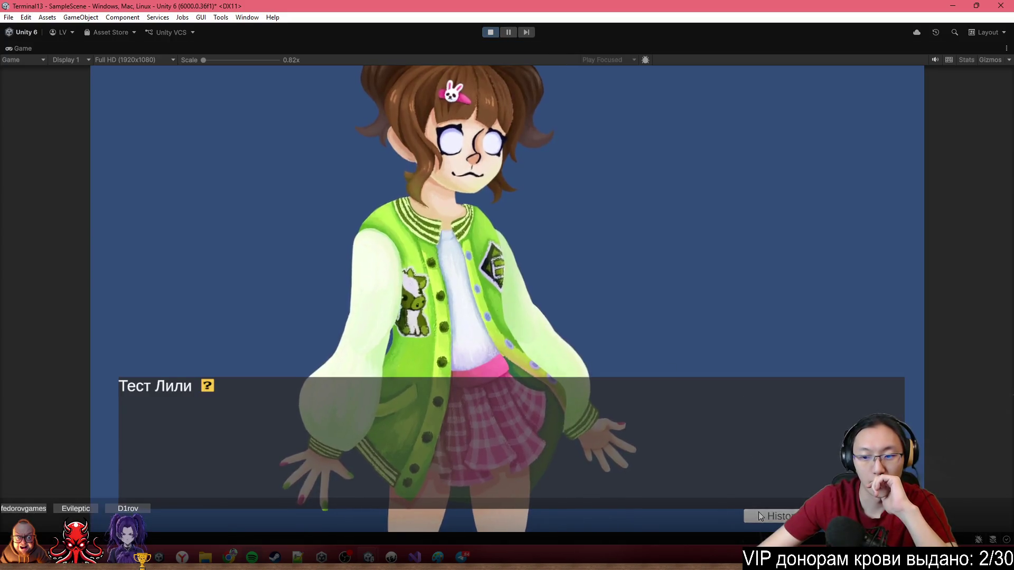
{"action": "left_click", "coordinate": [759, 513]}
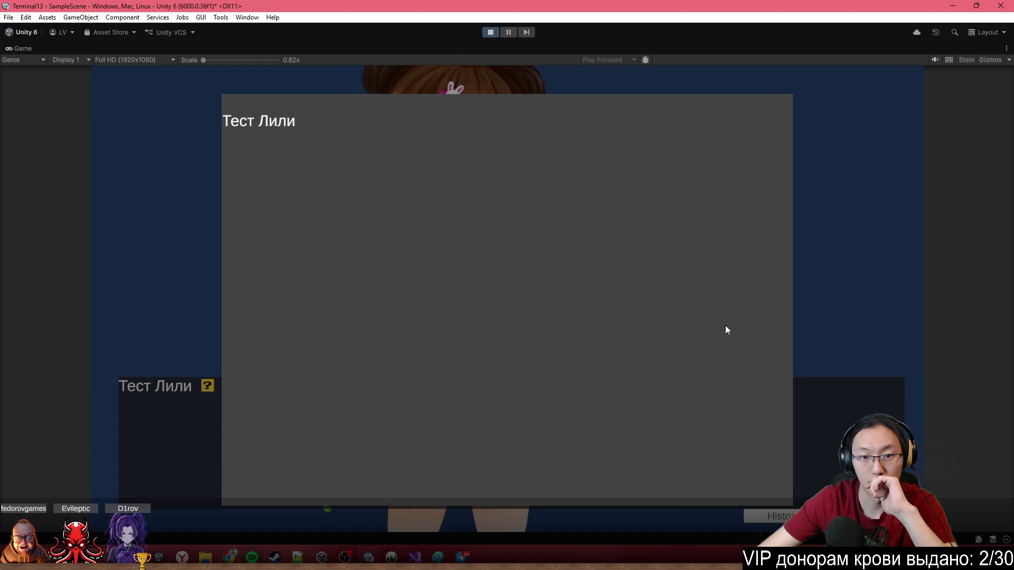
{"action": "left_click", "coordinate": [494, 33]}
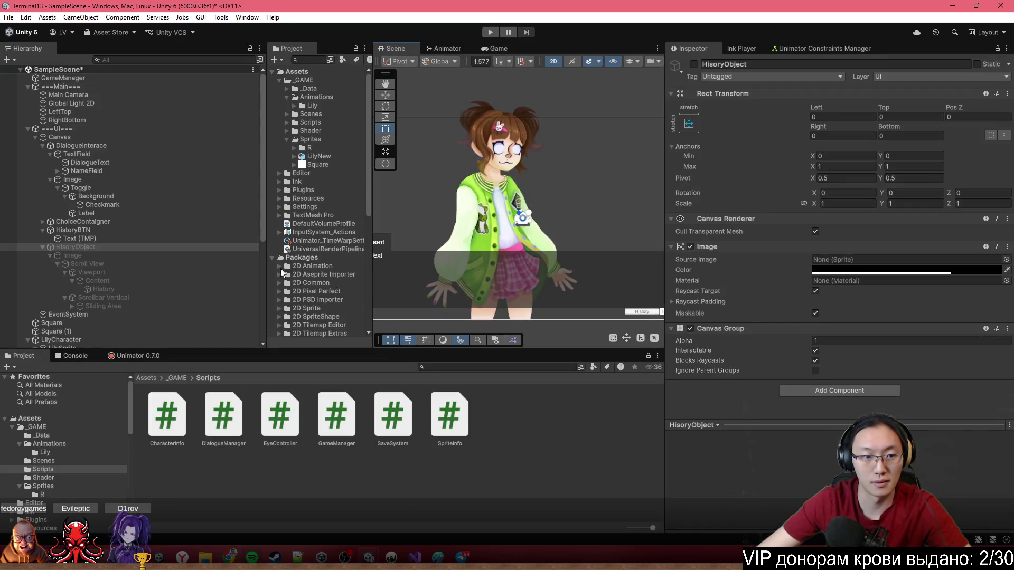
Set HisoryObject's Canvas Group Alpha to 0 and start play mode again.
{"action": "left_click", "coordinate": [415, 557]}
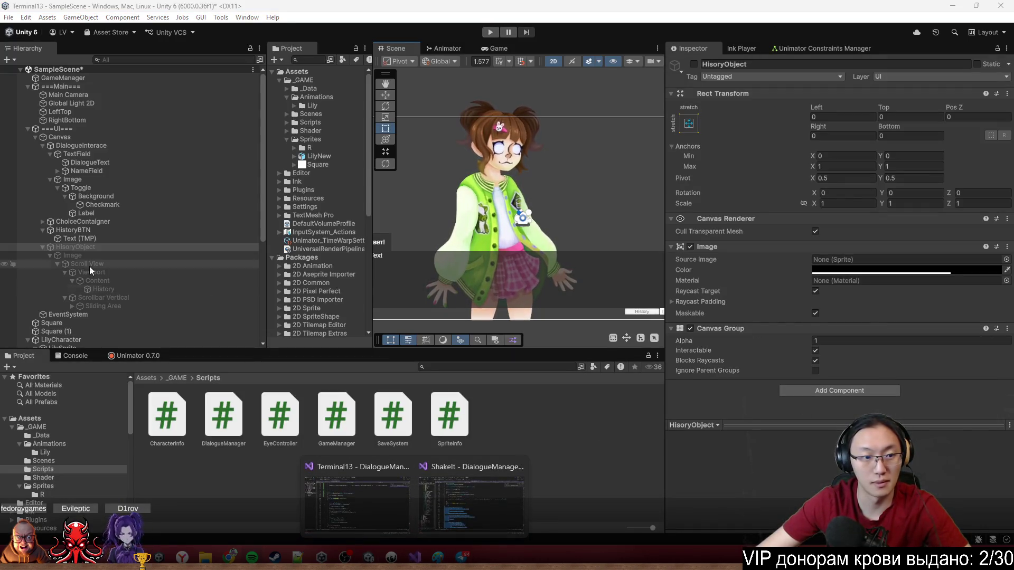
{"action": "left_click", "coordinate": [104, 247]}
{"action": "left_click", "coordinate": [98, 87]}
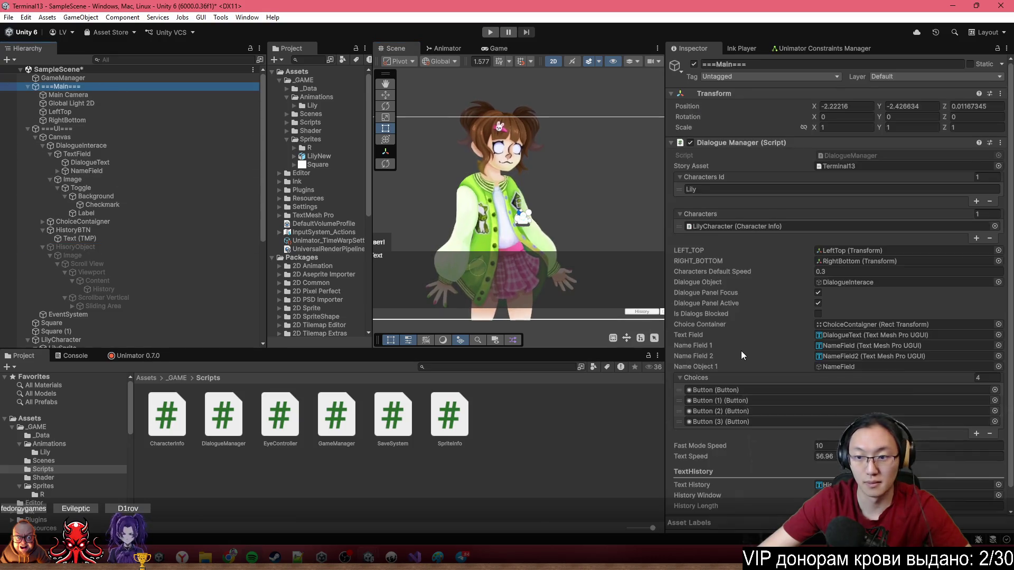
{"action": "left_click", "coordinate": [415, 558]}
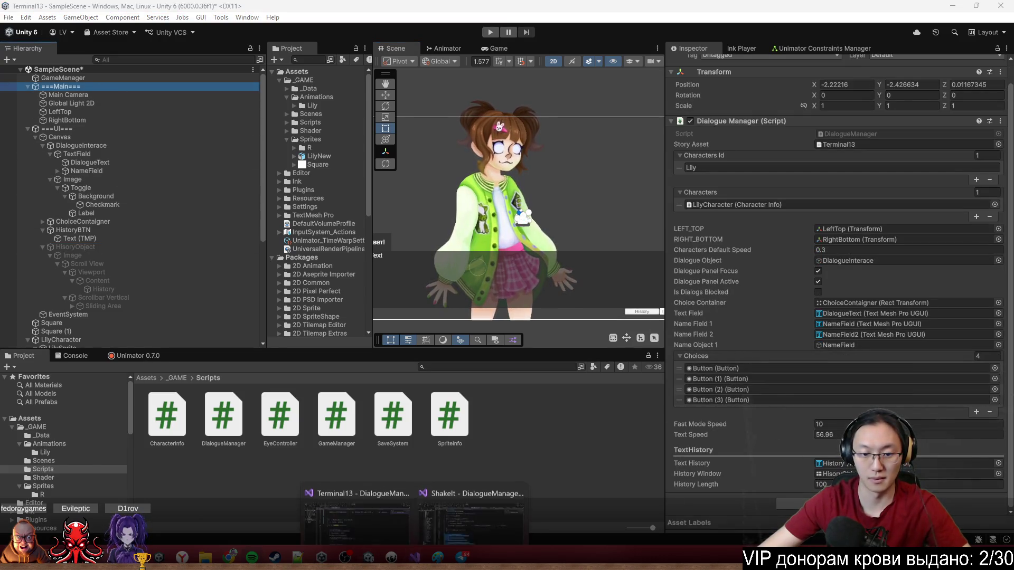
{"action": "left_click", "coordinate": [495, 520]}
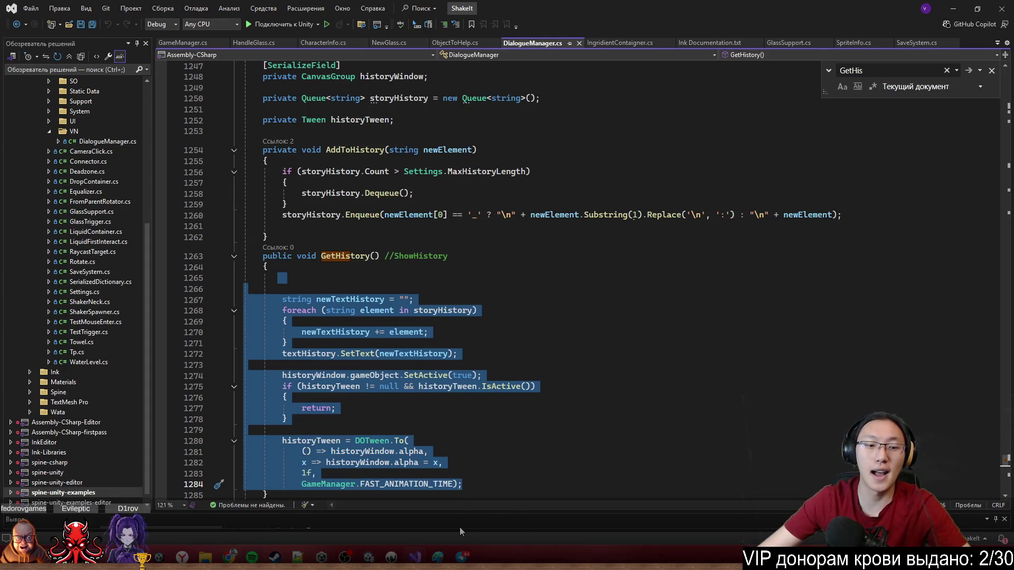
{"action": "key", "text": "alt+Tab"}
{"action": "left_click", "coordinate": [88, 248]}
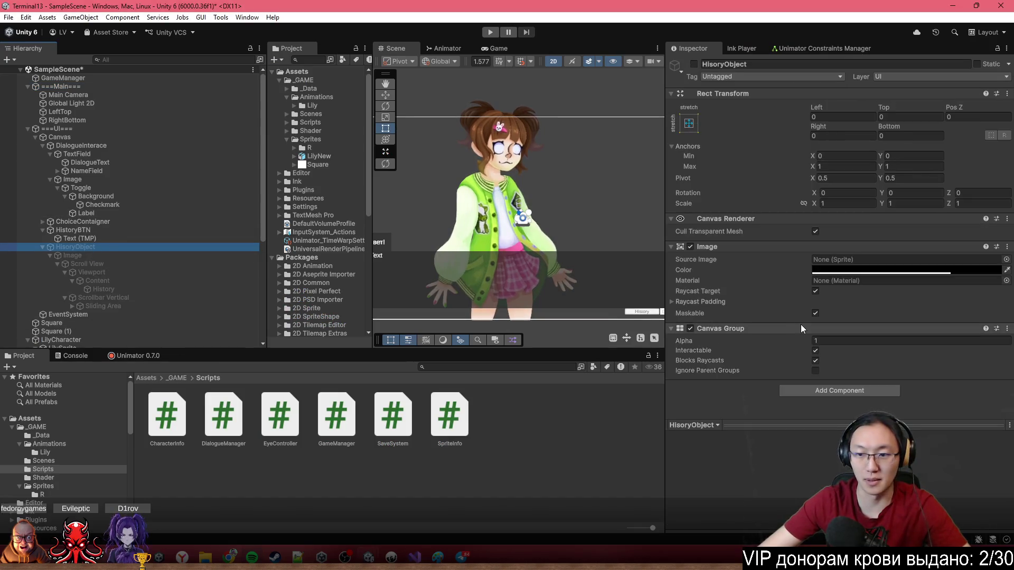
{"action": "left_click_drag", "start_coordinate": [791, 343], "coordinate": [616, 337]}
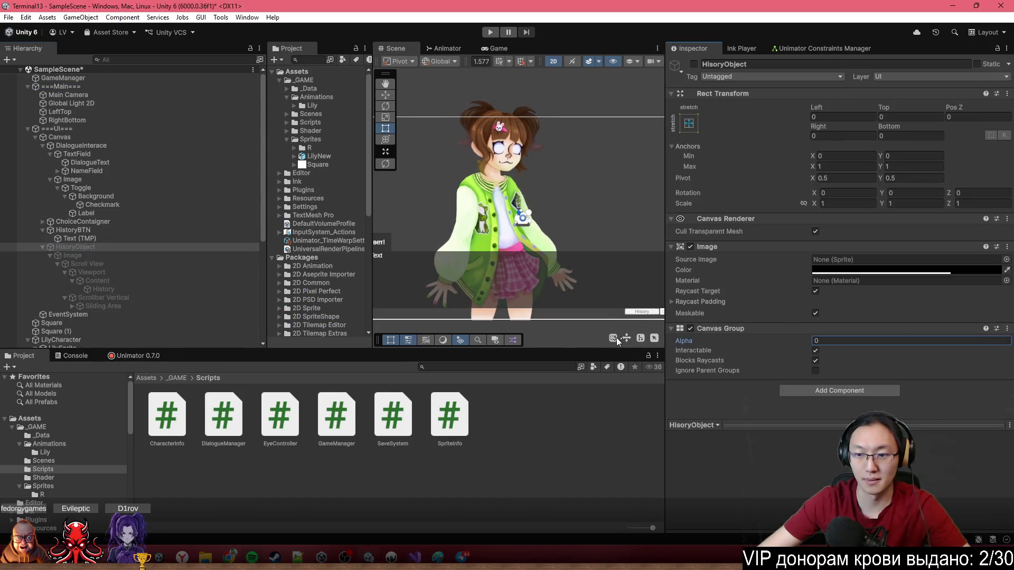
{"action": "left_click", "coordinate": [487, 33]}
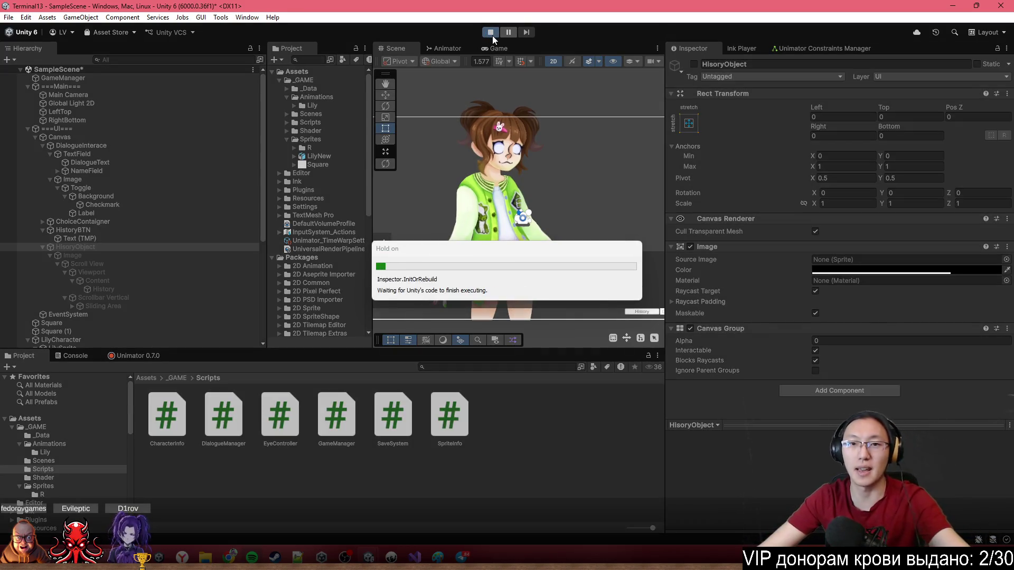
Maximise the Game view, close the history panel, and click through dialogue answering Нет.
{"action": "left_click", "coordinate": [500, 47]}
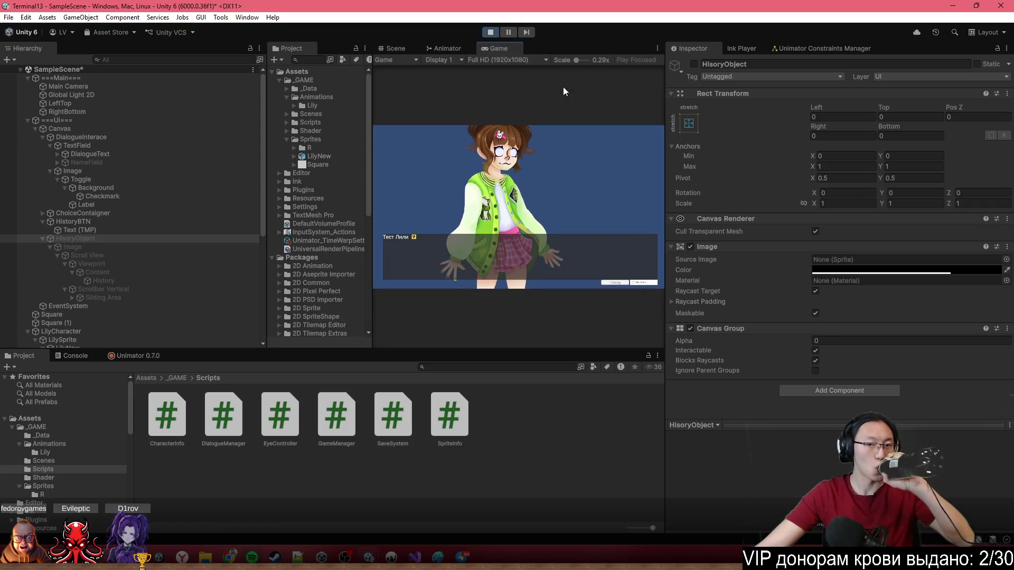
{"action": "double_click", "coordinate": [567, 46]}
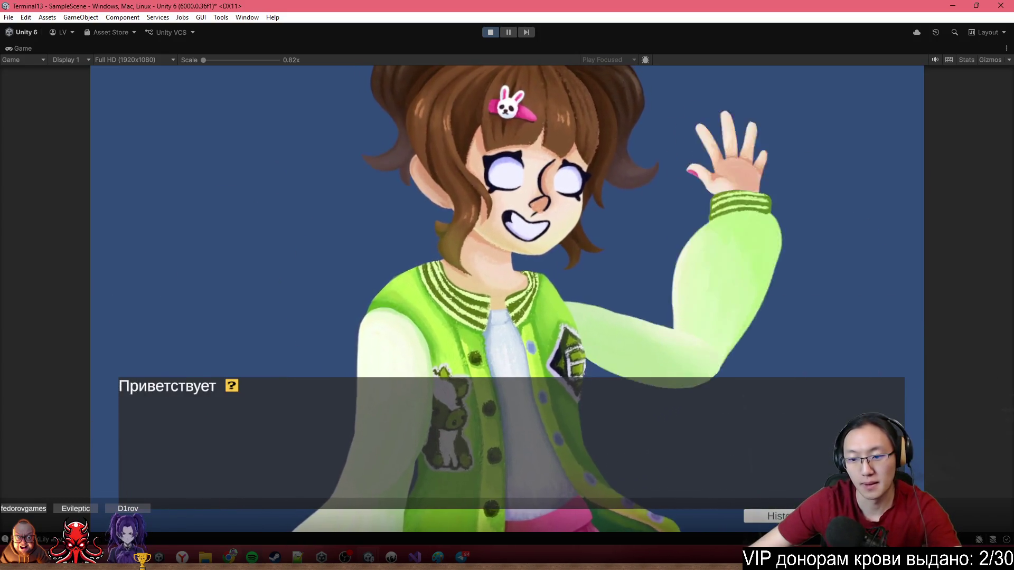
{"action": "scroll", "coordinate": [582, 210], "scroll_direction": "up", "scroll_amount": 1}
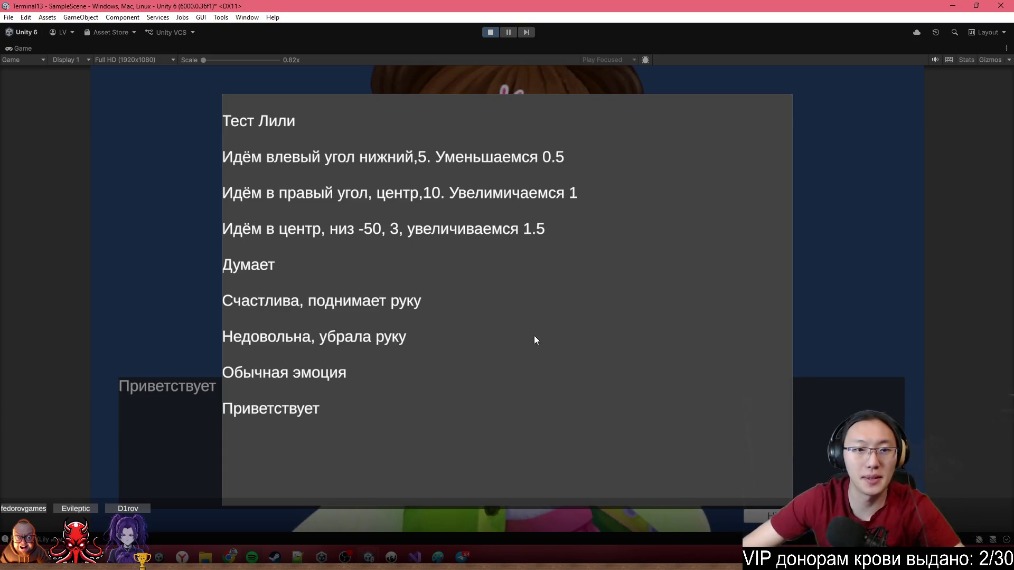
{"action": "left_click", "coordinate": [435, 124]}
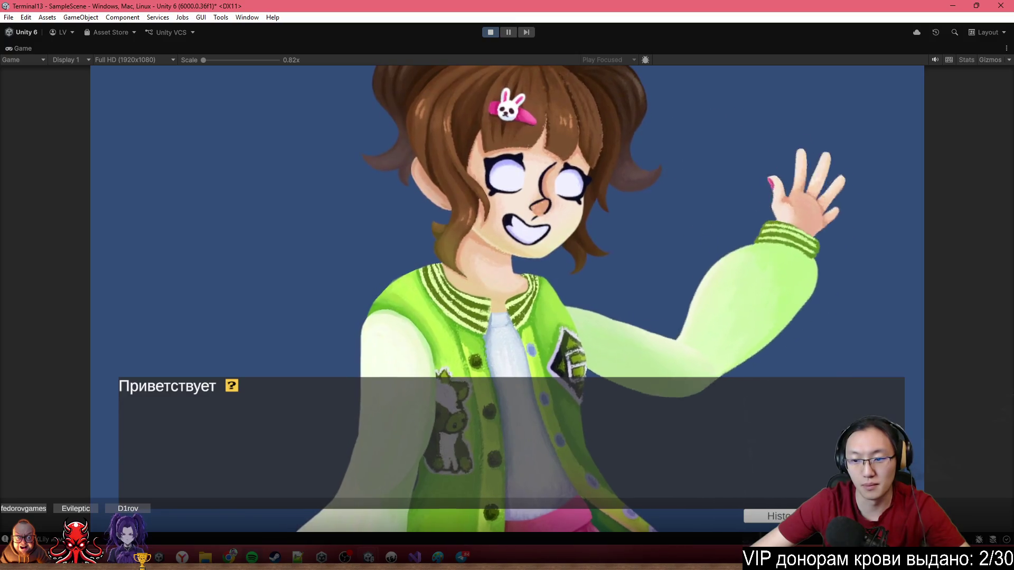
{"action": "left_click", "coordinate": [703, 266]}
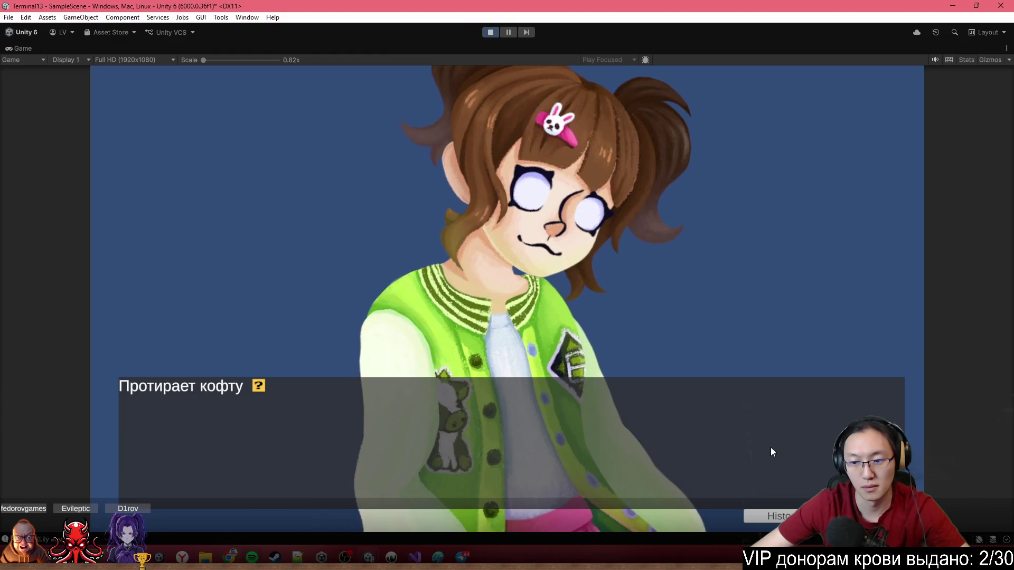
{"action": "left_click", "coordinate": [594, 261]}
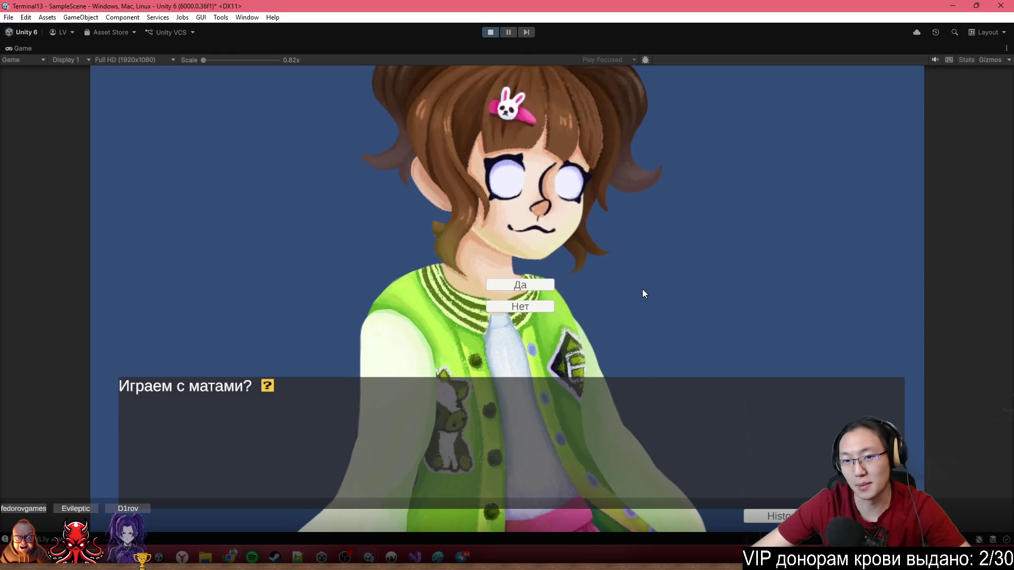
{"action": "left_click", "coordinate": [528, 306]}
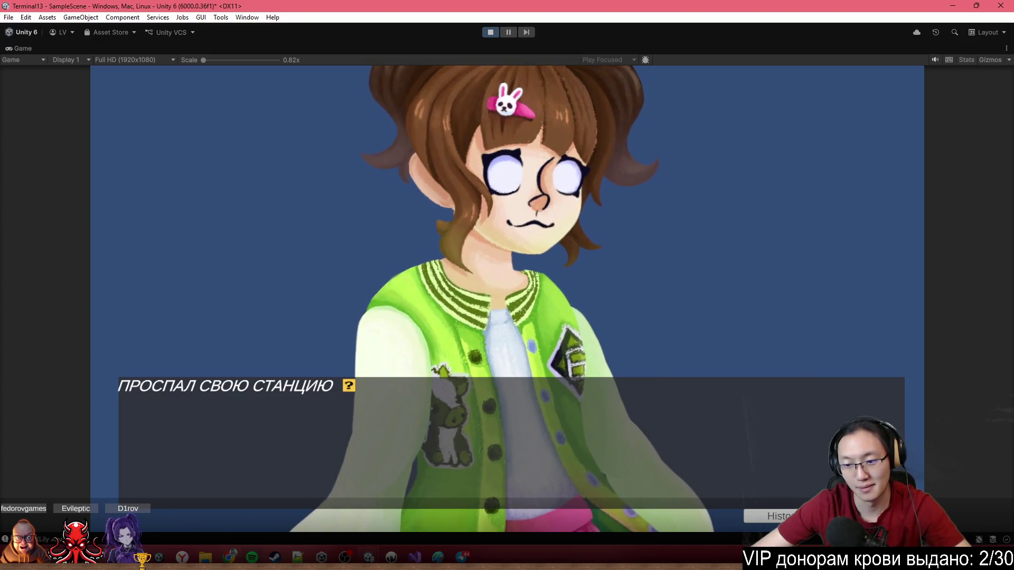
{"action": "left_click", "coordinate": [792, 436]}
{"action": "left_click", "coordinate": [762, 421]}
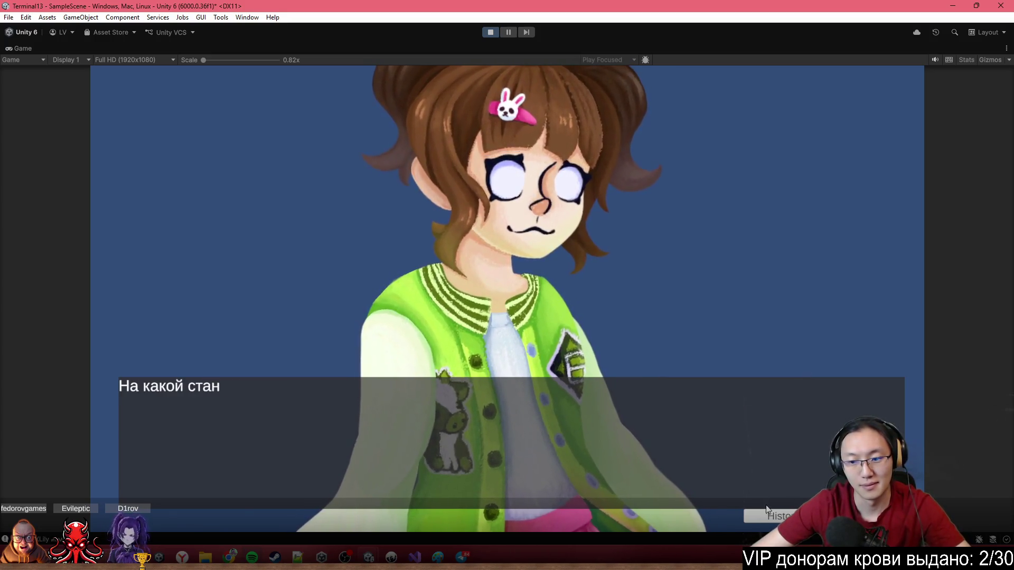
Open the history panel, scroll through the past lines, and close it.
{"action": "left_click", "coordinate": [772, 516]}
{"action": "scroll", "coordinate": [539, 290], "scroll_direction": "down", "scroll_amount": 5}
{"action": "scroll", "coordinate": [537, 105], "scroll_direction": "down", "scroll_amount": 2}
{"action": "scroll", "coordinate": [536, 125], "scroll_direction": "up", "scroll_amount": 6}
{"action": "scroll", "coordinate": [450, 206], "scroll_direction": "down", "scroll_amount": 6}
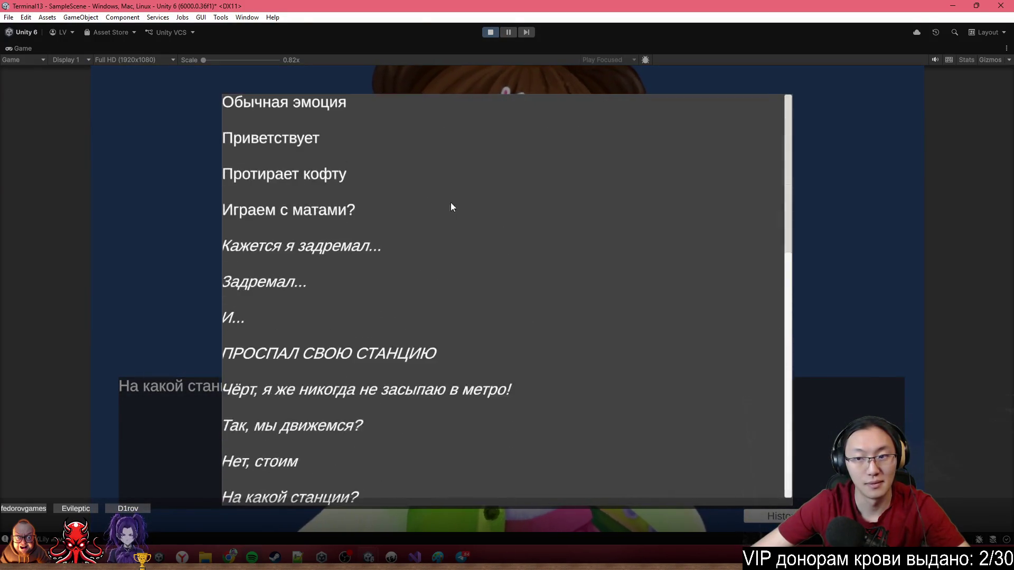
{"action": "scroll", "coordinate": [445, 442], "scroll_direction": "up", "scroll_amount": 5}
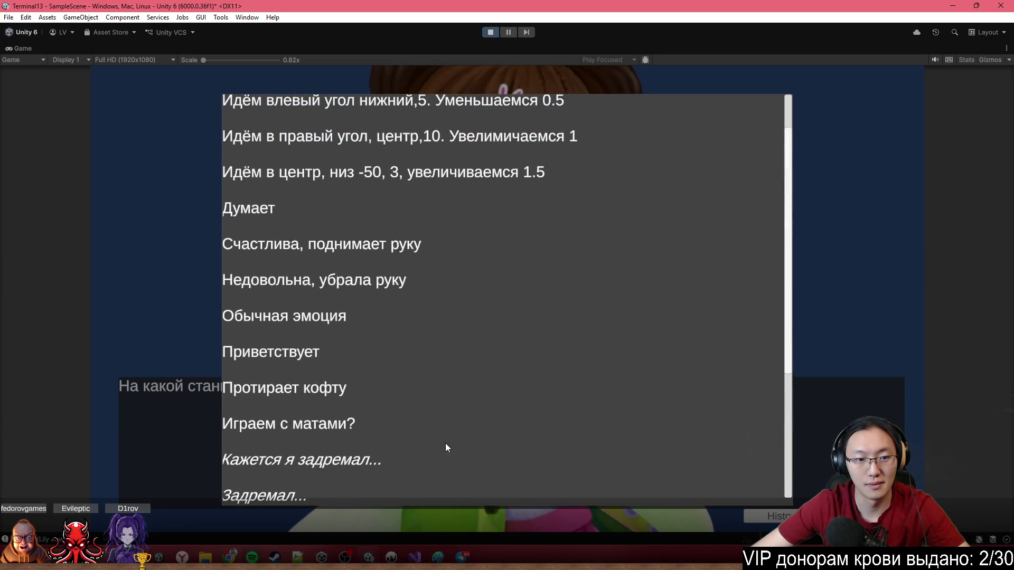
{"action": "scroll", "coordinate": [454, 474], "scroll_direction": "up", "scroll_amount": 1}
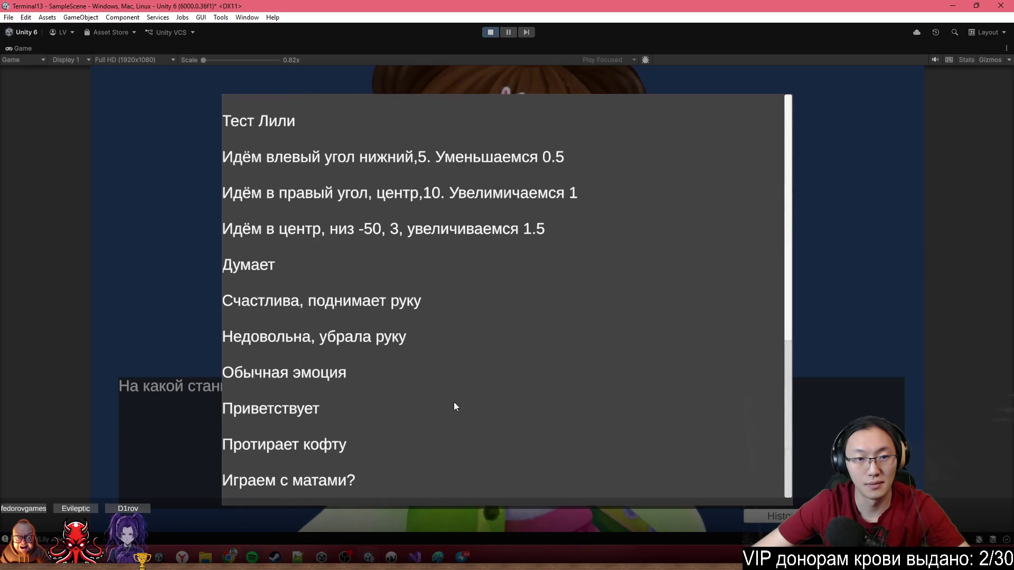
{"action": "scroll", "coordinate": [449, 369], "scroll_direction": "down", "scroll_amount": 6}
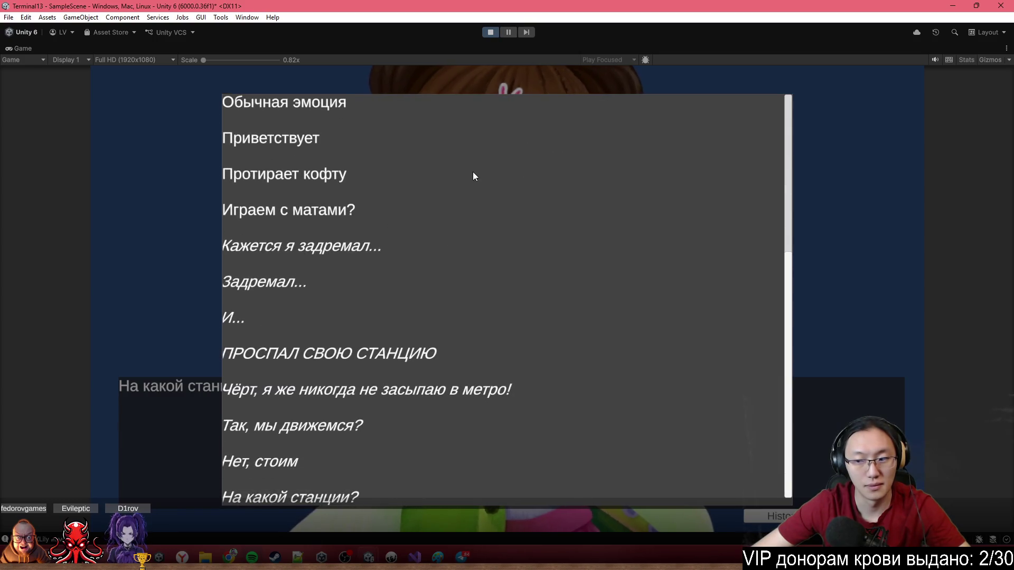
{"action": "scroll", "coordinate": [472, 171], "scroll_direction": "up", "scroll_amount": 6}
{"action": "scroll", "coordinate": [485, 360], "scroll_direction": "down", "scroll_amount": 2}
{"action": "scroll", "coordinate": [654, 298], "scroll_direction": "up", "scroll_amount": 2}
{"action": "left_click", "coordinate": [852, 247]}
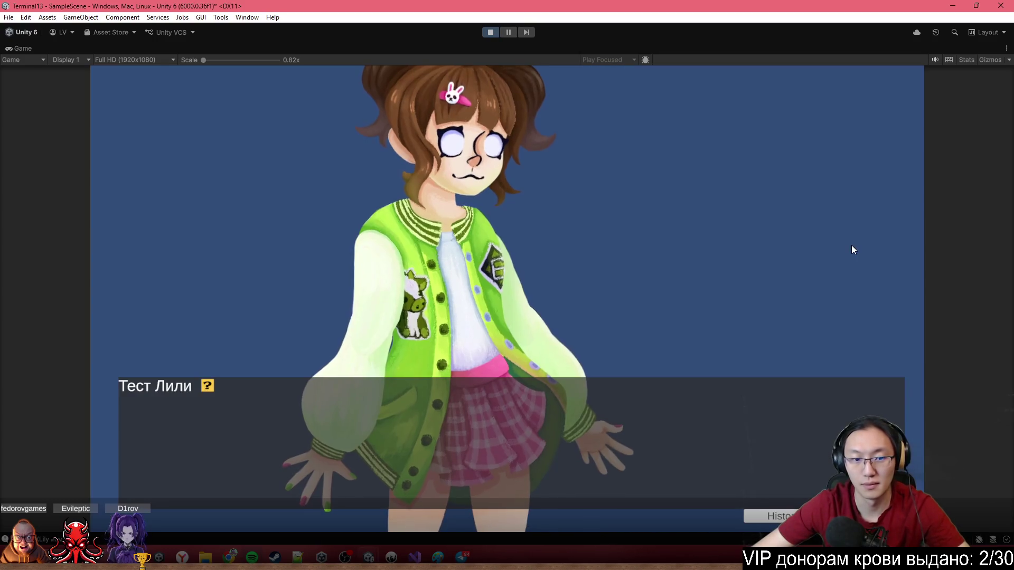
Advance the dialogue, answer 'Играем с матами?', and stop play mode.
{"action": "left_click", "coordinate": [810, 330]}
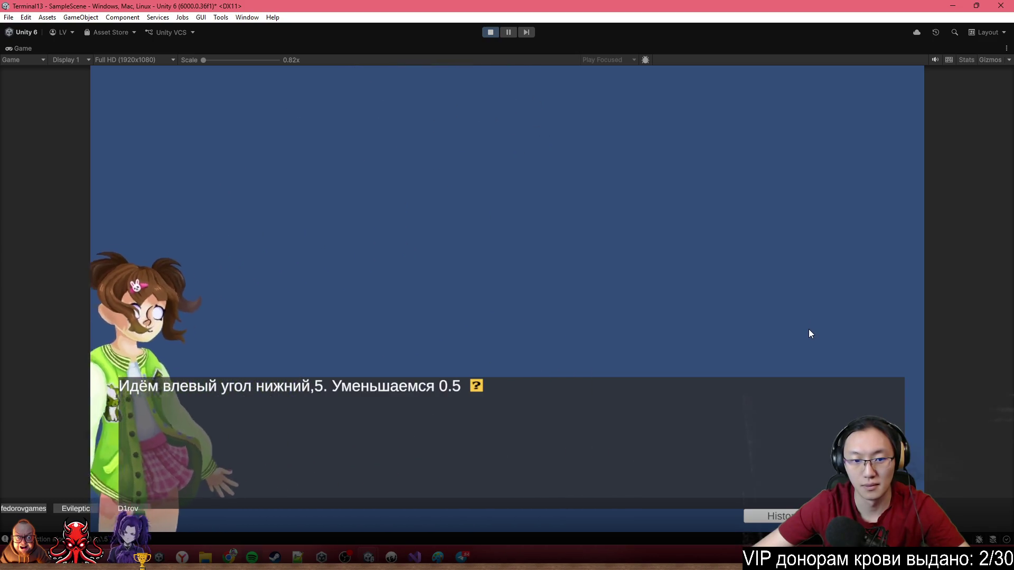
{"action": "left_click", "coordinate": [809, 328]}
{"action": "left_click", "coordinate": [809, 329]}
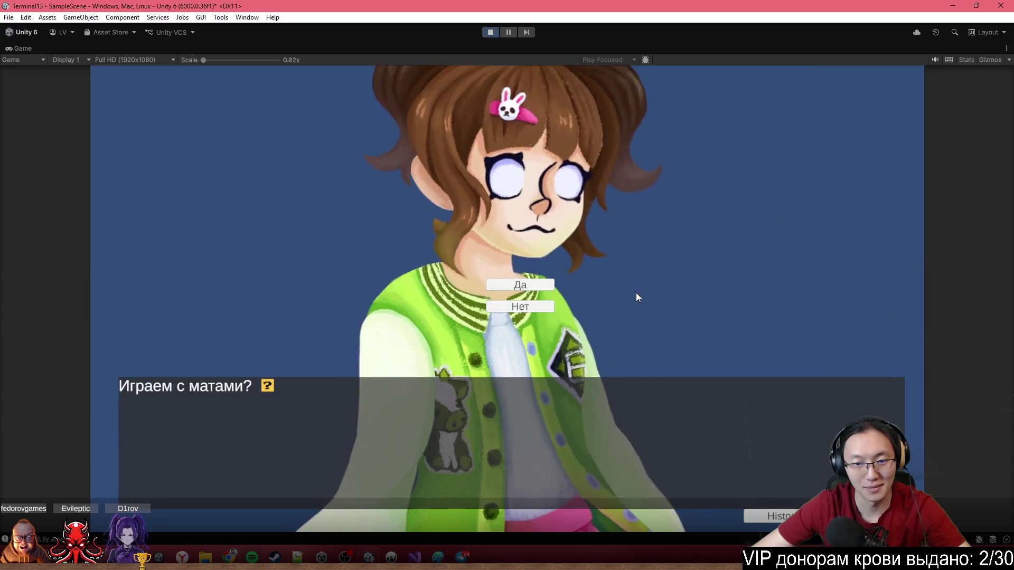
{"action": "left_click", "coordinate": [531, 307]}
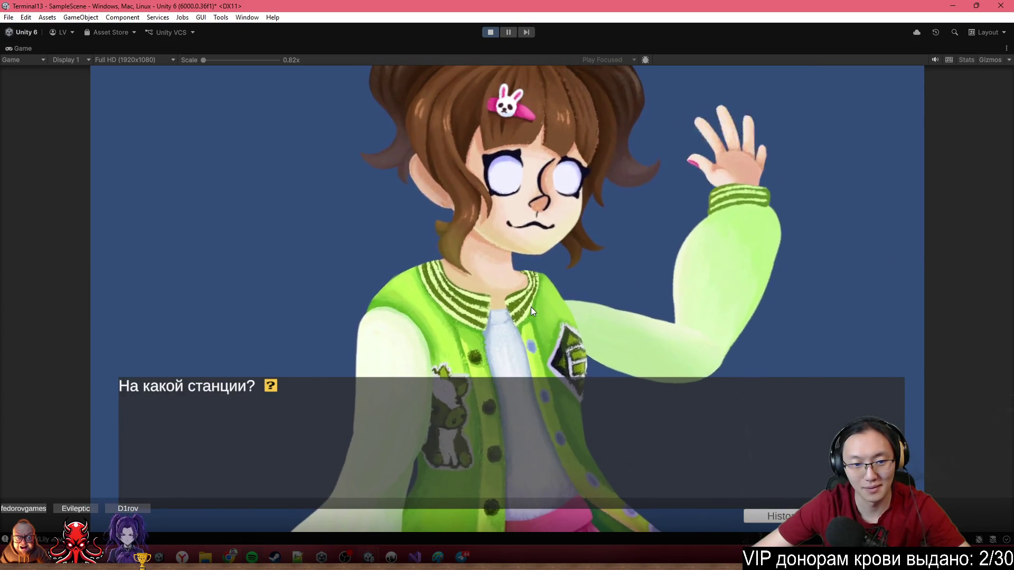
{"action": "left_click", "coordinate": [490, 32]}
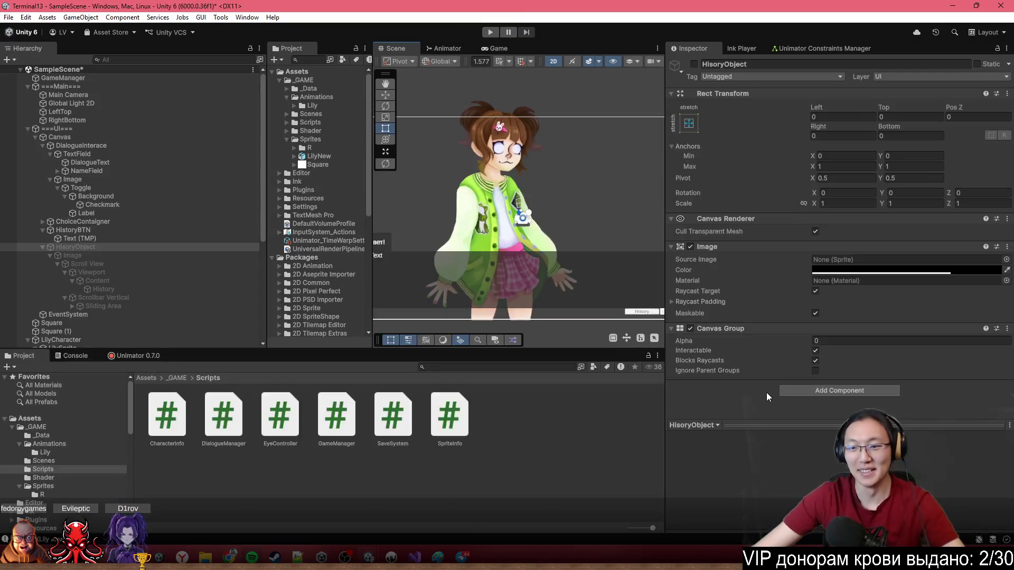
Inspect the Skip All Text Toggle's On Value Changed event calling GameManager.SetSkipAllText.
{"action": "left_click_drag", "start_coordinate": [650, 301], "coordinate": [555, 244]}
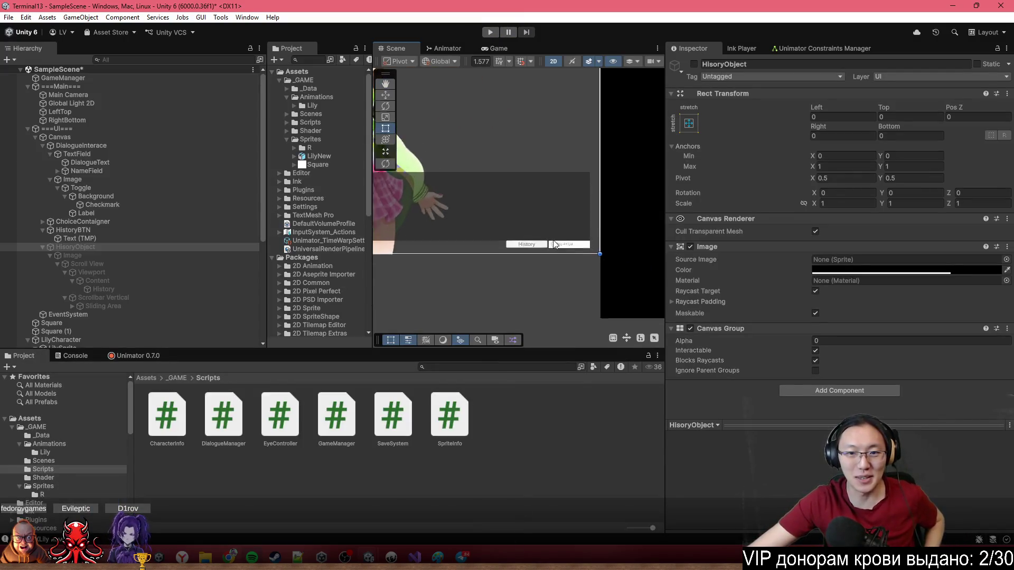
{"action": "scroll", "coordinate": [555, 245], "scroll_direction": "up", "scroll_amount": 3}
{"action": "left_click", "coordinate": [565, 251]}
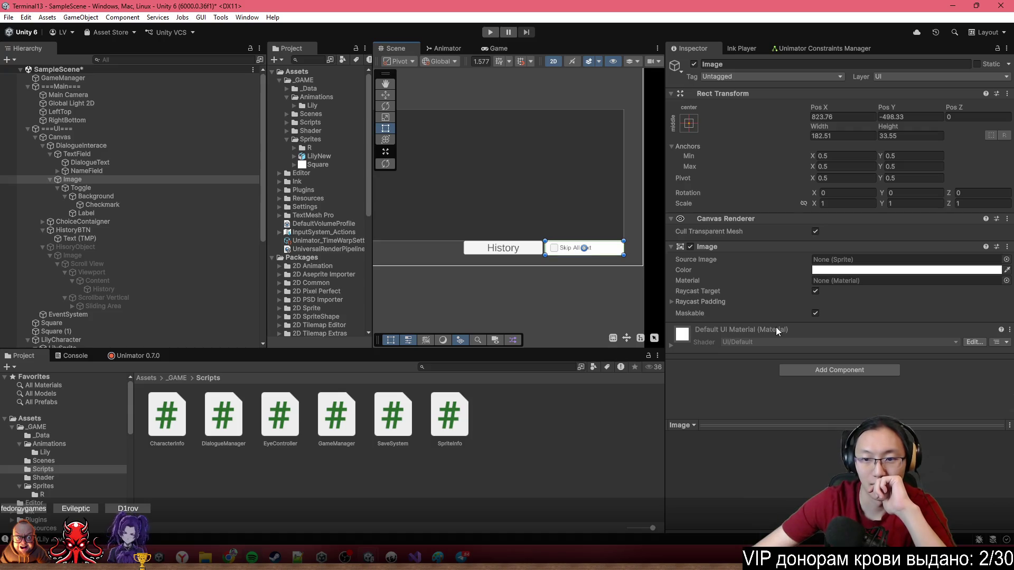
{"action": "left_click", "coordinate": [119, 189]}
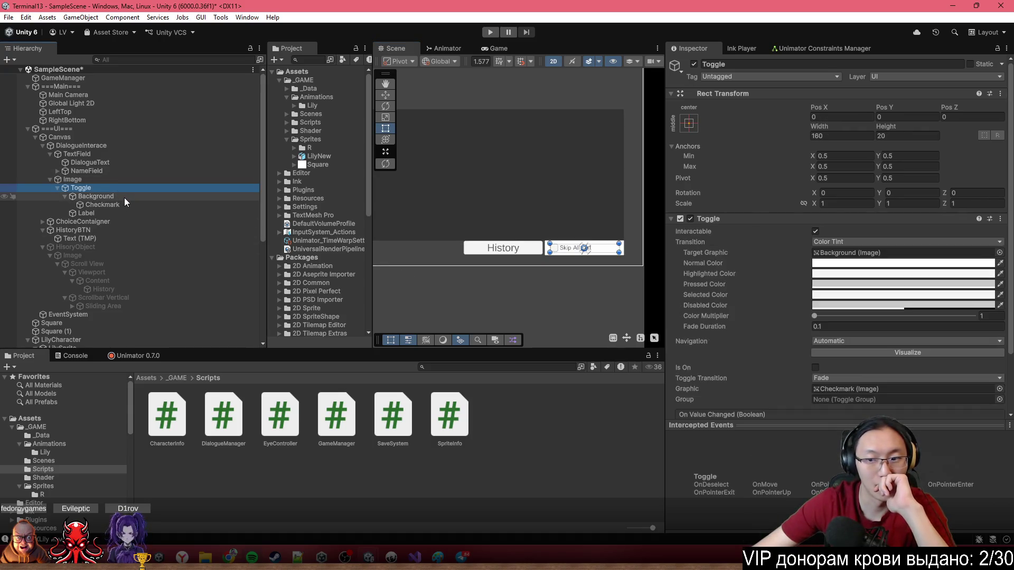
{"action": "scroll", "coordinate": [817, 389], "scroll_direction": "down", "scroll_amount": 3}
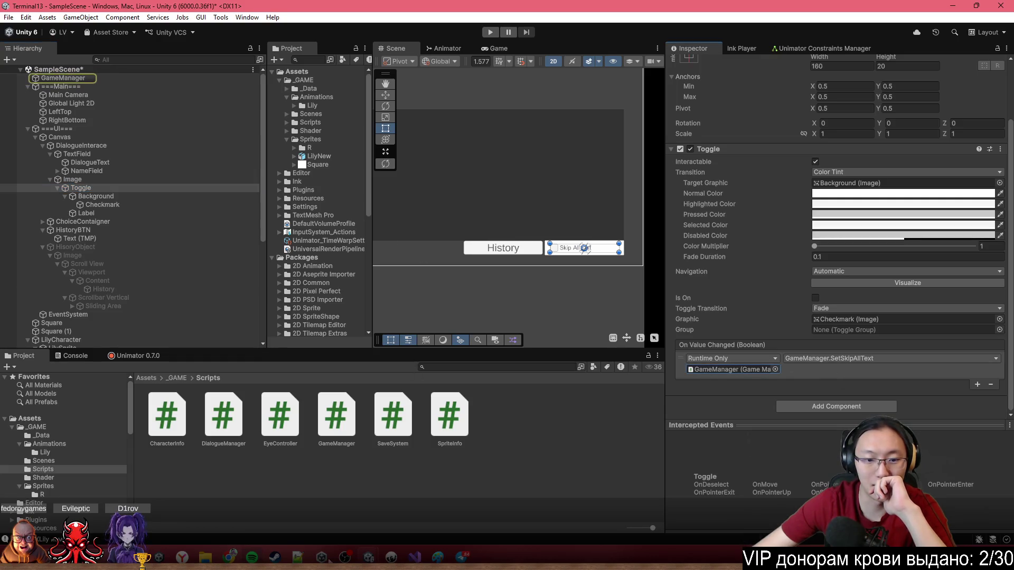
Bring up Visual Studio with GameManager.cs open.
{"action": "left_click", "coordinate": [415, 557]}
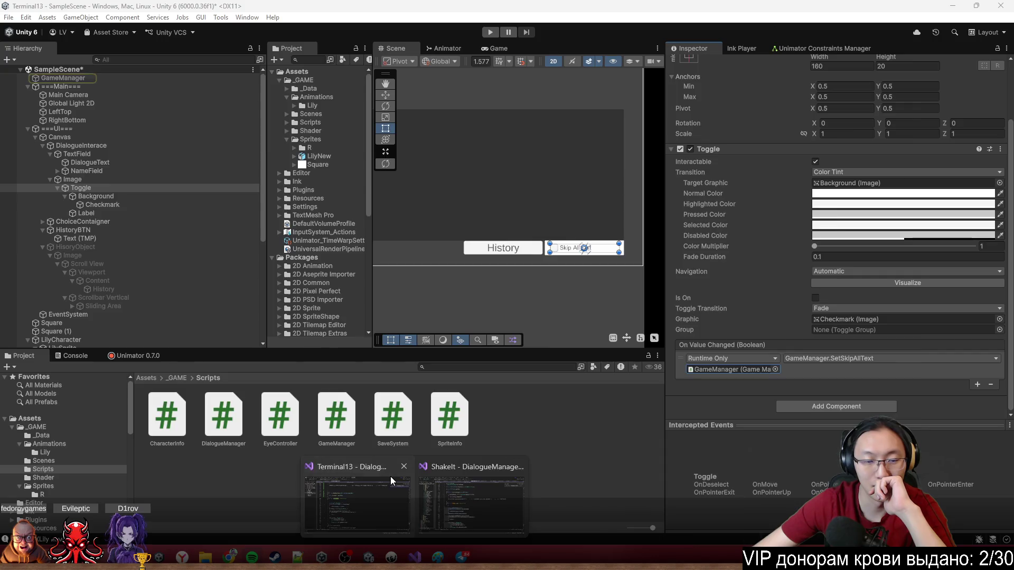
{"action": "left_click", "coordinate": [391, 477]}
{"action": "left_click", "coordinate": [147, 42]}
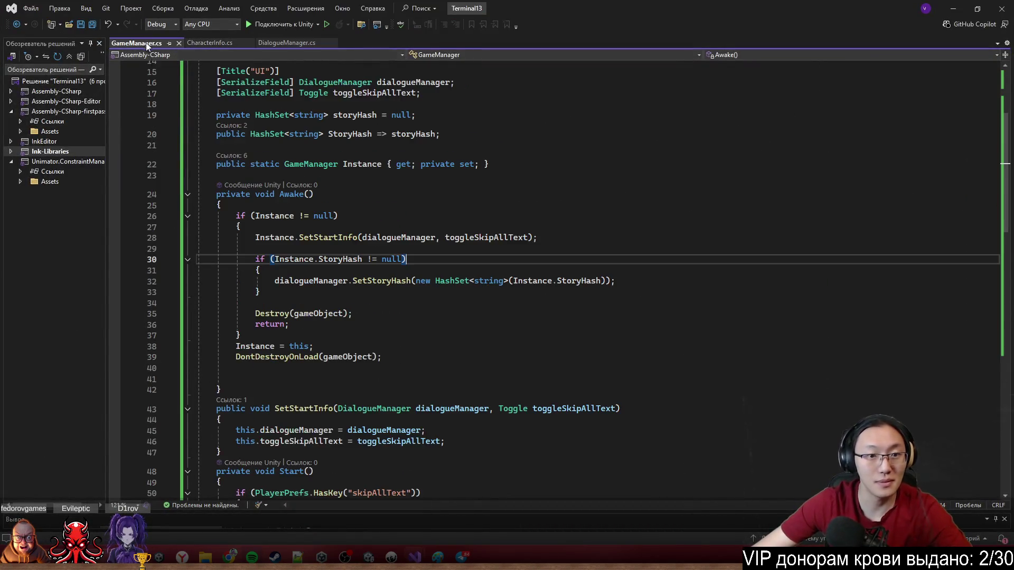
Read GameManager.cs down to SetSkipAllText and isSkipAllText, then minimise Visual Studio.
{"action": "scroll", "coordinate": [385, 304], "scroll_direction": "down", "scroll_amount": 5}
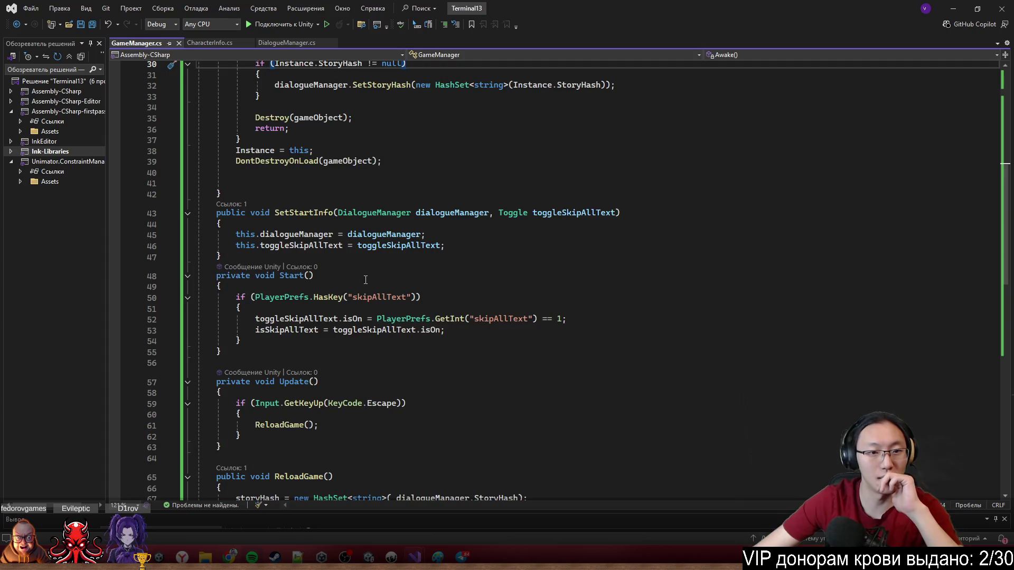
{"action": "scroll", "coordinate": [367, 281], "scroll_direction": "down", "scroll_amount": 6}
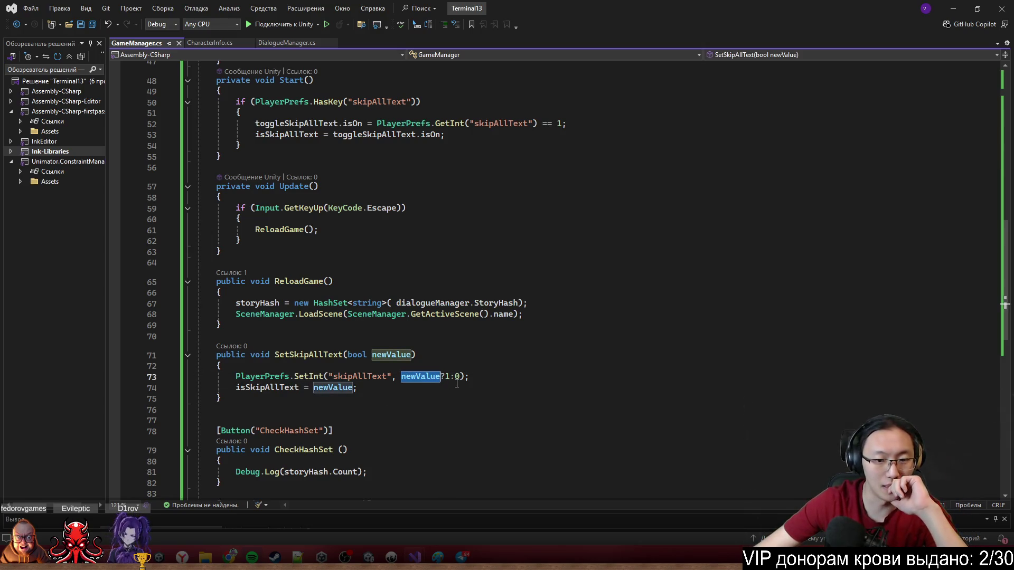
{"action": "double_click", "coordinate": [286, 387]}
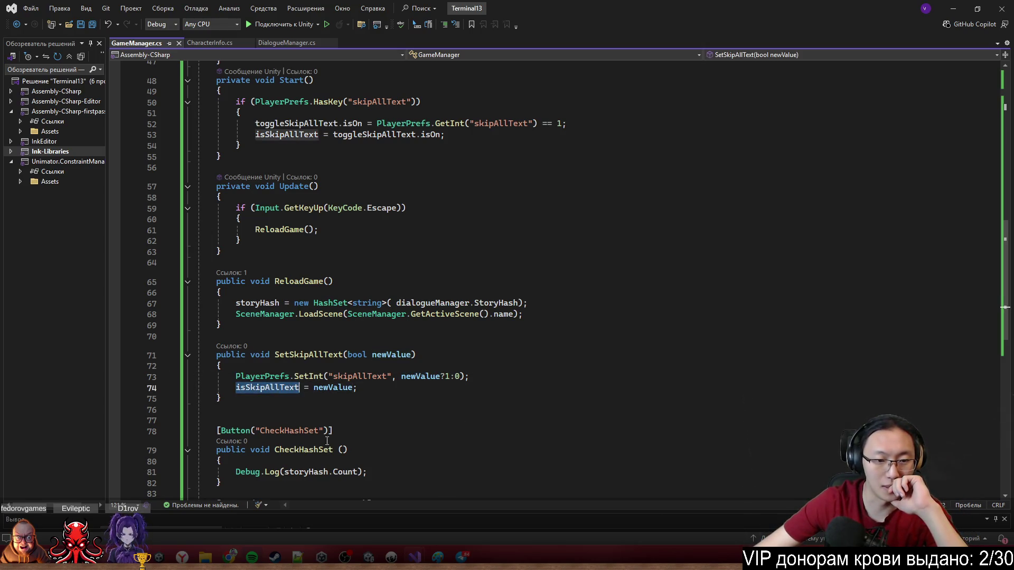
{"action": "left_click", "coordinate": [956, 10]}
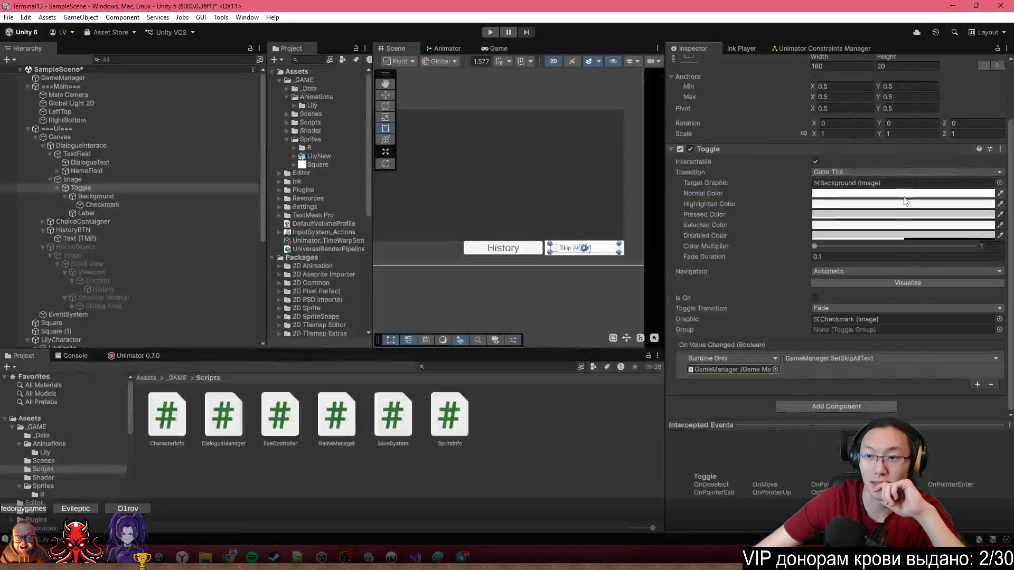
Select GameManager, run the game, turn on Skip All Text, and pick a dialogue answer.
{"action": "left_click", "coordinate": [93, 79]}
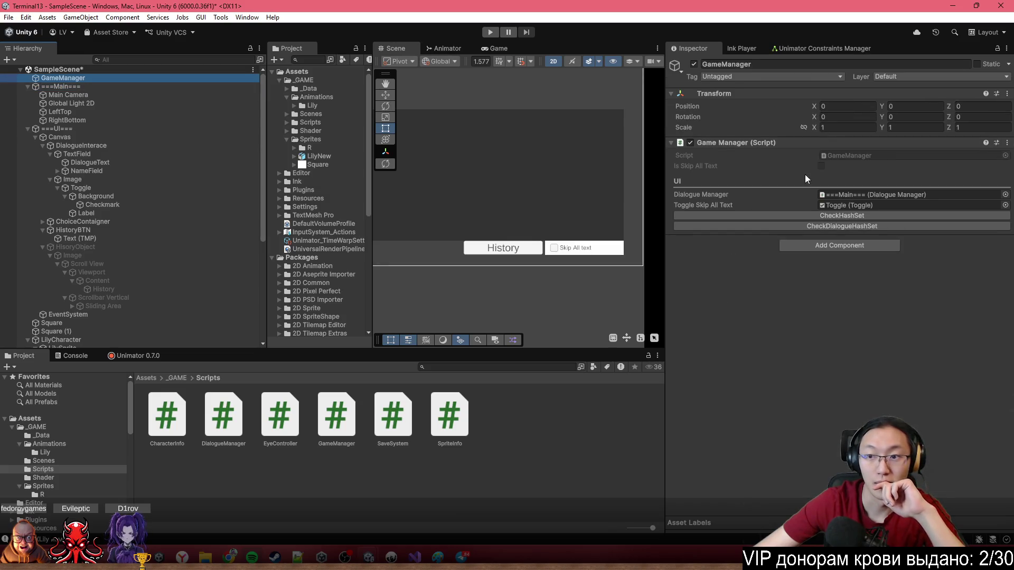
{"action": "left_click", "coordinate": [491, 32]}
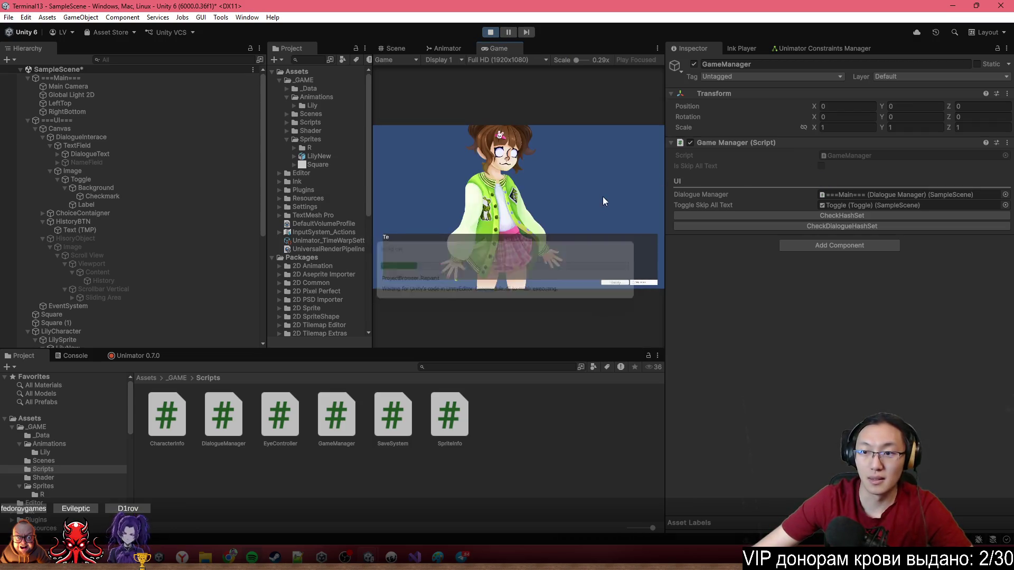
{"action": "left_click", "coordinate": [633, 283]}
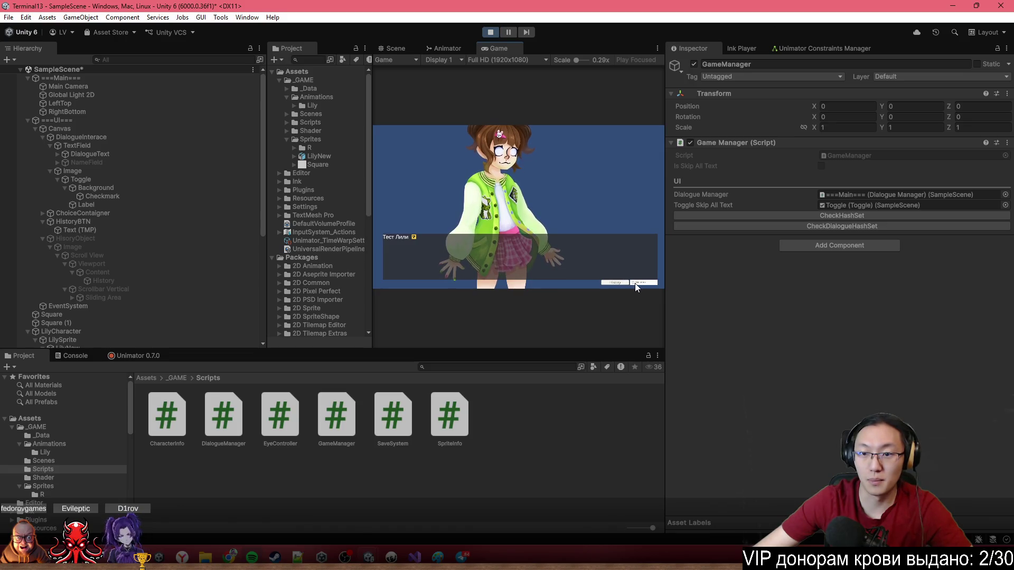
{"action": "left_click", "coordinate": [526, 203]}
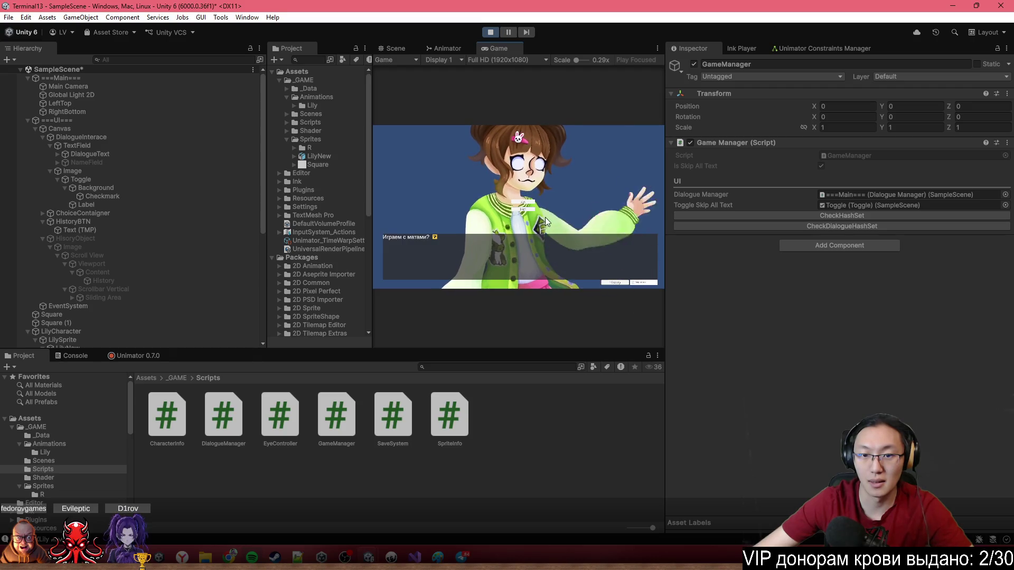
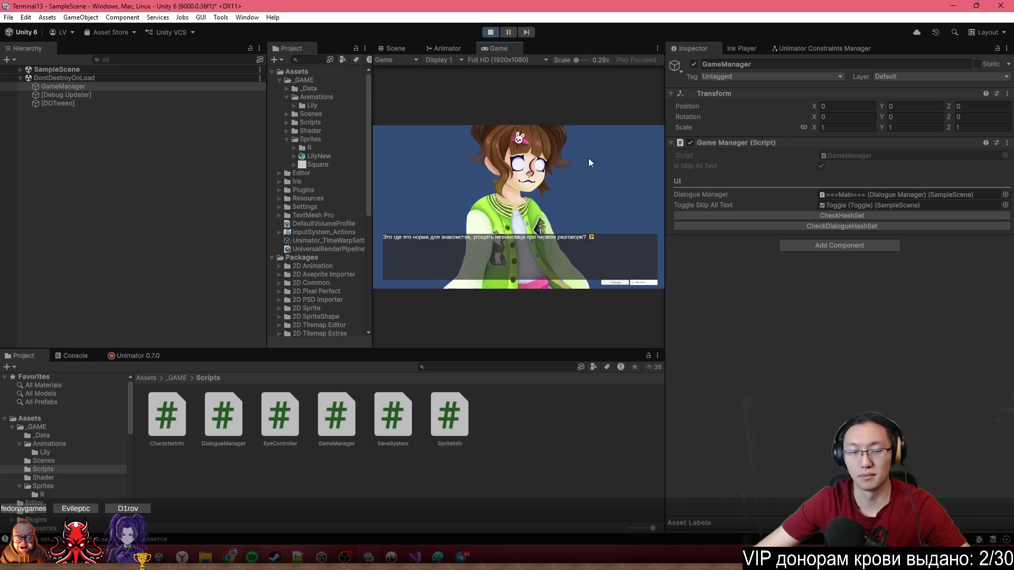
Restart the game in Play mode and maximize the Game view.
{"action": "left_click", "coordinate": [491, 31]}
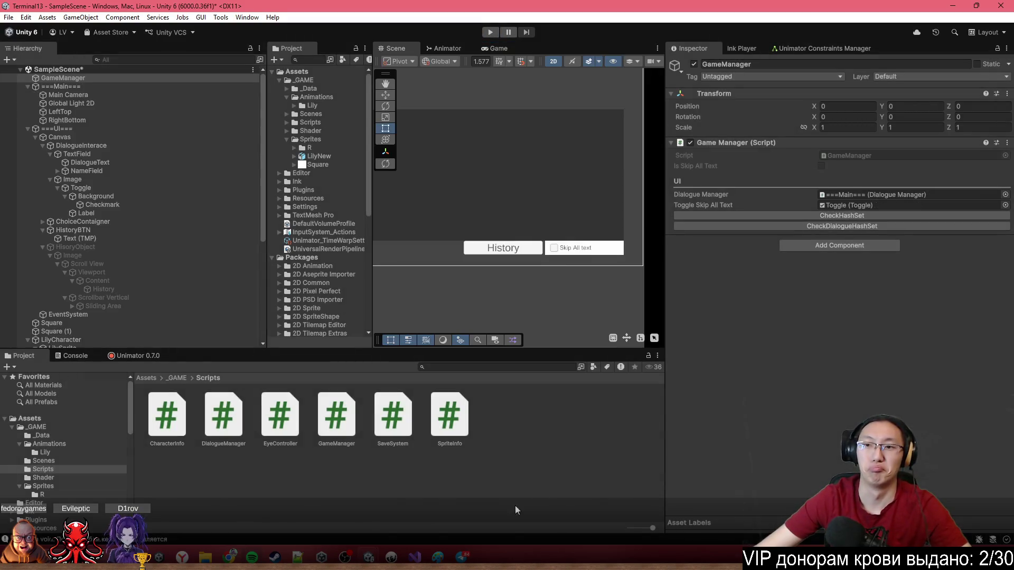
{"action": "left_click", "coordinate": [491, 32]}
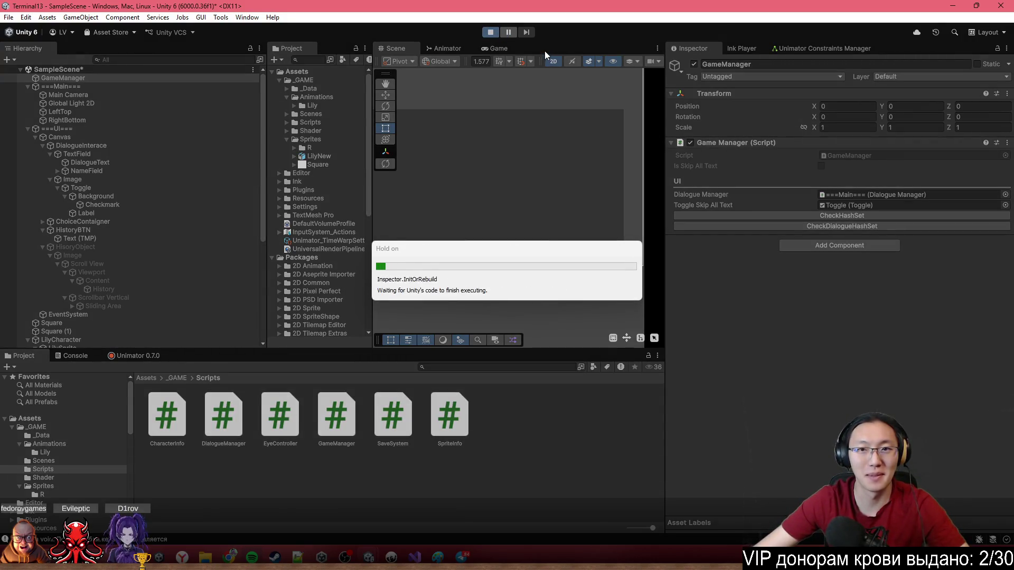
{"action": "key", "text": "shift+space"}
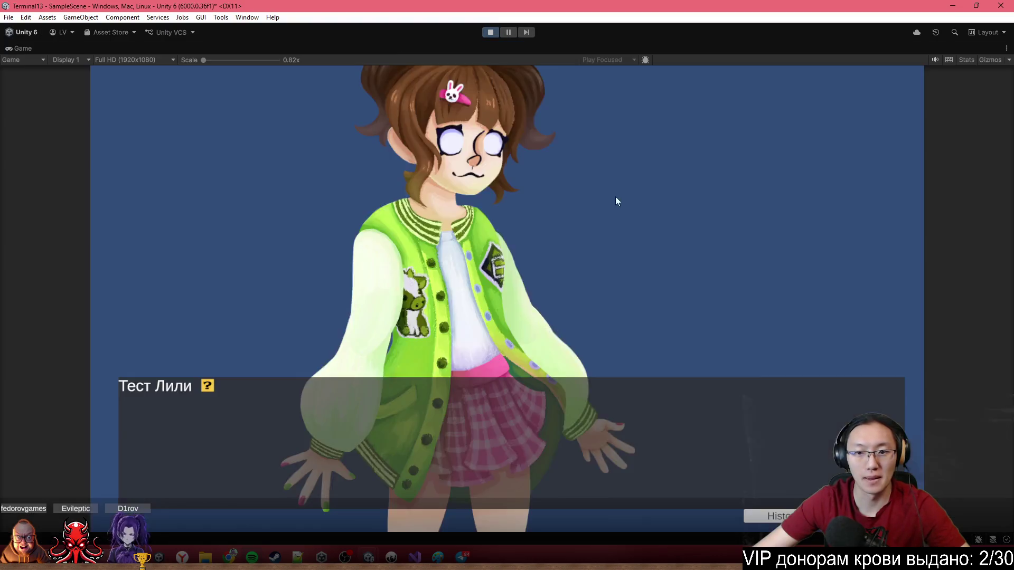
Click through the dialogue and its choices to "Так, мы движемся?", then restore the editor layout.
{"action": "left_click", "coordinate": [559, 247]}
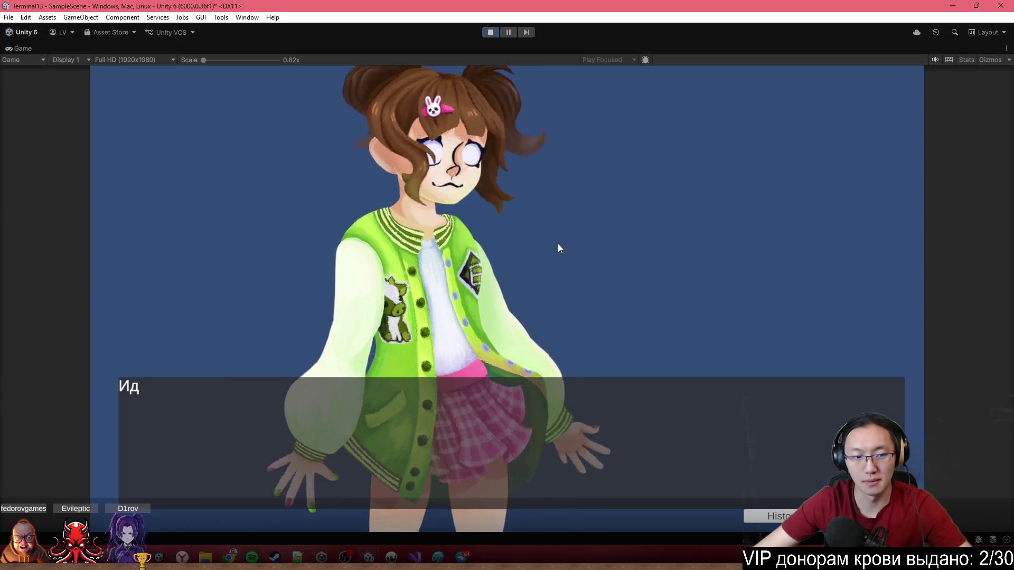
{"action": "left_click", "coordinate": [725, 333]}
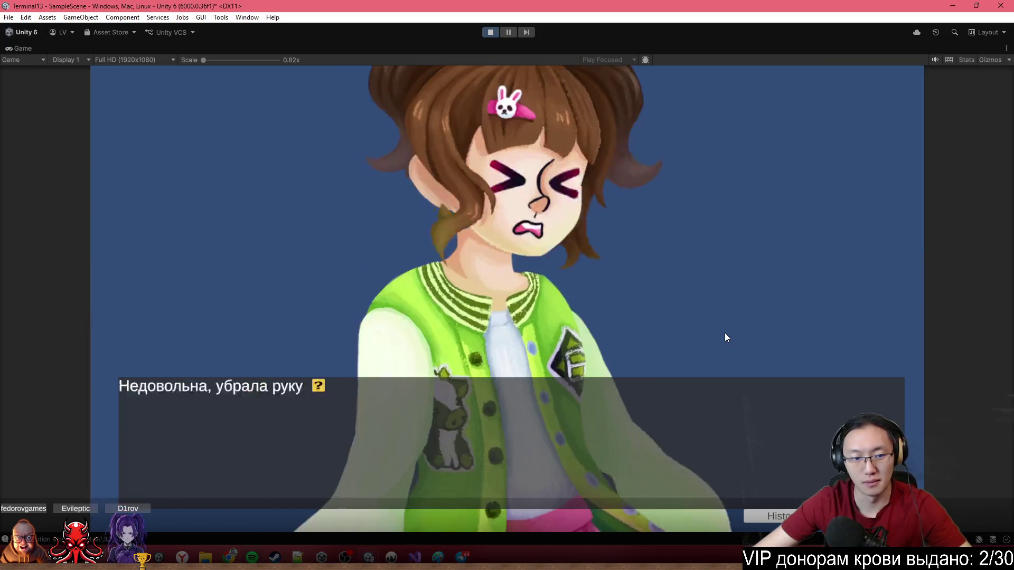
{"action": "left_click", "coordinate": [527, 308]}
{"action": "left_click", "coordinate": [527, 307]}
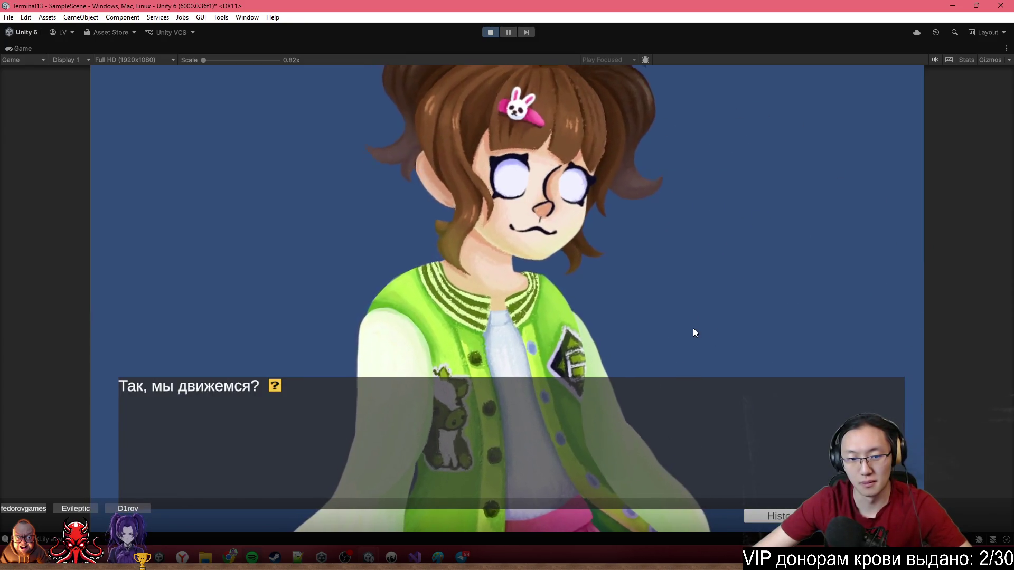
{"action": "left_click", "coordinate": [691, 323]}
{"action": "left_click", "coordinate": [691, 323]}
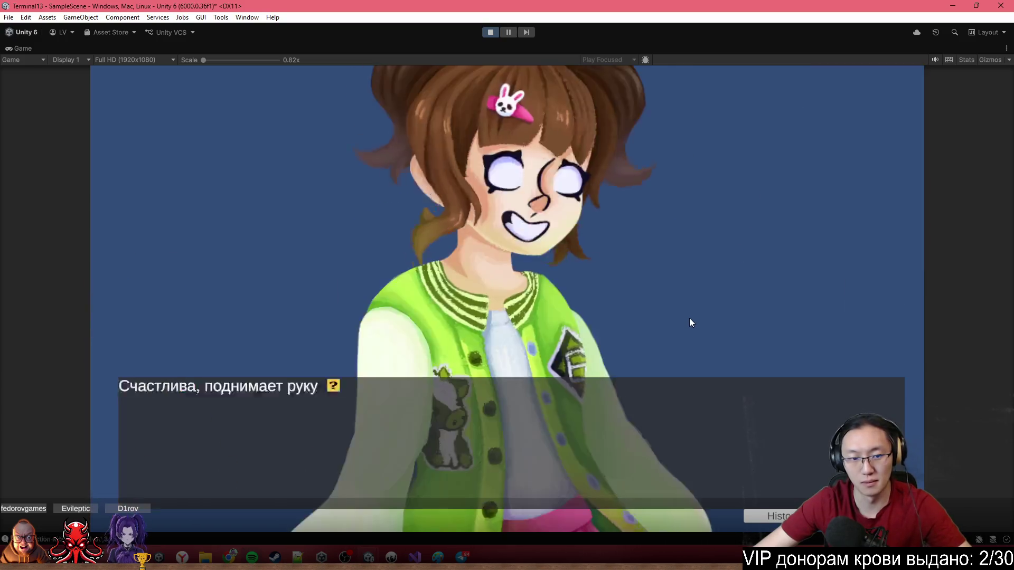
{"action": "left_click", "coordinate": [543, 310]}
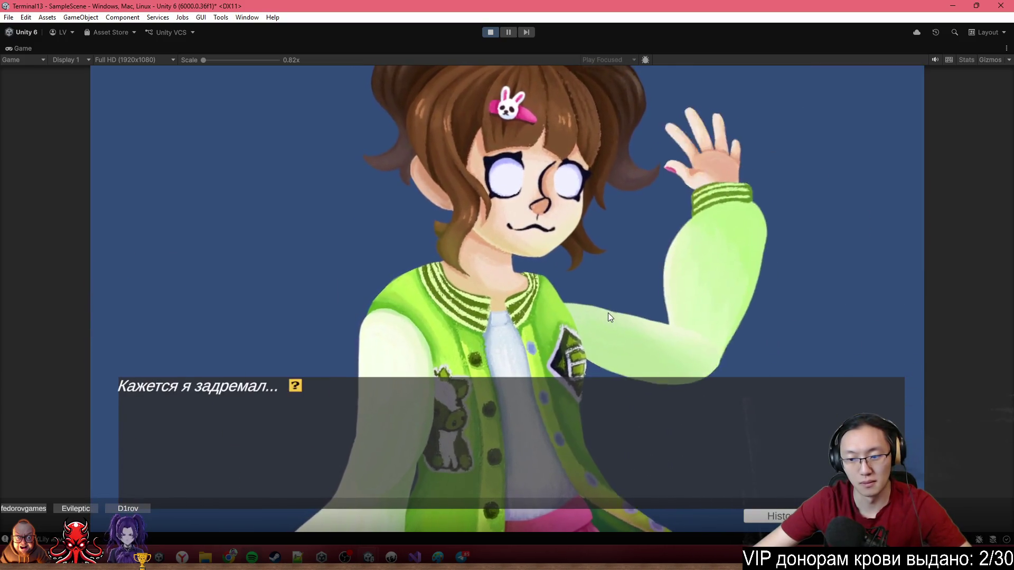
{"action": "left_click", "coordinate": [608, 313]}
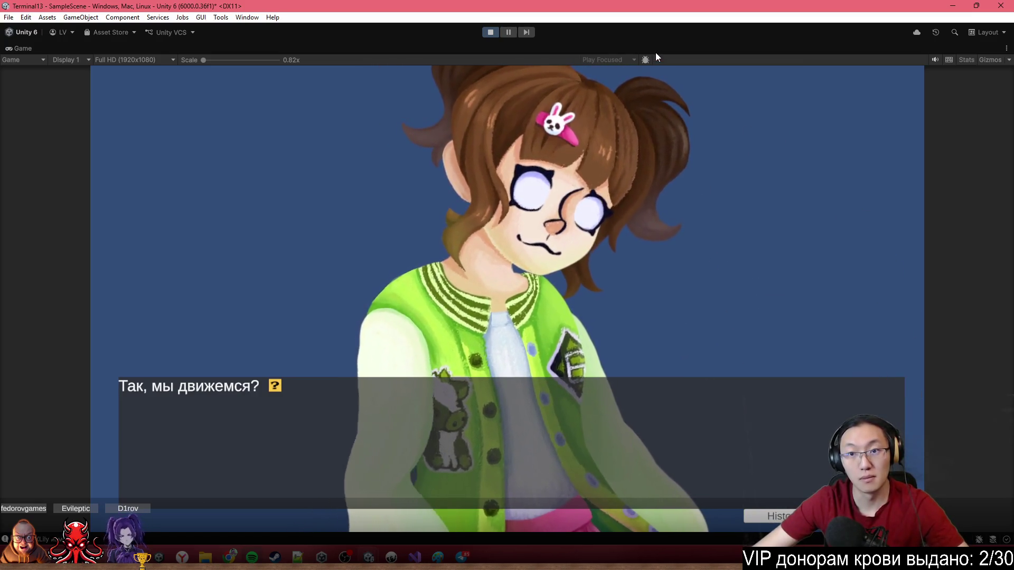
{"action": "key", "text": "shift+space"}
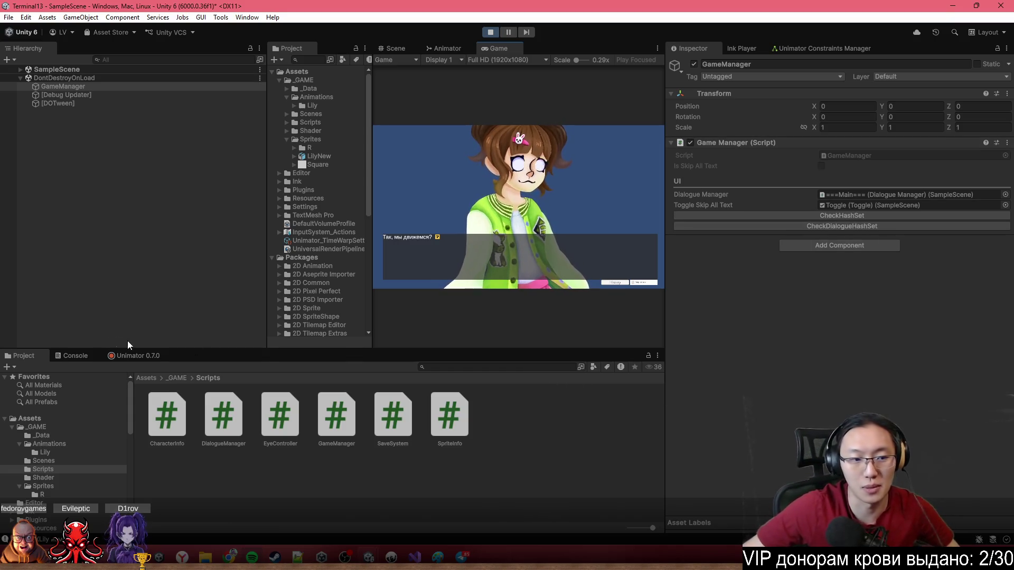
Show the Console log messages, briefly bringing up the code editor before returning to Unity.
{"action": "left_click", "coordinate": [78, 355]}
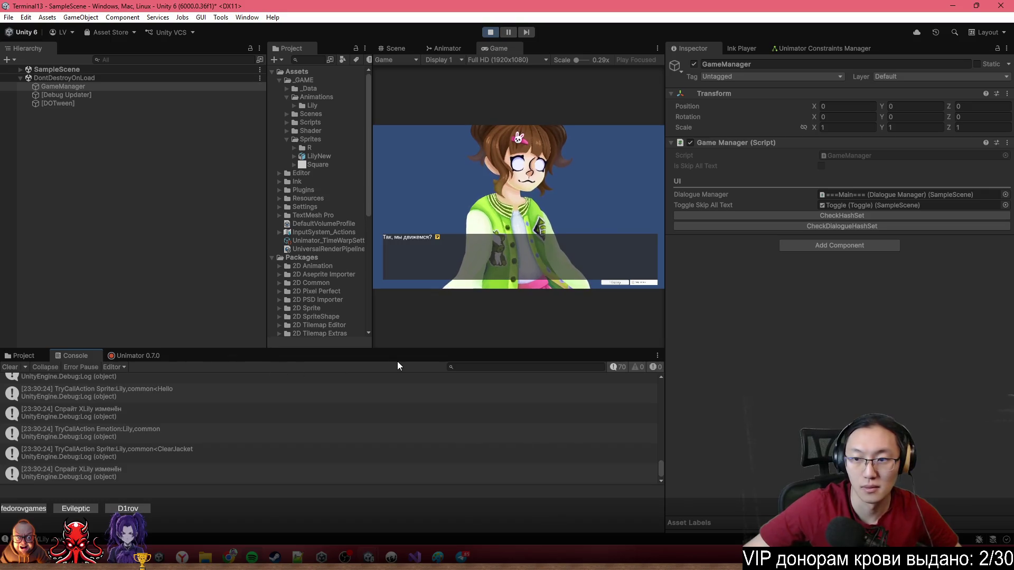
{"action": "left_click", "coordinate": [415, 557]}
{"action": "left_click", "coordinate": [465, 520]}
{"action": "left_click", "coordinate": [357, 502]}
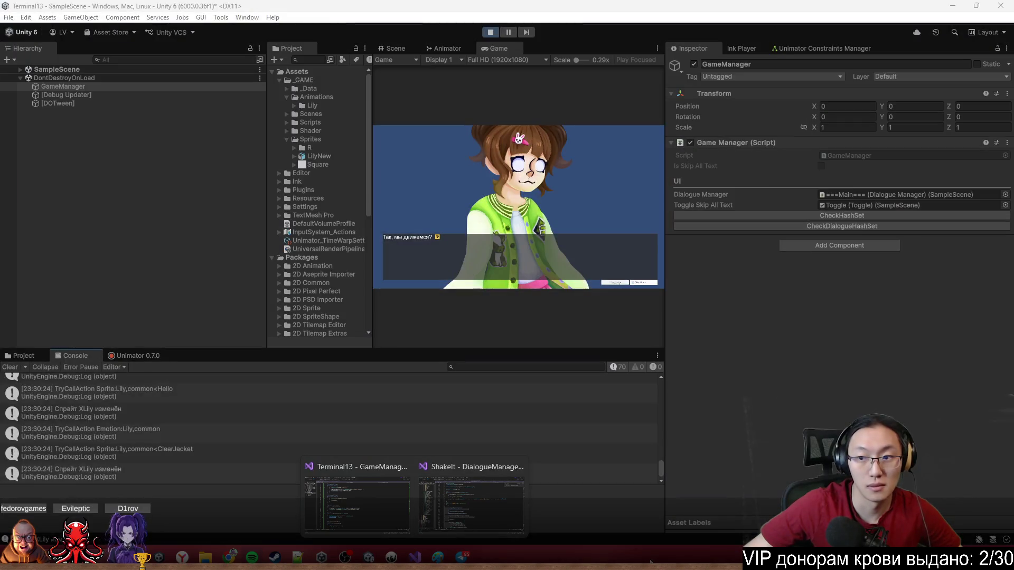
{"action": "left_click", "coordinate": [82, 96]}
Trace GameManager's skip-all-text Toggle, find its On Value Changed event has no function, and stop Play.
{"action": "left_click", "coordinate": [64, 86]}
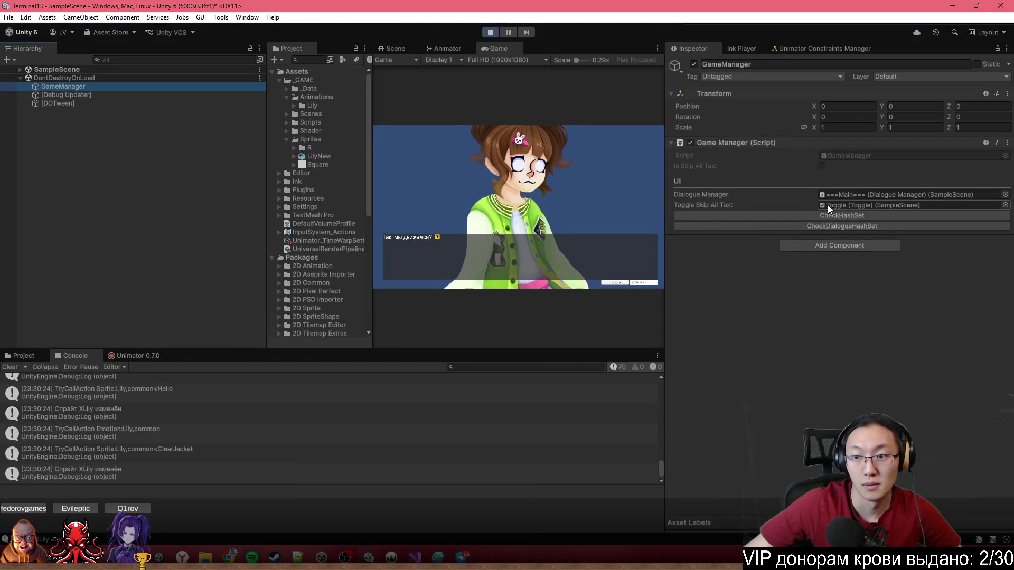
{"action": "left_click", "coordinate": [845, 195]}
{"action": "left_click", "coordinate": [846, 203]}
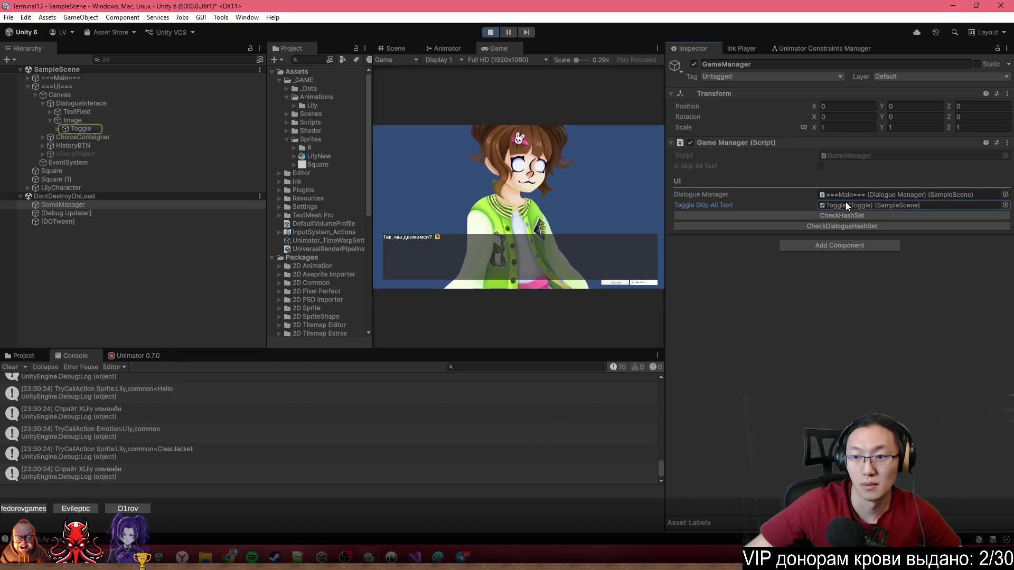
{"action": "left_click", "coordinate": [119, 130]}
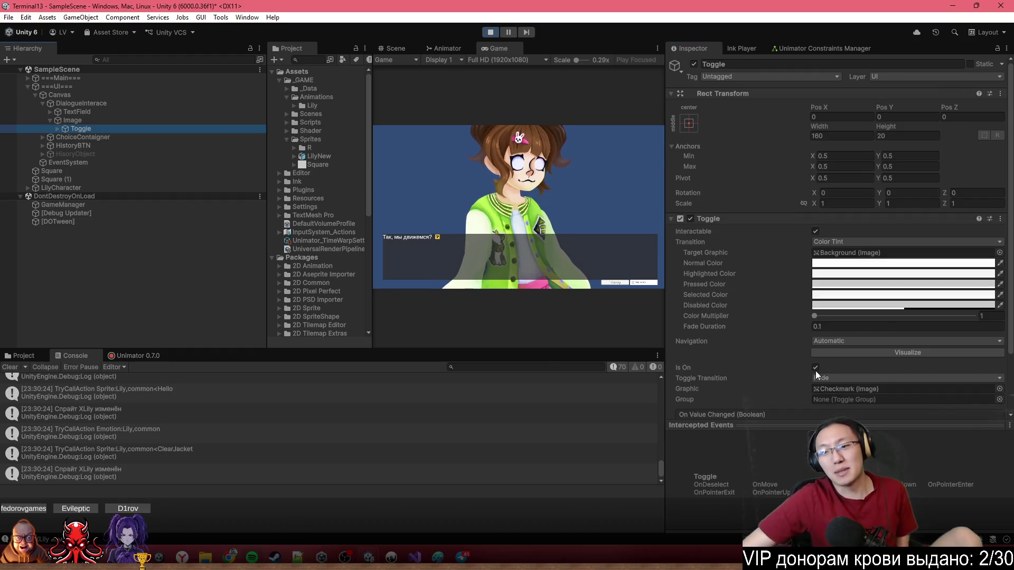
{"action": "scroll", "coordinate": [816, 371], "scroll_direction": "down", "scroll_amount": 3}
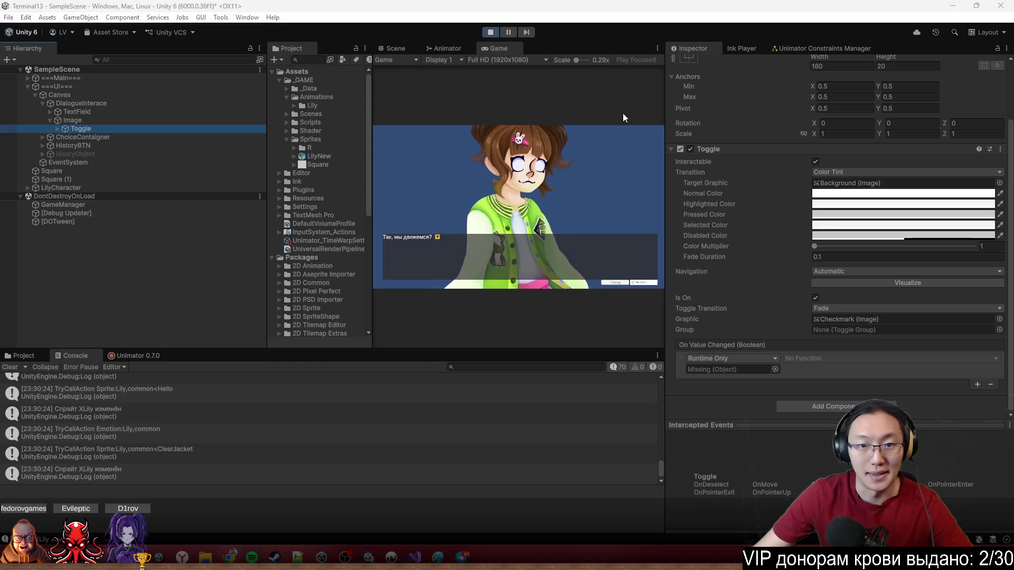
{"action": "left_click", "coordinate": [490, 31]}
{"action": "mouse_move", "coordinate": [415, 557]}
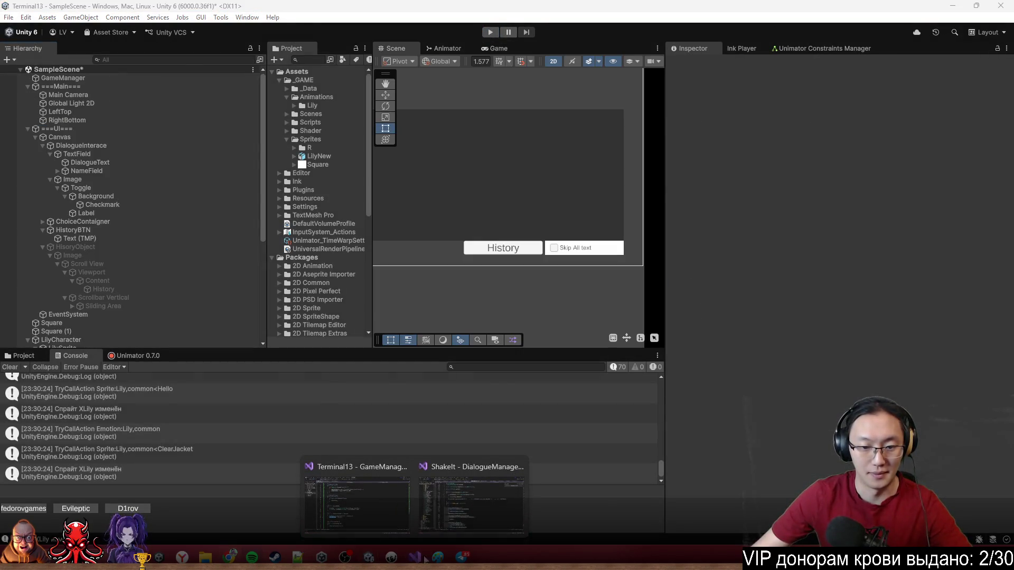
{"action": "left_click", "coordinate": [471, 514]}
{"action": "scroll", "coordinate": [460, 222], "scroll_direction": "up", "scroll_amount": 7}
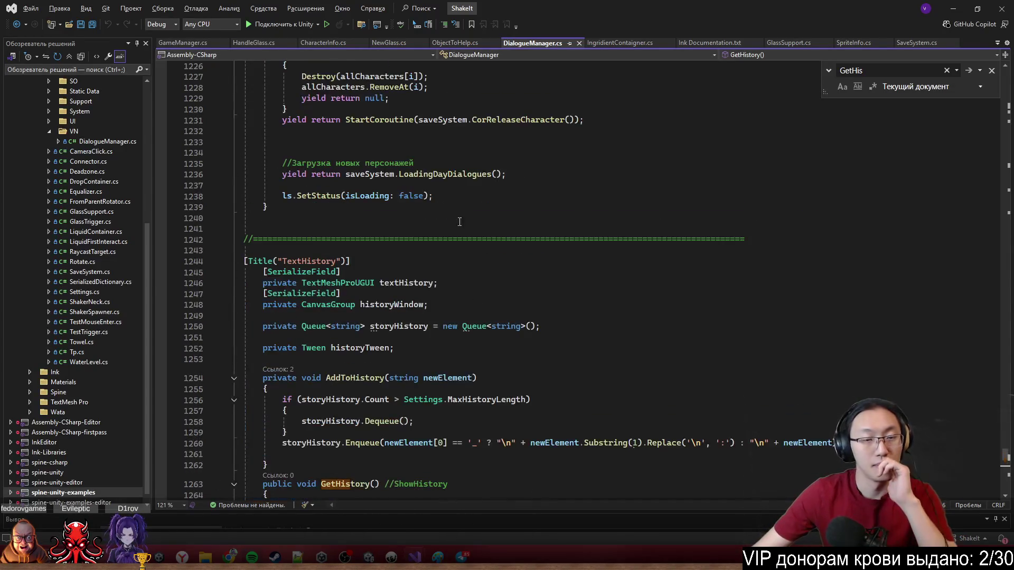
{"action": "left_click", "coordinate": [198, 46]}
{"action": "scroll", "coordinate": [940, 151], "scroll_direction": "up", "scroll_amount": 20}
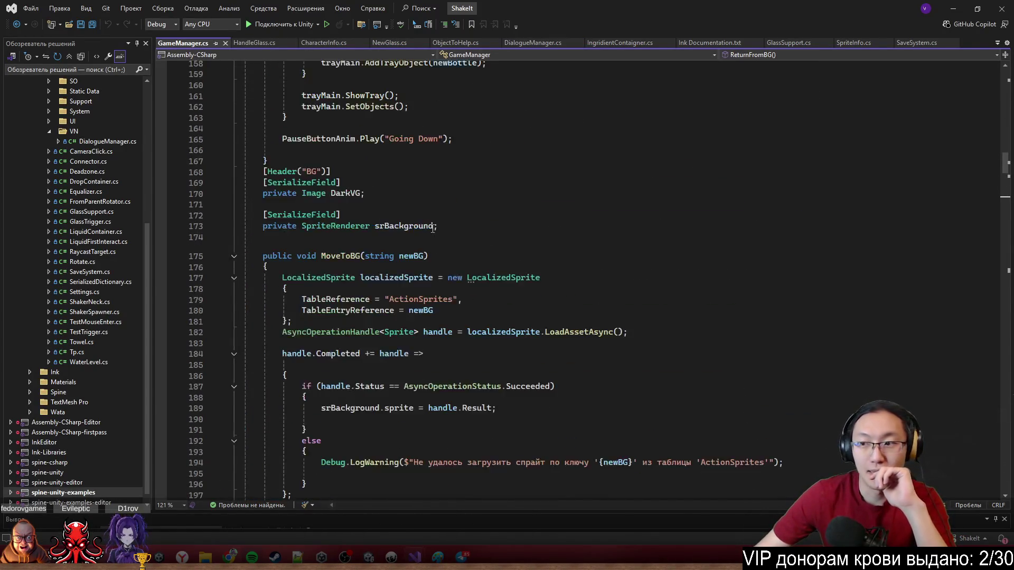
{"action": "scroll", "coordinate": [941, 151], "scroll_direction": "up", "scroll_amount": 20}
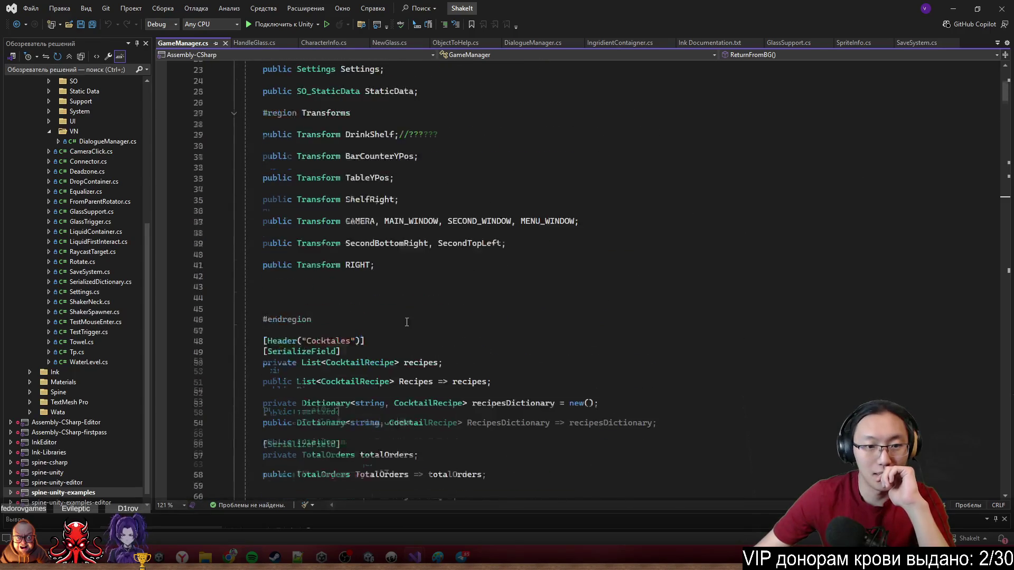
{"action": "scroll", "coordinate": [406, 326], "scroll_direction": "down", "scroll_amount": 19}
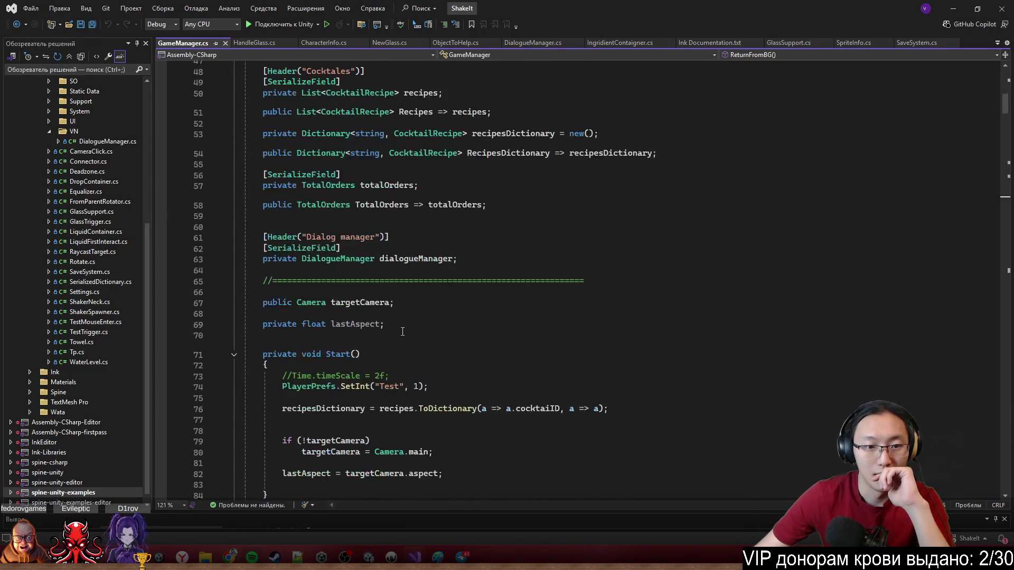
{"action": "left_click", "coordinate": [941, 5]}
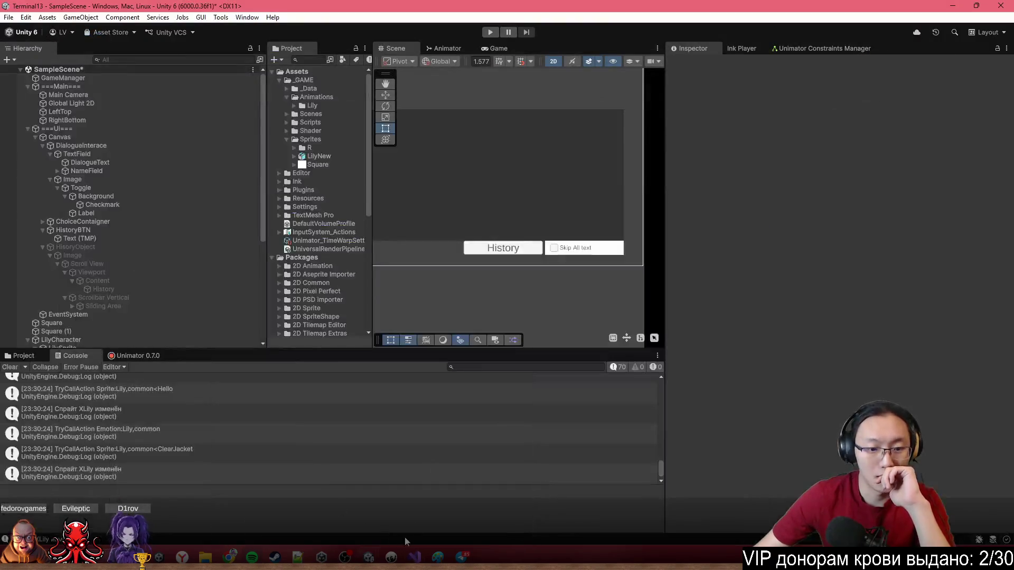
{"action": "mouse_move", "coordinate": [415, 558]}
{"action": "left_click", "coordinate": [470, 514]}
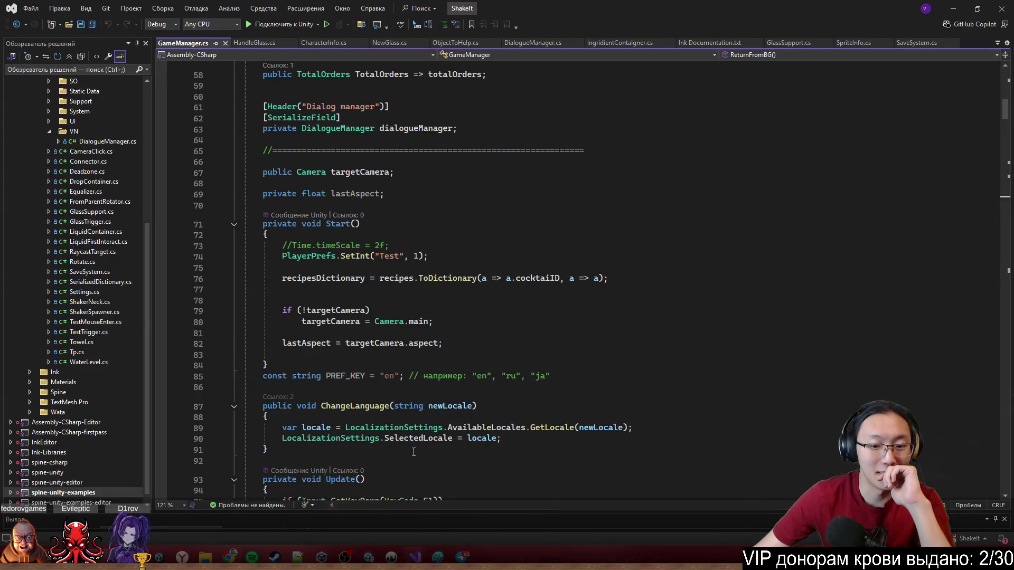
{"action": "left_click", "coordinate": [341, 499]}
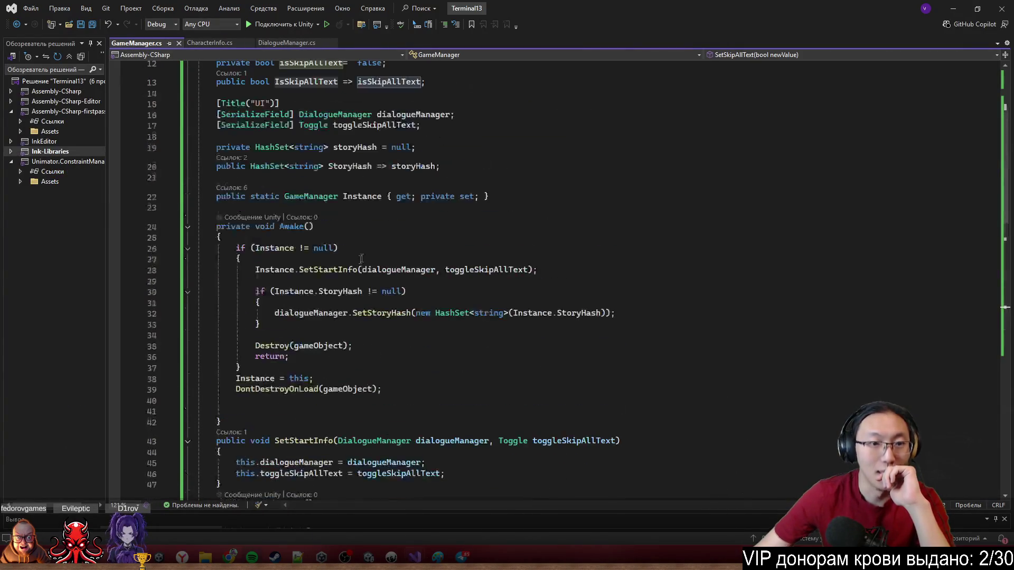
{"action": "mouse_move", "coordinate": [275, 312]}
{"action": "left_mouse_down"}
{"action": "mouse_move", "coordinate": [555, 313]}
{"action": "mouse_move", "coordinate": [652, 325]}
{"action": "left_mouse_up"}
{"action": "left_click", "coordinate": [652, 326]}
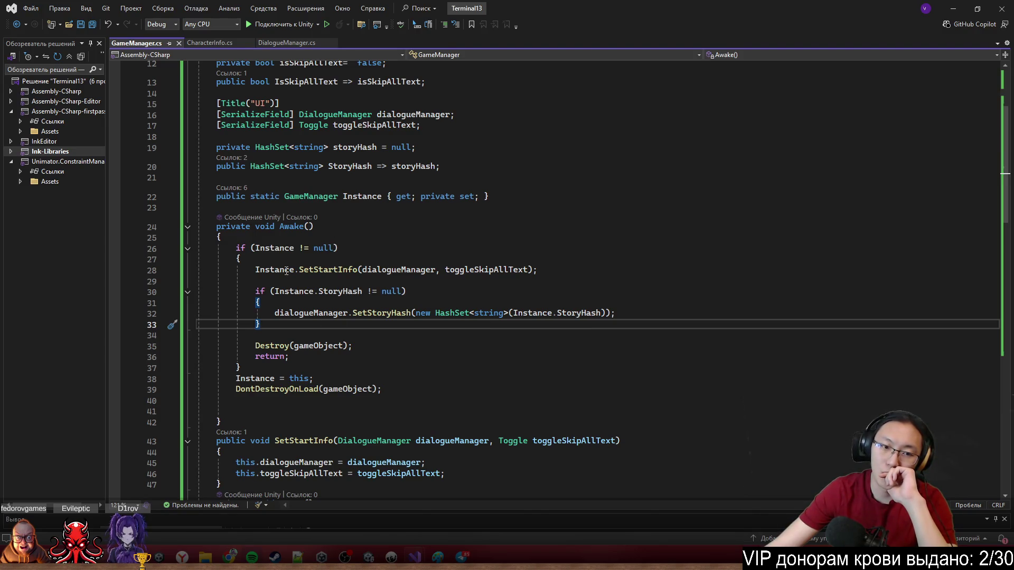
{"action": "left_click", "coordinate": [271, 257]}
{"action": "mouse_move", "coordinate": [295, 255]}
{"action": "left_mouse_down"}
{"action": "mouse_move", "coordinate": [313, 240]}
{"action": "mouse_move", "coordinate": [303, 250]}
{"action": "left_mouse_up"}
{"action": "left_click", "coordinate": [304, 248]}
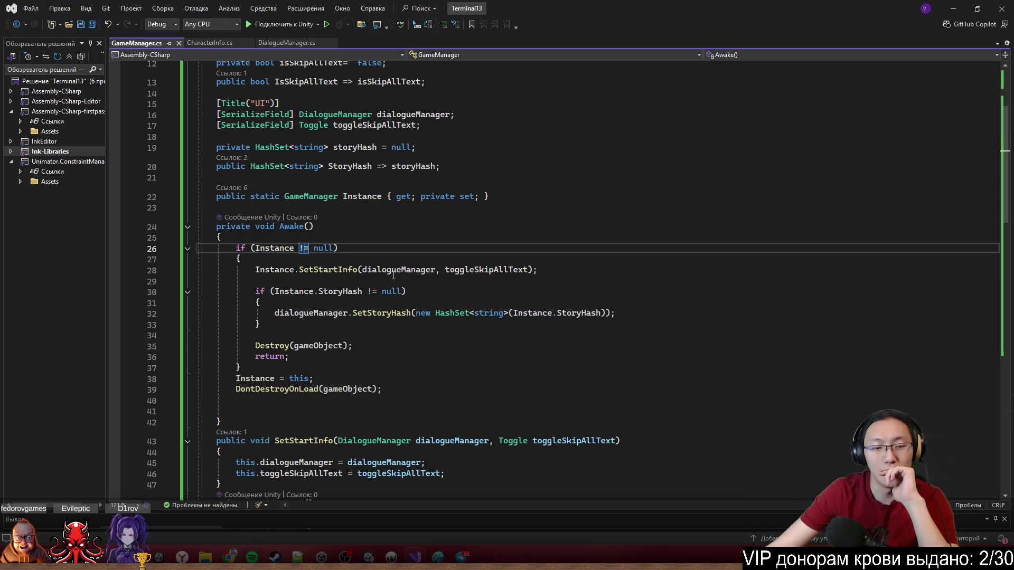
{"action": "left_click", "coordinate": [424, 329]}
Below the StoryHash block, start toggleSkipAllText.onValueChanged.AddListener( using IntelliSense completions.
{"action": "key", "text": "Return"}
{"action": "key", "text": "Return"}
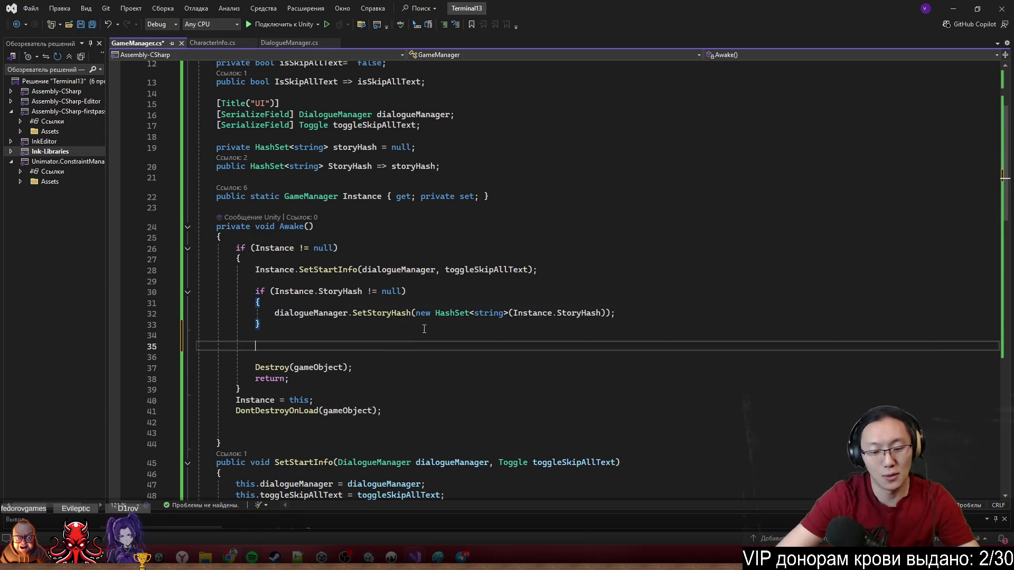
{"action": "type", "text": "if"}
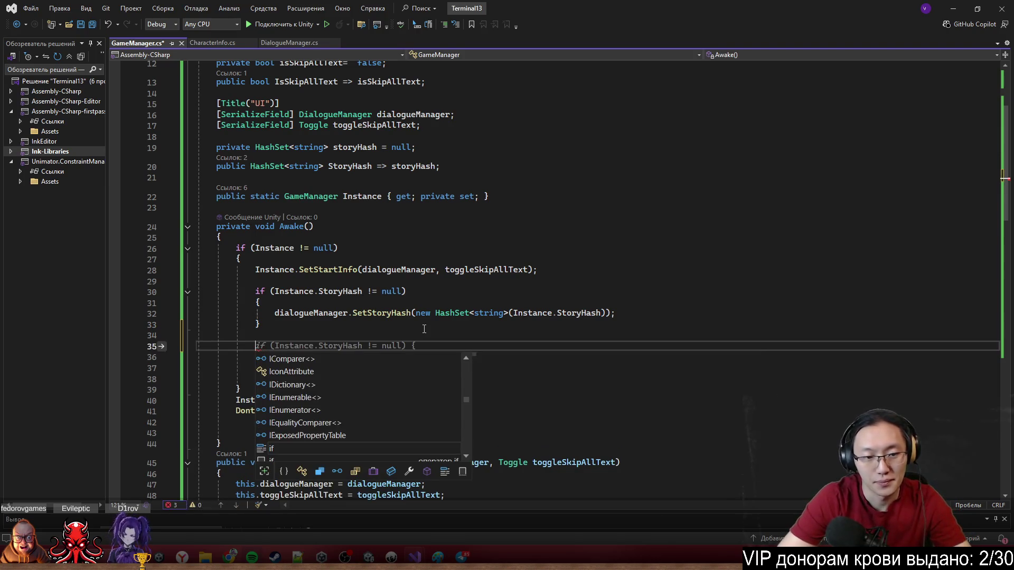
{"action": "key", "text": "BackSpace"}
{"action": "type", "text": "to"}
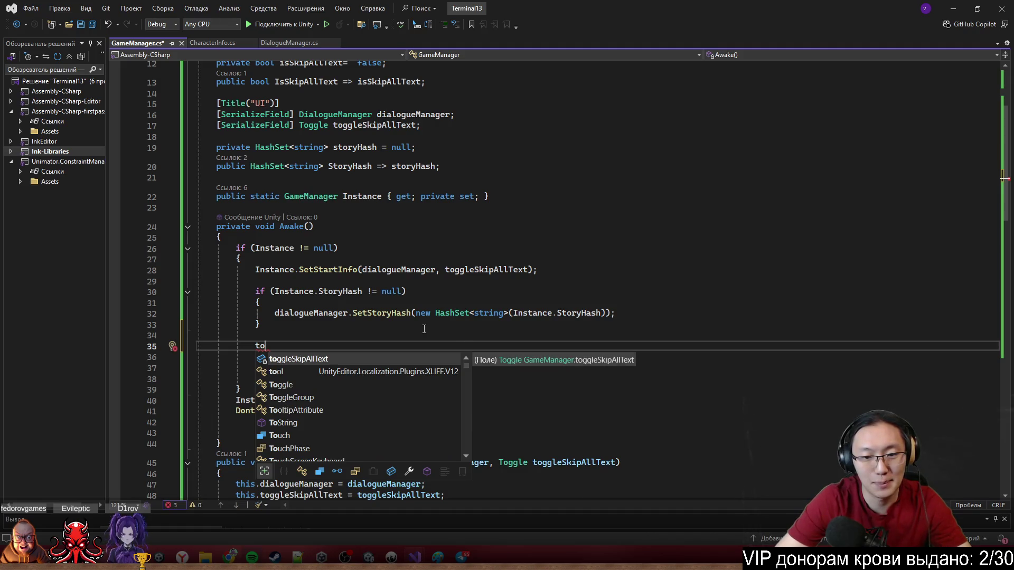
{"action": "type", "text": ".On"}
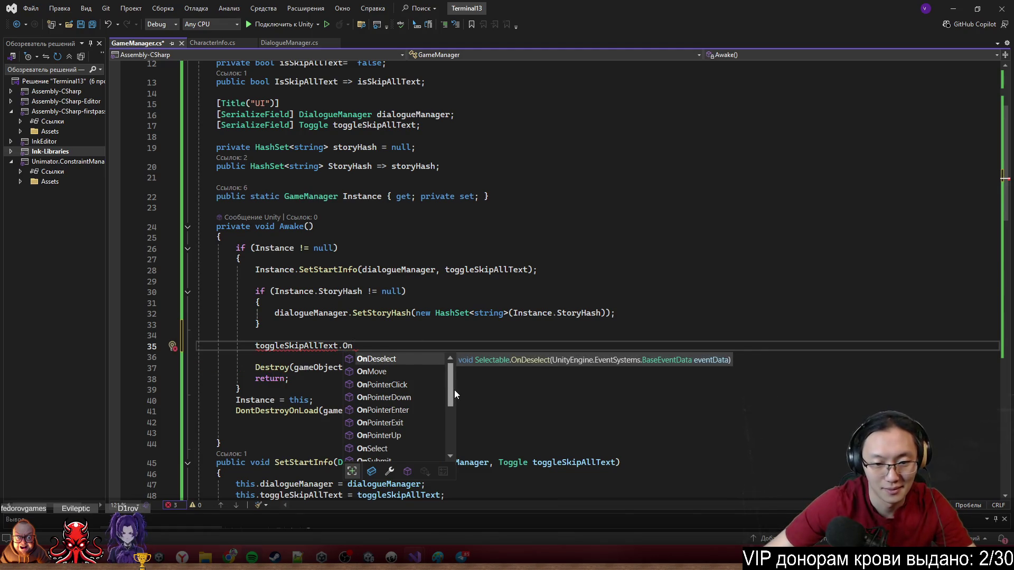
{"action": "scroll", "coordinate": [454, 405], "scroll_direction": "down", "scroll_amount": 3}
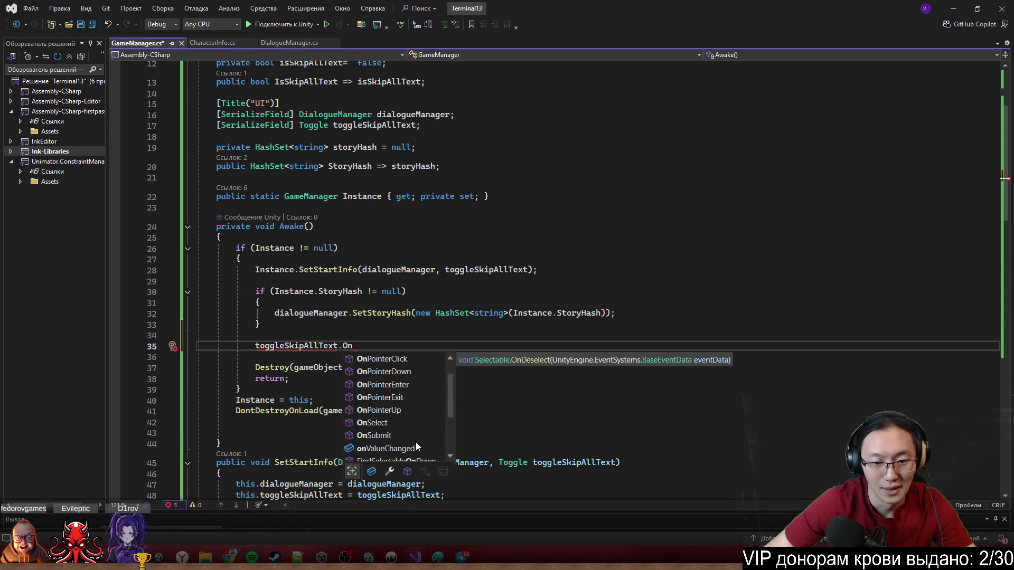
{"action": "double_click", "coordinate": [415, 448]}
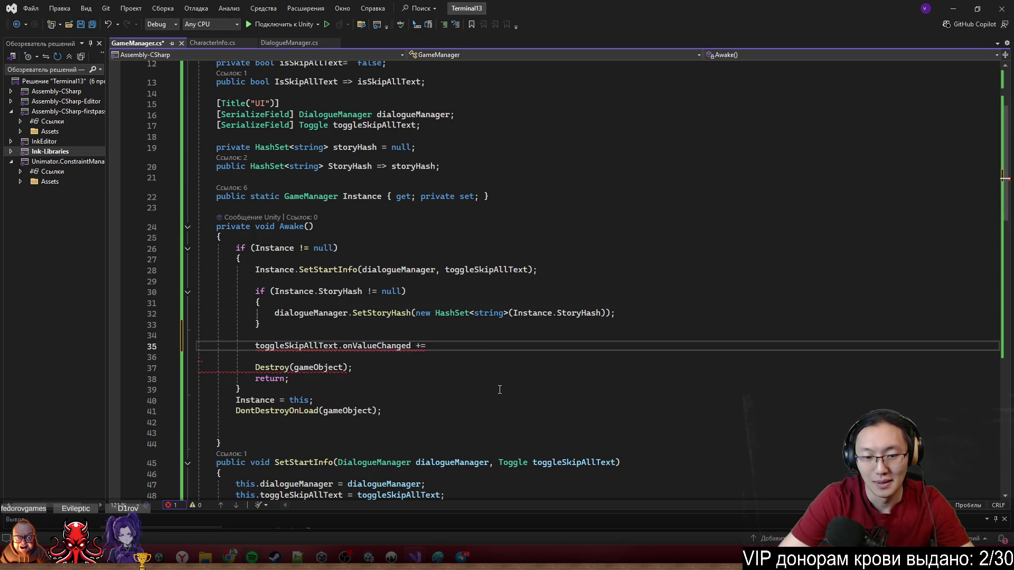
{"action": "key", "text": "BackSpace"}
{"action": "type", "text": "."}
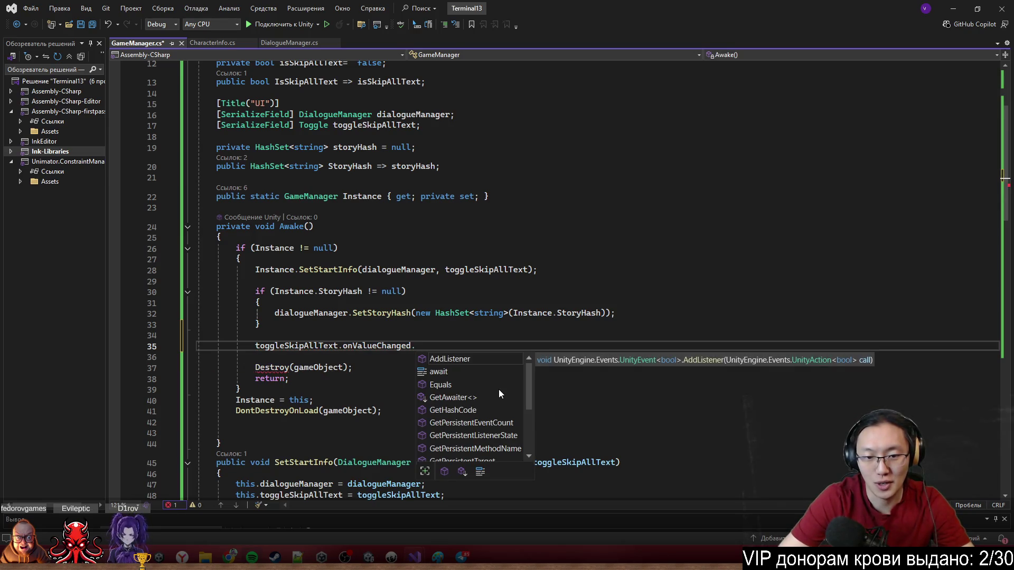
{"action": "key", "text": "Tab"}
{"action": "type", "text": "("}
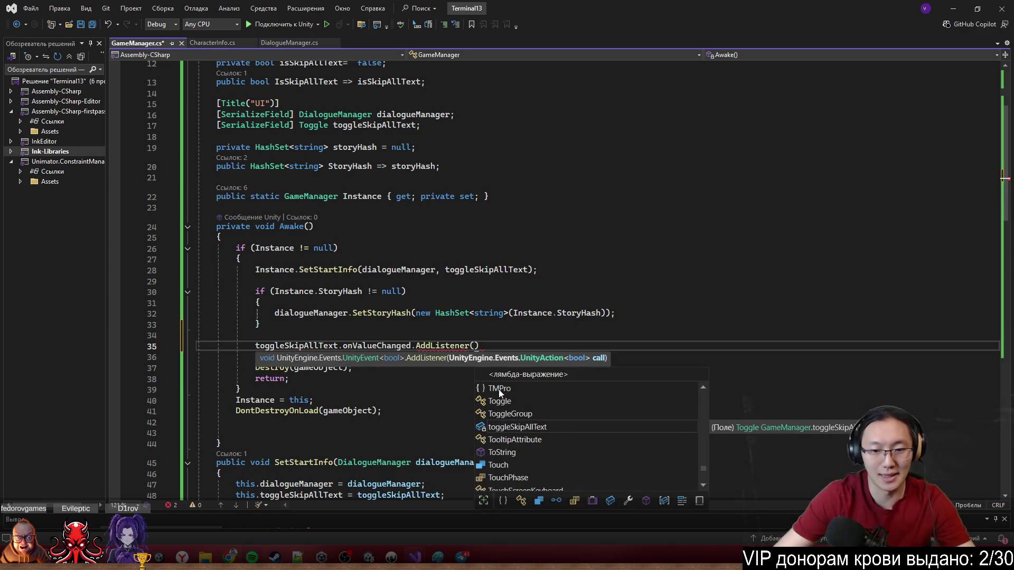
Complete the listener argument as Instance.SetSkipAllText, then switch to the ShakeIt solution window.
{"action": "scroll", "coordinate": [499, 388], "scroll_direction": "down", "scroll_amount": 2}
{"action": "scroll", "coordinate": [374, 346], "scroll_direction": "down", "scroll_amount": 3}
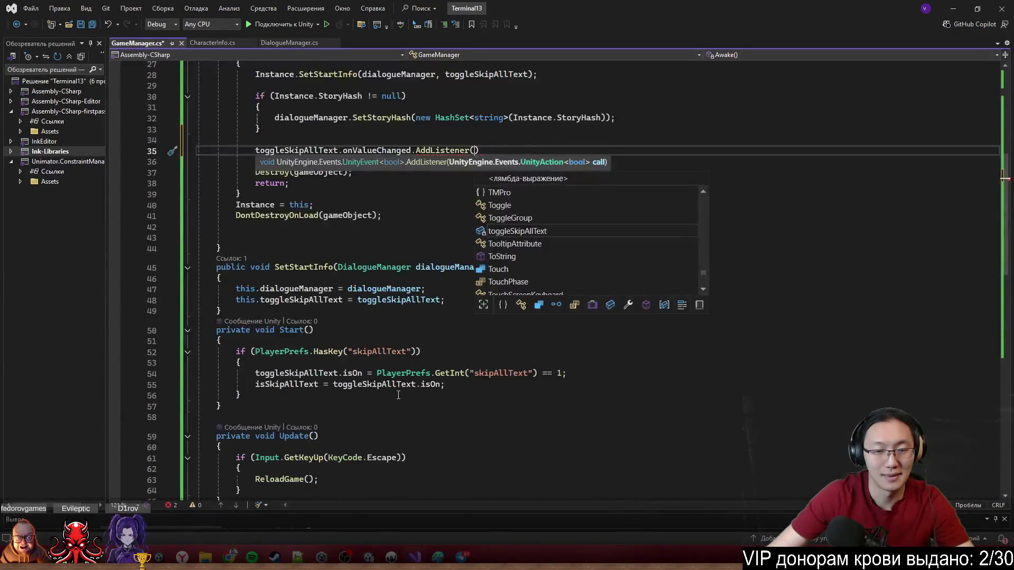
{"action": "type", "text": "Instance"}
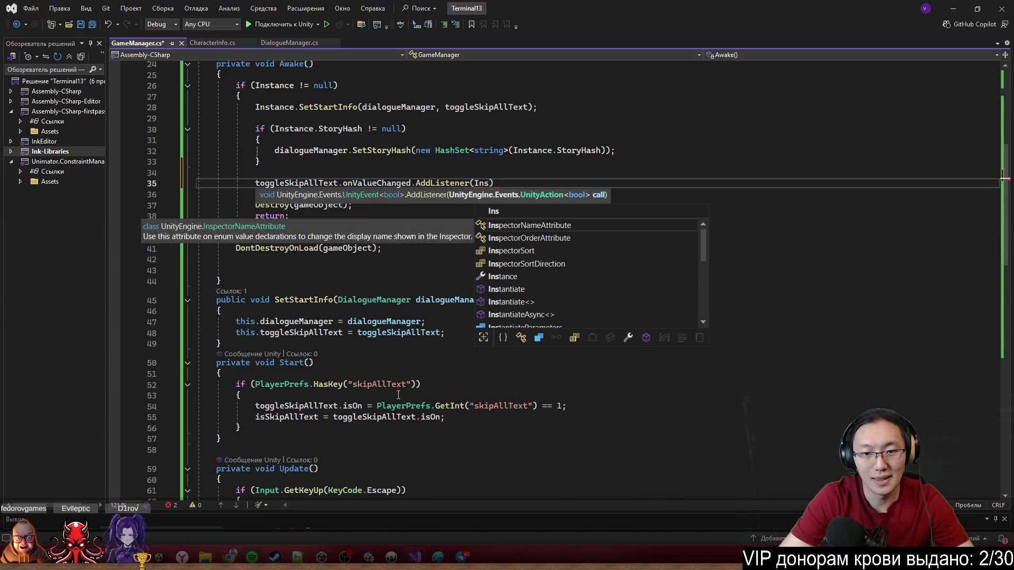
{"action": "type", "text": "."}
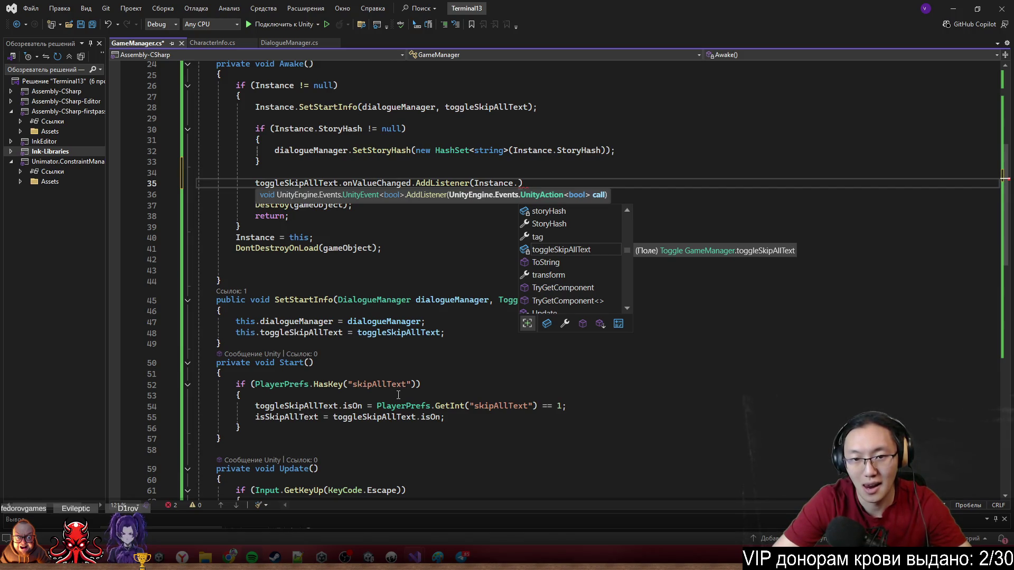
{"action": "scroll", "coordinate": [359, 399], "scroll_direction": "down", "scroll_amount": 4}
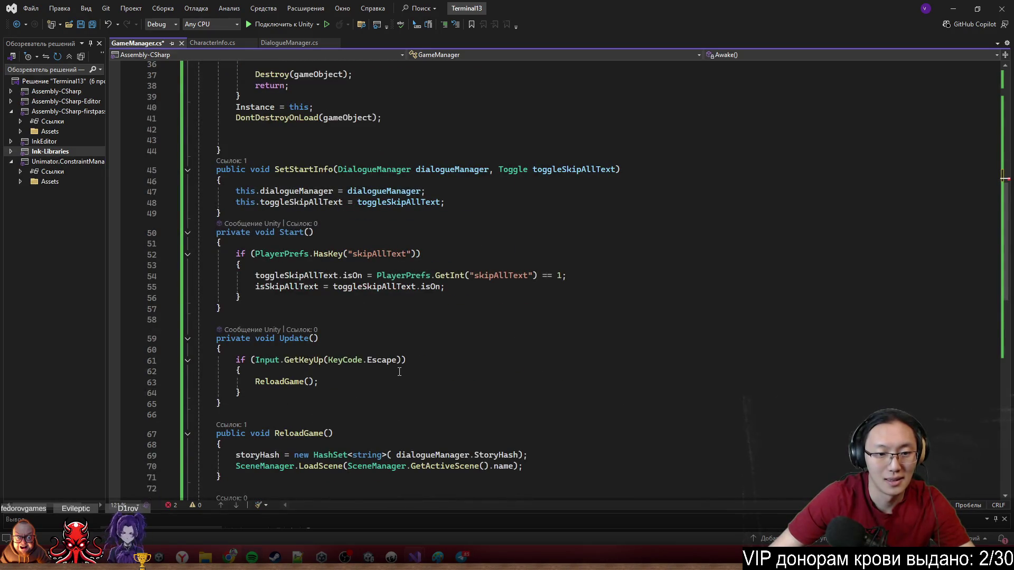
{"action": "scroll", "coordinate": [401, 366], "scroll_direction": "down", "scroll_amount": 5}
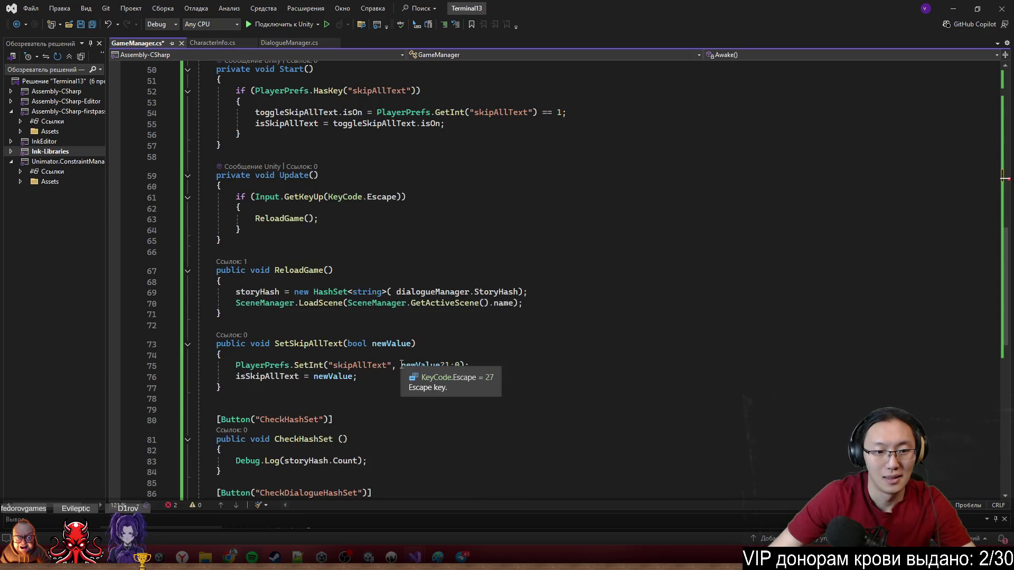
{"action": "scroll", "coordinate": [462, 369], "scroll_direction": "up", "scroll_amount": 9}
{"action": "type", "text": "toggleSkipAllText.onValueChanged.AddListener(Instance.Set"}
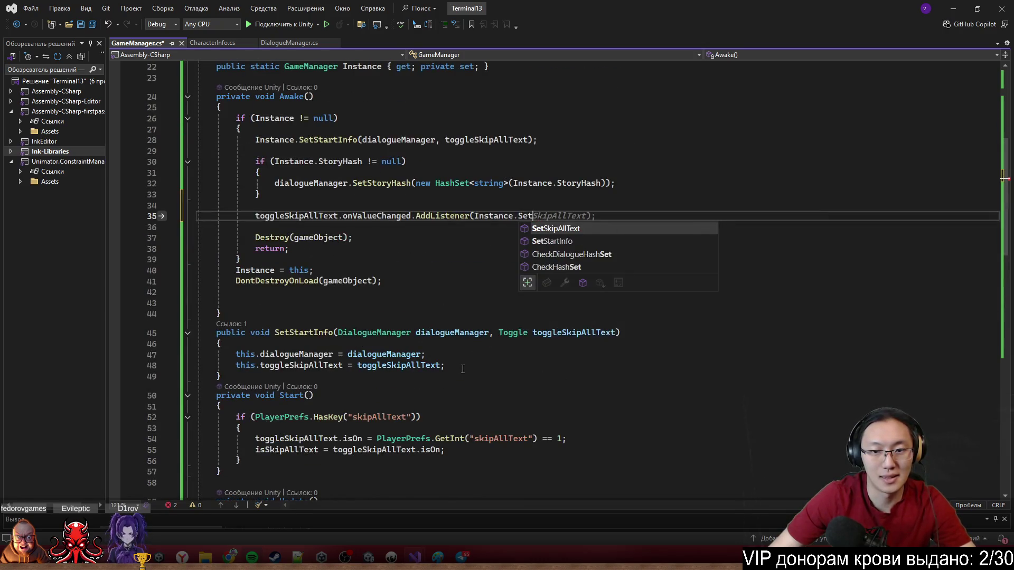
{"action": "key", "text": "Tab"}
{"action": "left_click", "coordinate": [630, 299]}
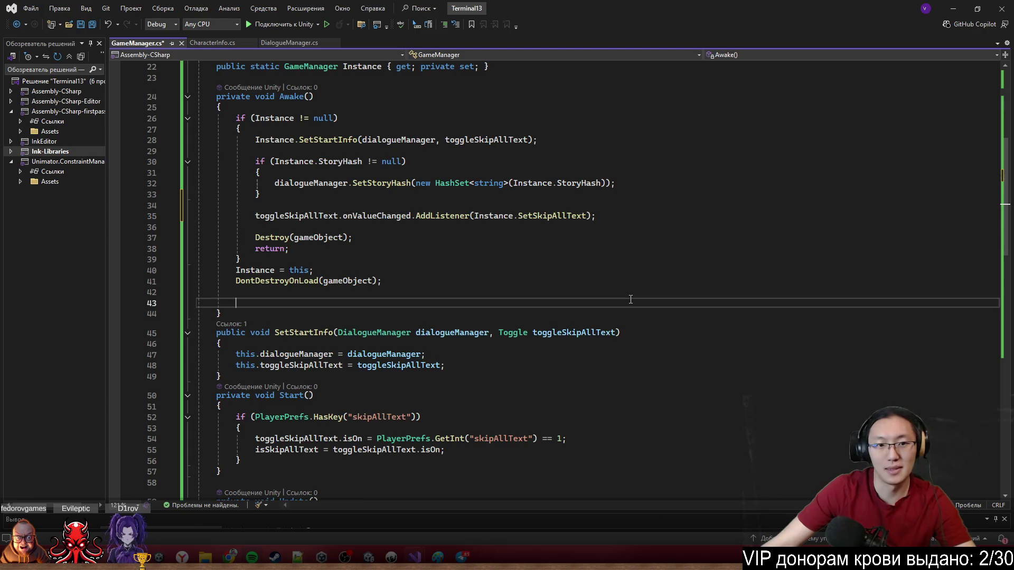
{"action": "key", "text": "alt+Tab"}
{"action": "mouse_move", "coordinate": [390, 558]}
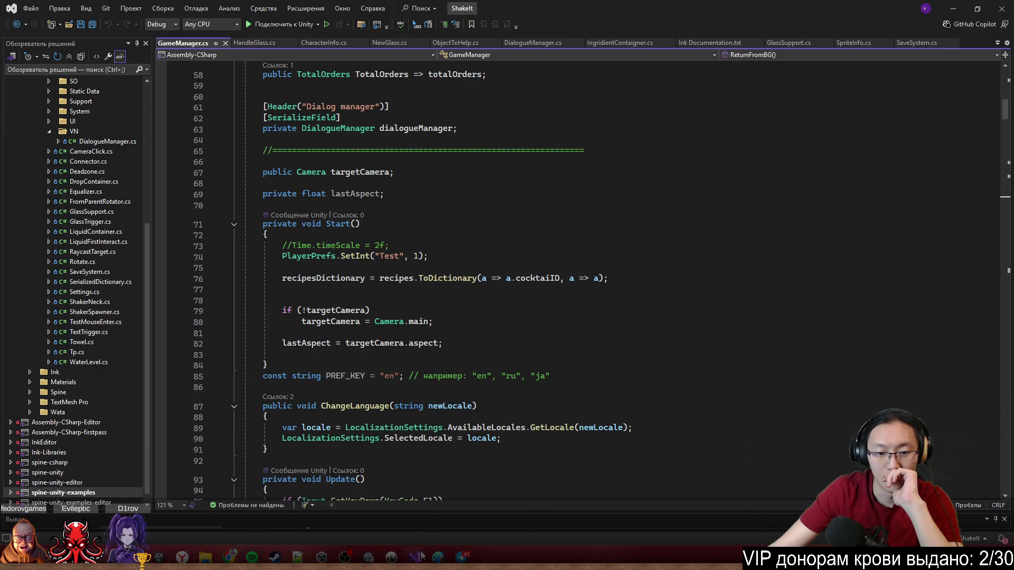
In Terminal13's GameManager.cs, copy the AddListener line and paste it after the if block's closing brace.
{"action": "left_click", "coordinate": [373, 502]}
{"action": "left_click", "coordinate": [280, 239]}
{"action": "left_click_drag", "start_coordinate": [255, 249], "coordinate": [579, 250]}
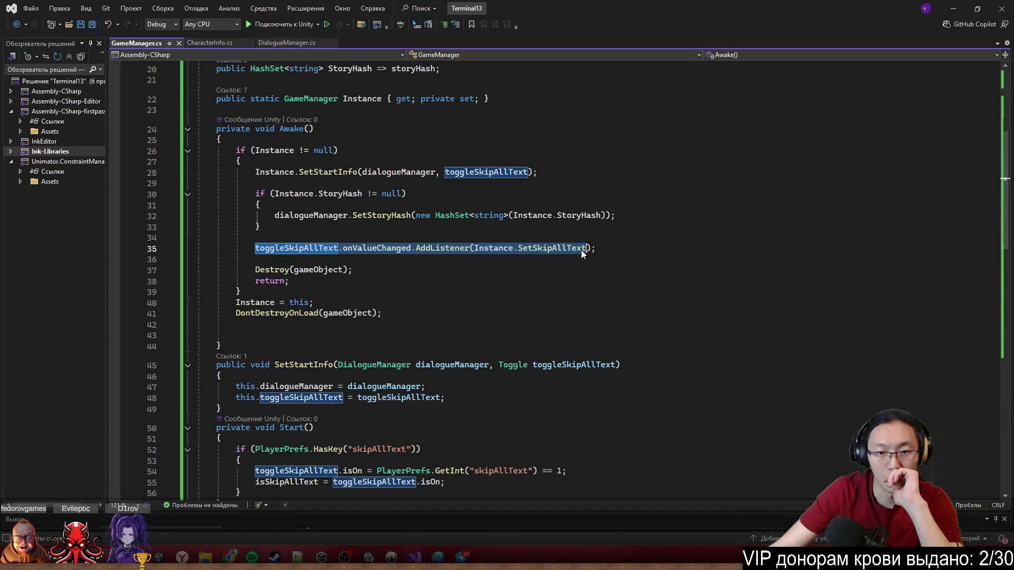
{"action": "left_click", "coordinate": [303, 297]}
{"action": "key", "text": "Return"}
{"action": "type", "text": "toggleSkipAllText.onValueChanged.AddListener(Instance.SetSkipAllText);"}
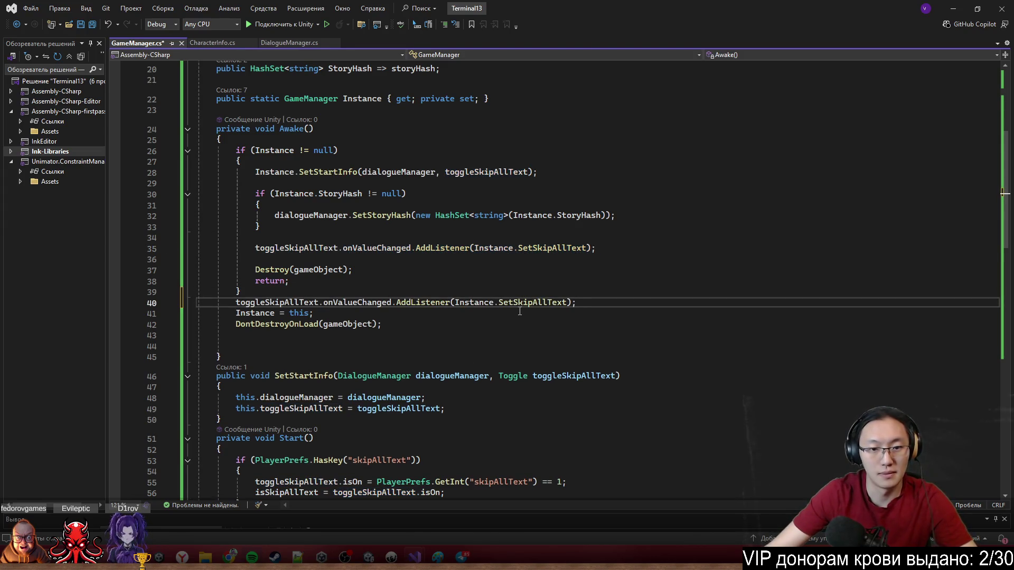
Delete 'Instance.' so the pasted line calls AddListener(SetSkipAllText), then minimize the Terminal13 window.
{"action": "left_click_drag", "start_coordinate": [251, 302], "coordinate": [473, 308]}
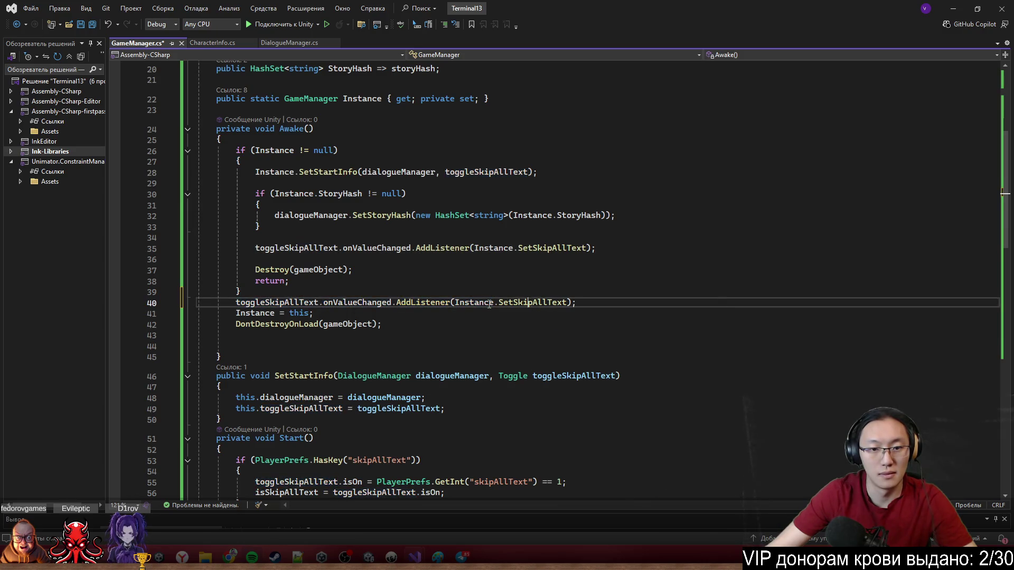
{"action": "double_click", "coordinate": [473, 303]}
{"action": "key", "text": "BackSpace"}
{"action": "key", "text": "Delete"}
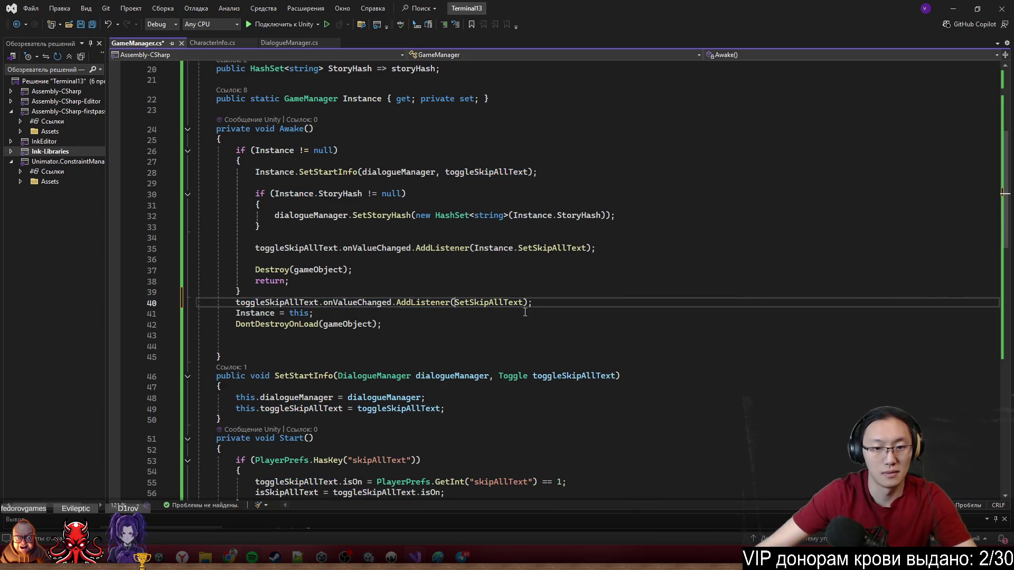
{"action": "left_click", "coordinate": [302, 306]}
{"action": "key", "text": "ctrl+Right"}
{"action": "key", "text": "ctrl+Right"}
{"action": "key", "text": "ctrl+Right"}
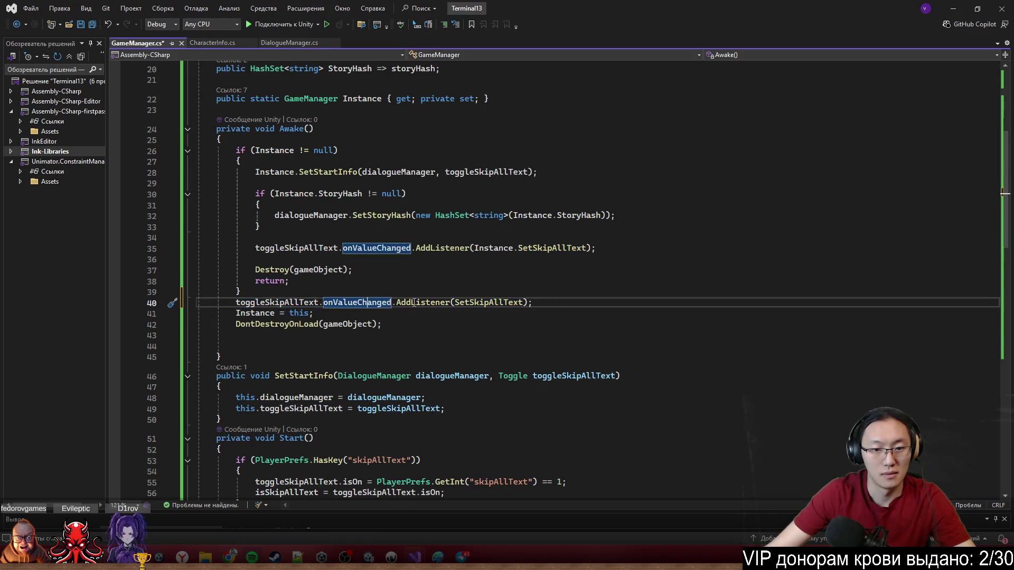
{"action": "key", "text": "Up"}
{"action": "left_click", "coordinate": [660, 205]}
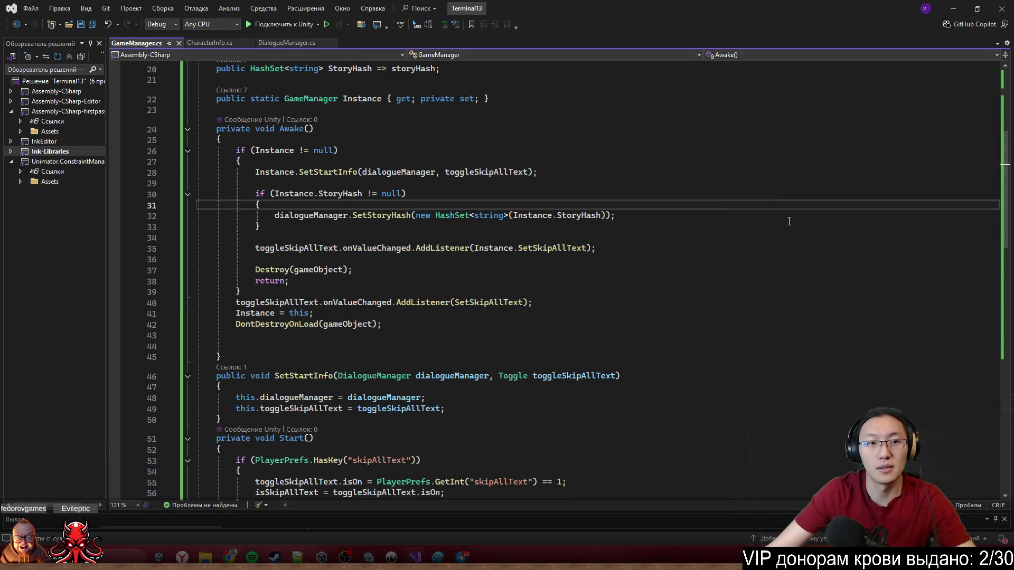
{"action": "left_click", "coordinate": [949, 7]}
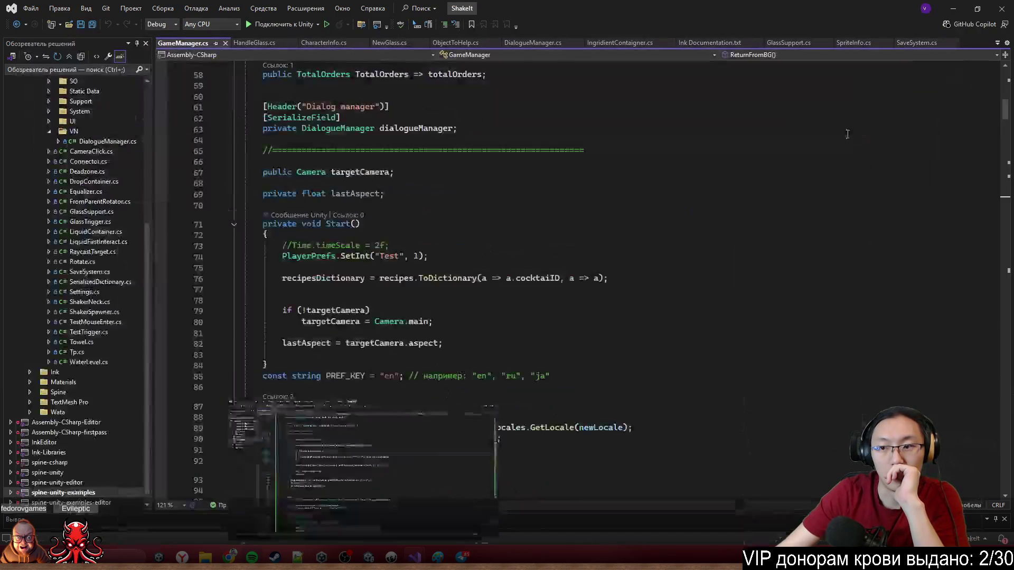